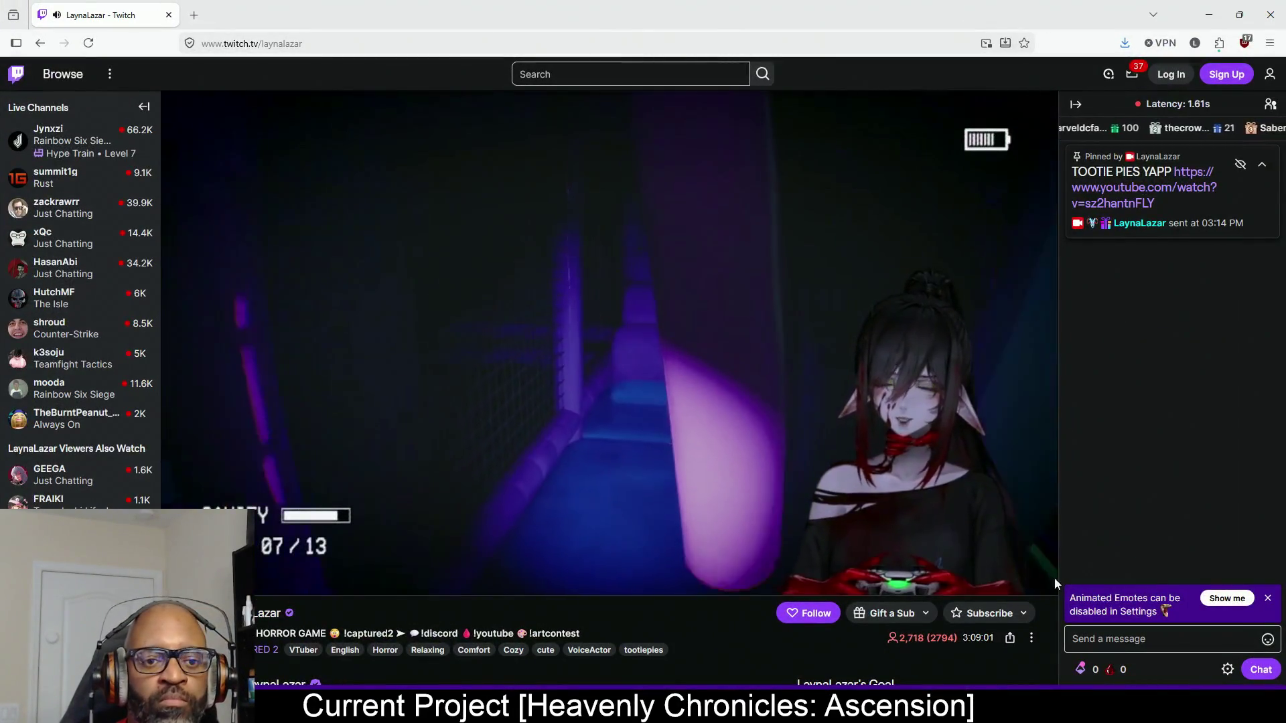
Switch the Twitch player's video quality to 1080p60.
left_click(999, 580)
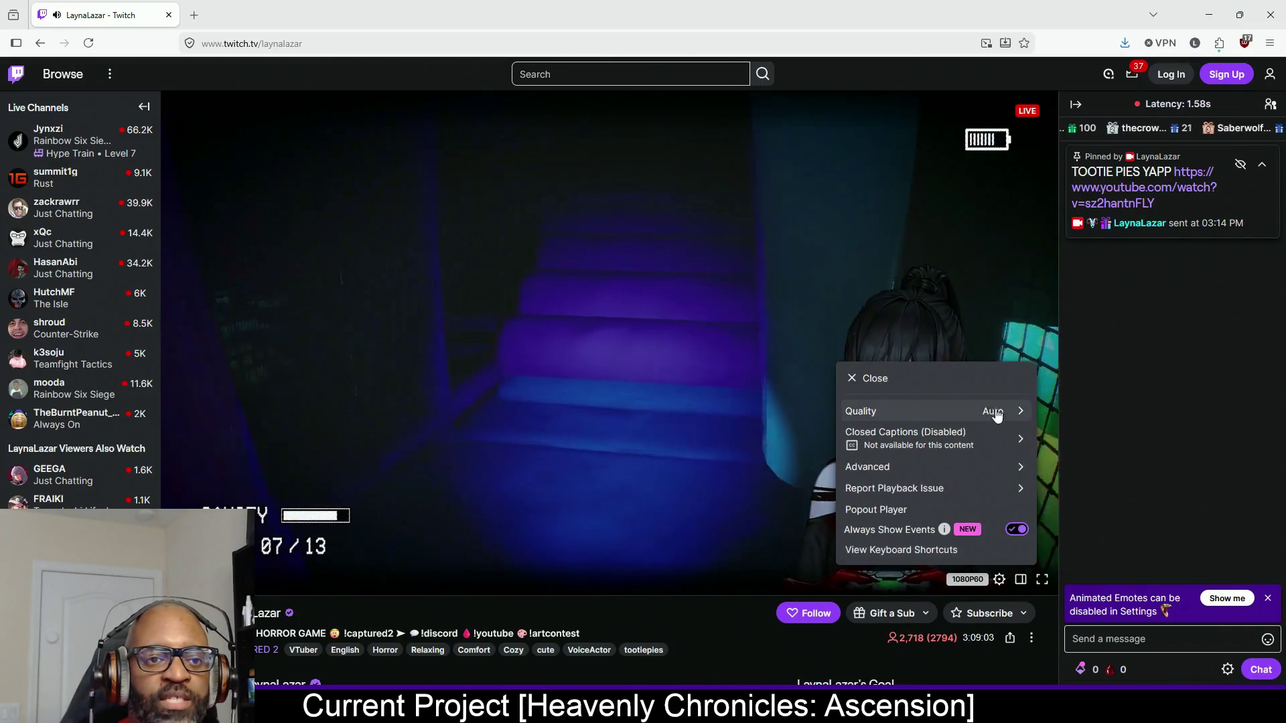
left_click(987, 410)
left_click(891, 487)
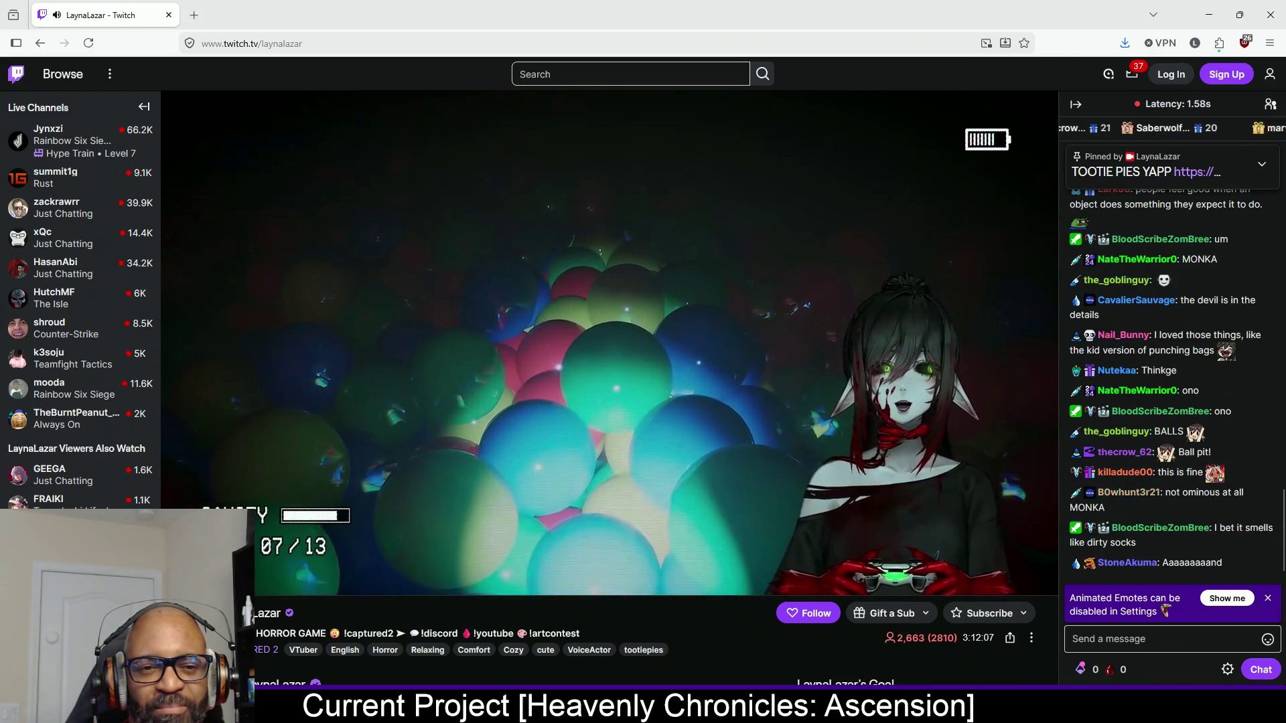
Keep watching the horror-game stream before returning to the RnDTesting level in the editor.
mouse_move(926, 490)
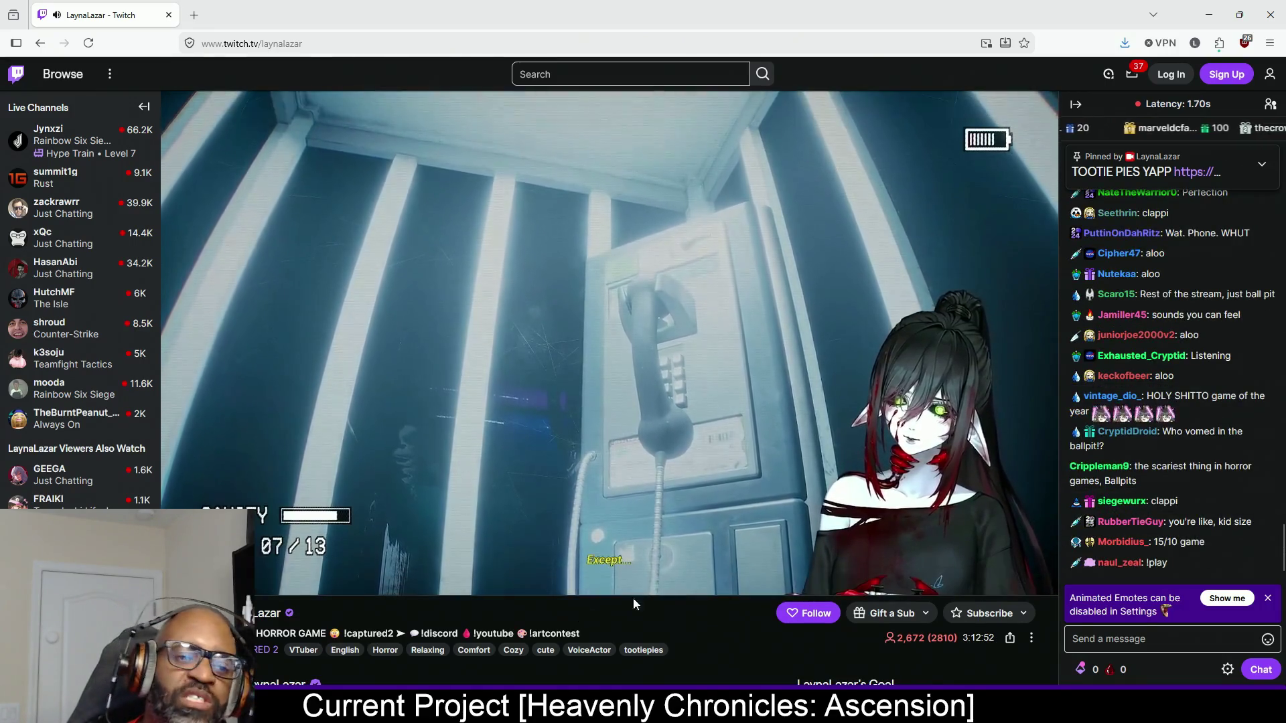
mouse_move(726, 548)
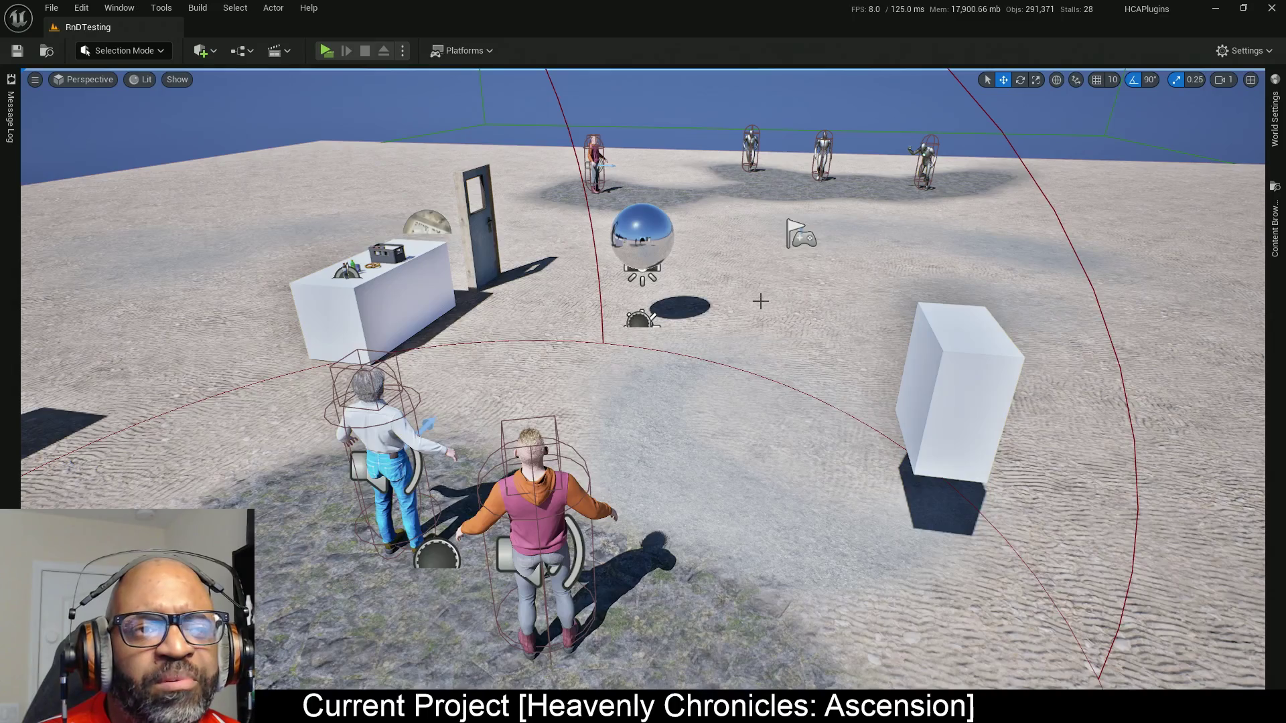
mouse_move(775, 302)
left_mouse_down()
mouse_move(790, 335)
mouse_move(750, 314)
mouse_move(683, 335)
mouse_move(317, 149)
left_mouse_up()
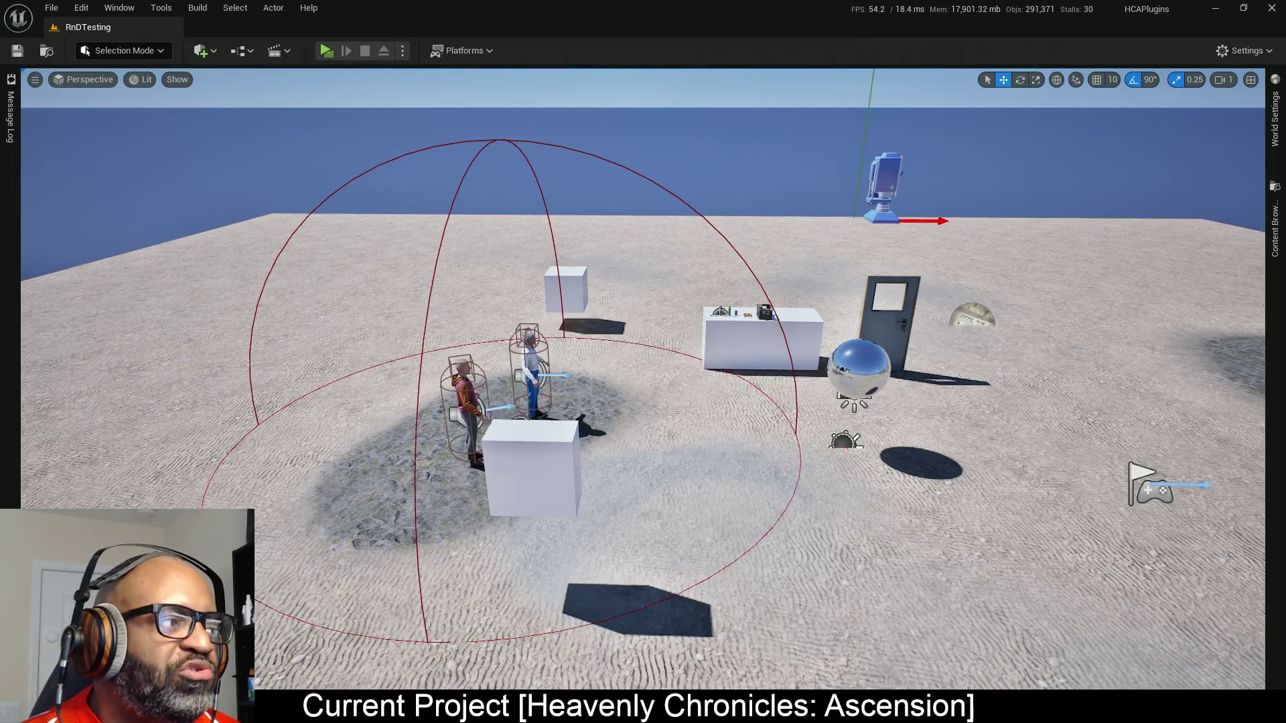
key("alt+Tab")
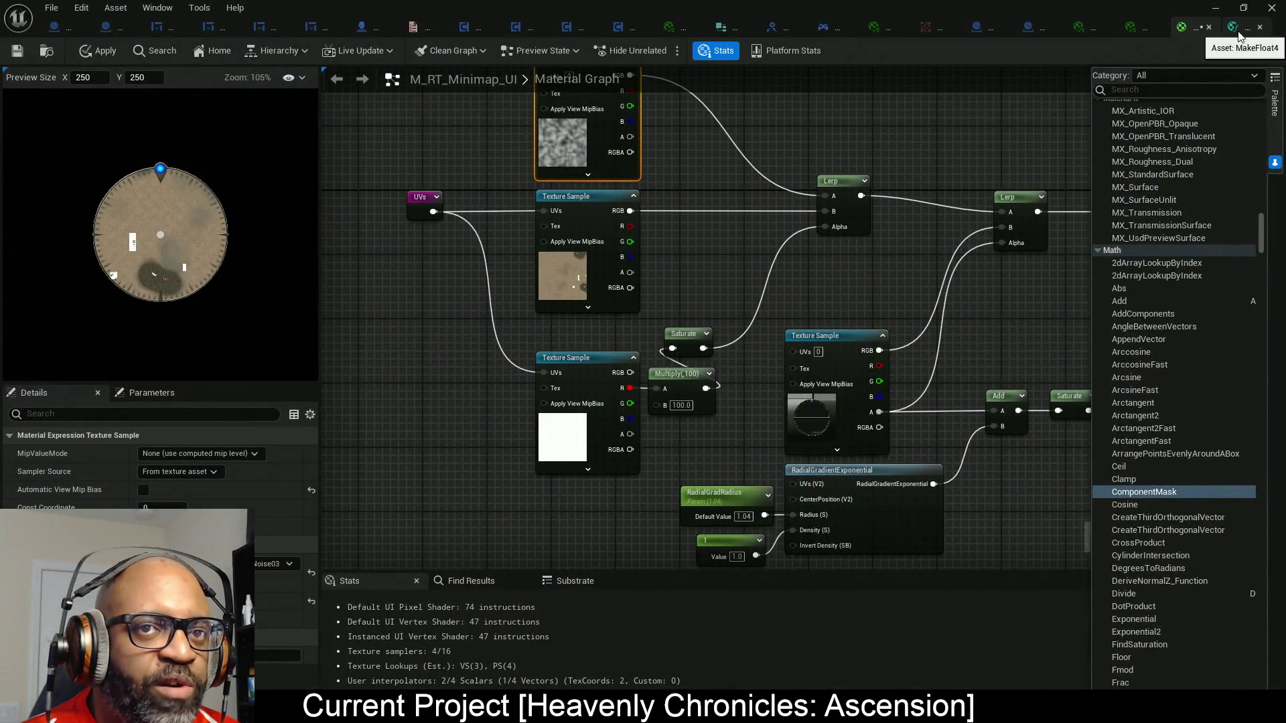
Close the MakeFloat4 document and pan the material graph to the Minimap switch nodes.
left_click(1259, 26)
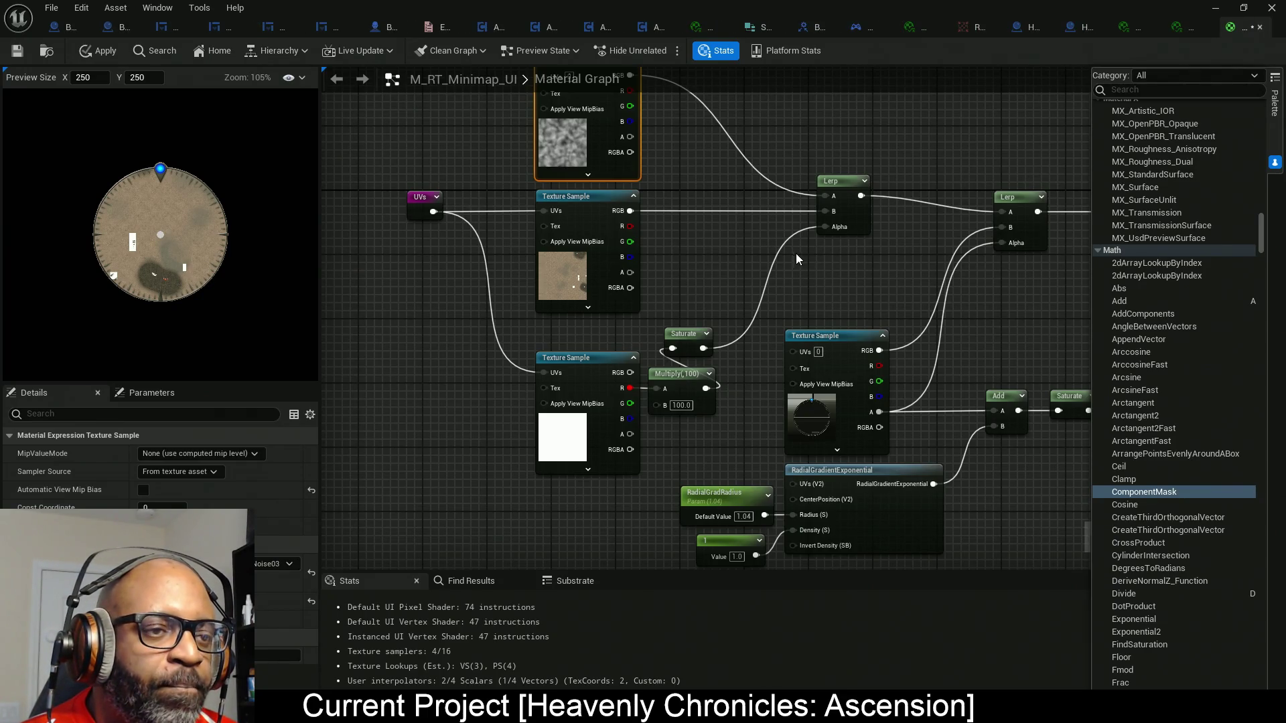
mouse_move(796, 253)
left_mouse_down()
mouse_move(594, 267)
mouse_move(682, 235)
mouse_move(616, 236)
left_mouse_up()
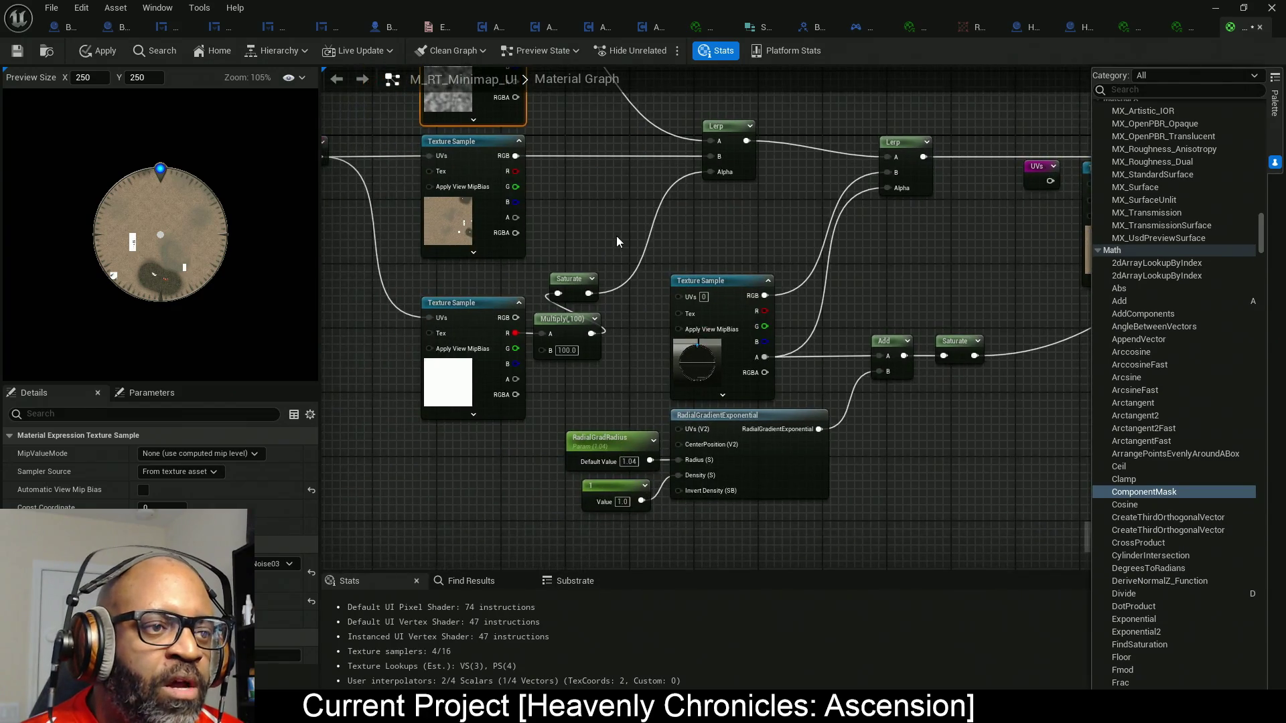
mouse_move(913, 442)
left_mouse_down()
mouse_move(810, 351)
mouse_move(616, 474)
left_mouse_up()
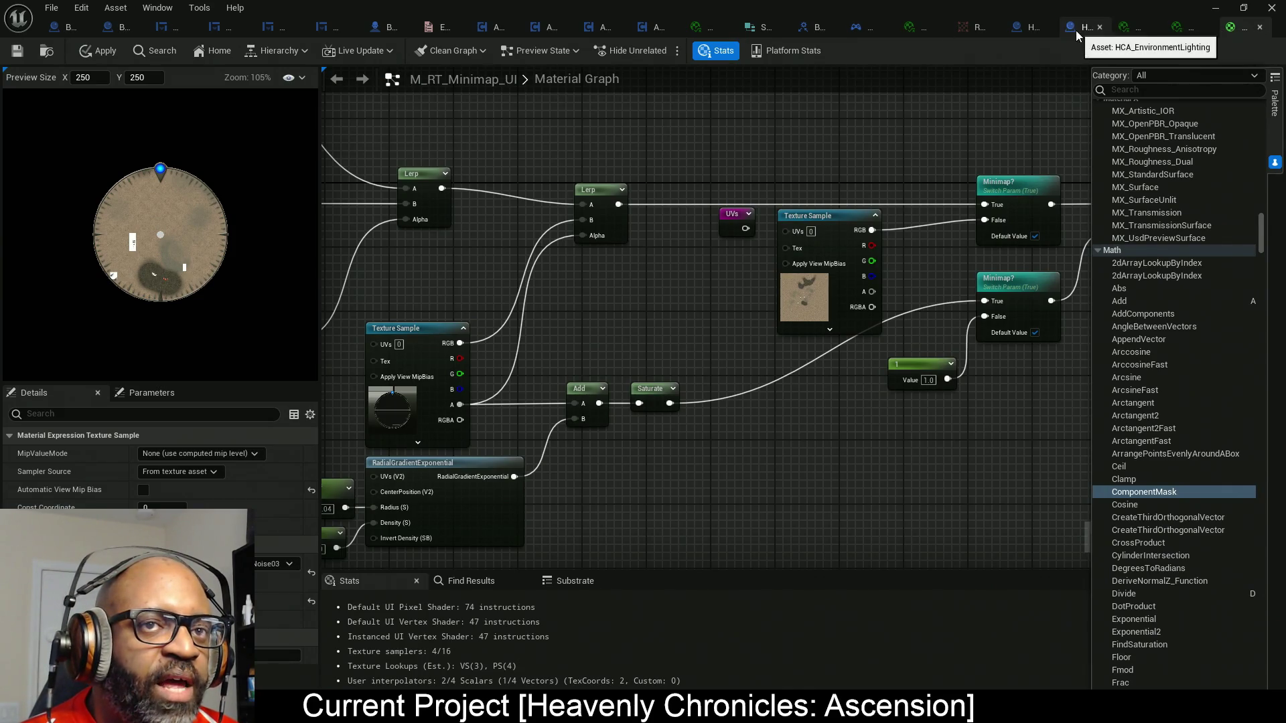
Close all tabs right of HCA_EnvironmentLighting, applying the M_RT_Minimap_UI material changes.
right_click(1071, 34)
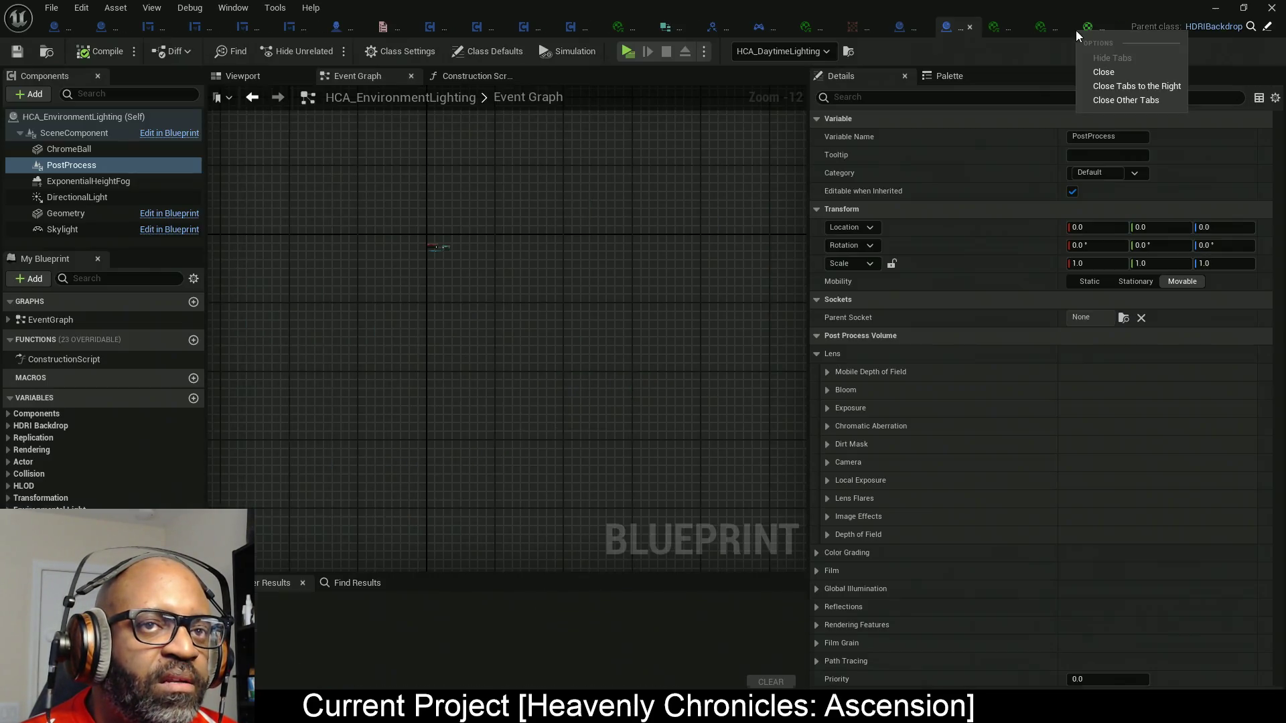
left_click(1117, 88)
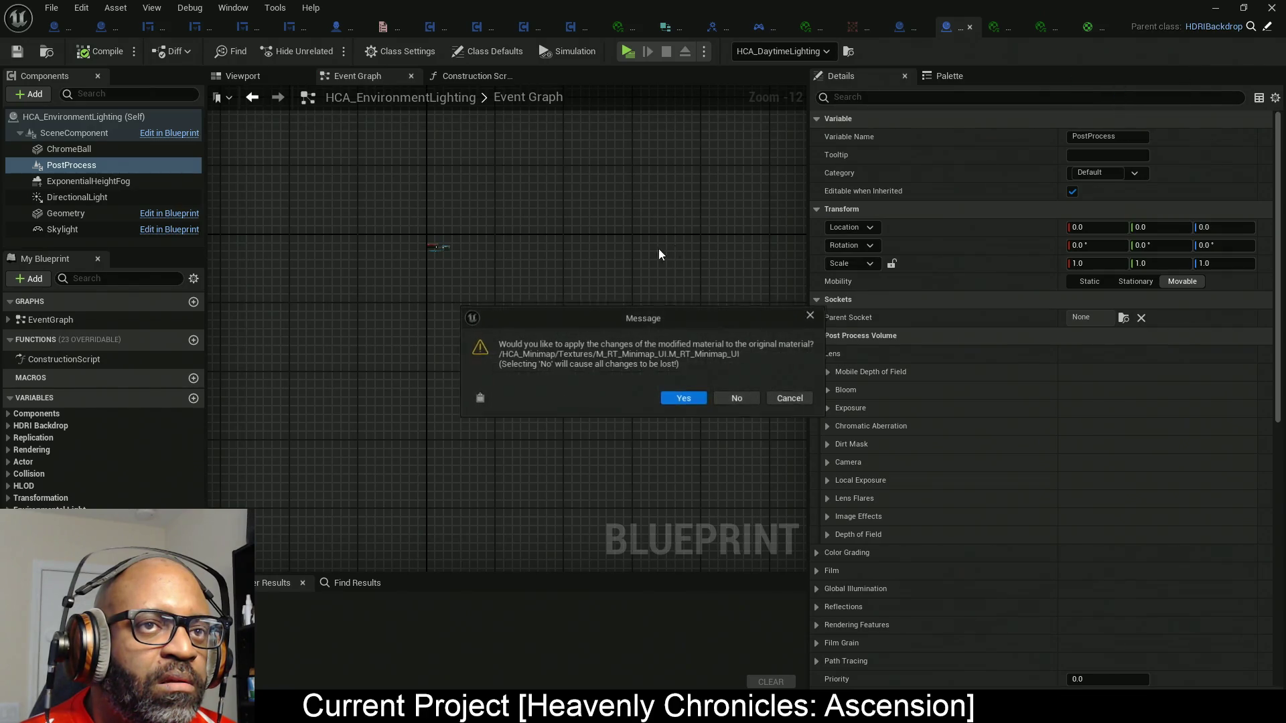
left_click(694, 401)
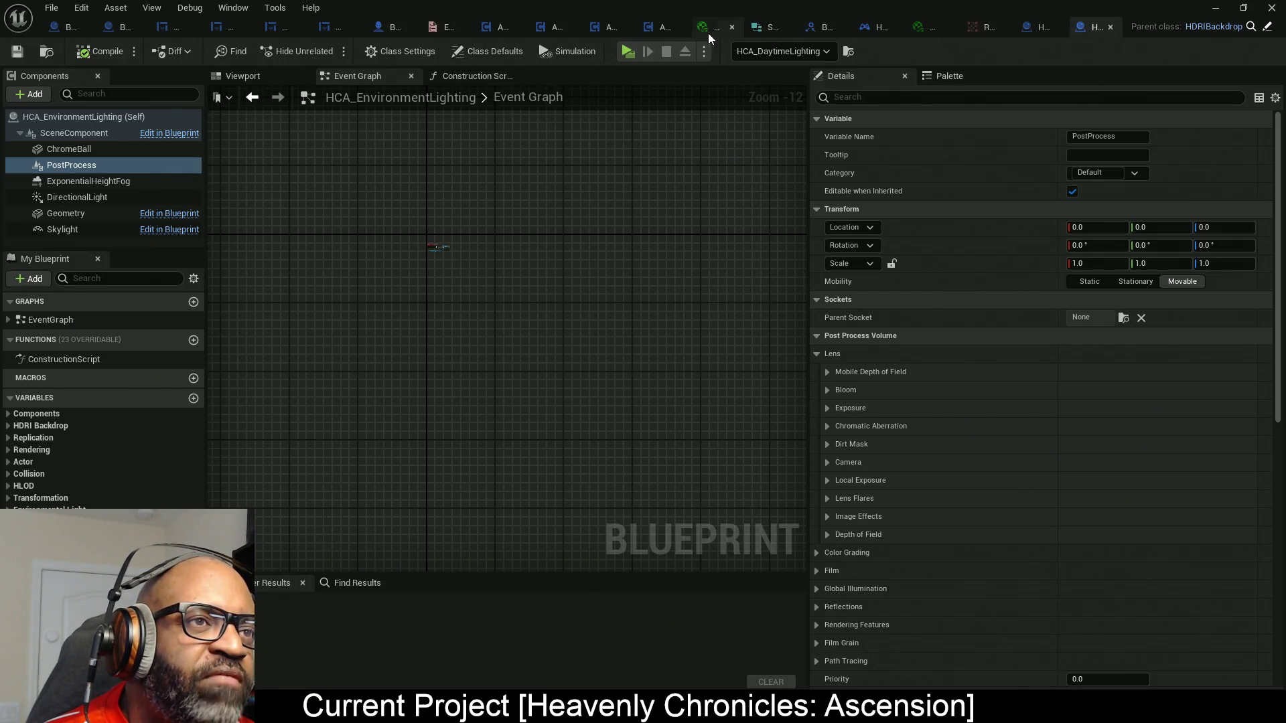
Trace AC_EnhancedInput's IA_Interact chain through Branch and Interact to Camera Tumble State, then bring up the Outliner.
left_click(652, 30)
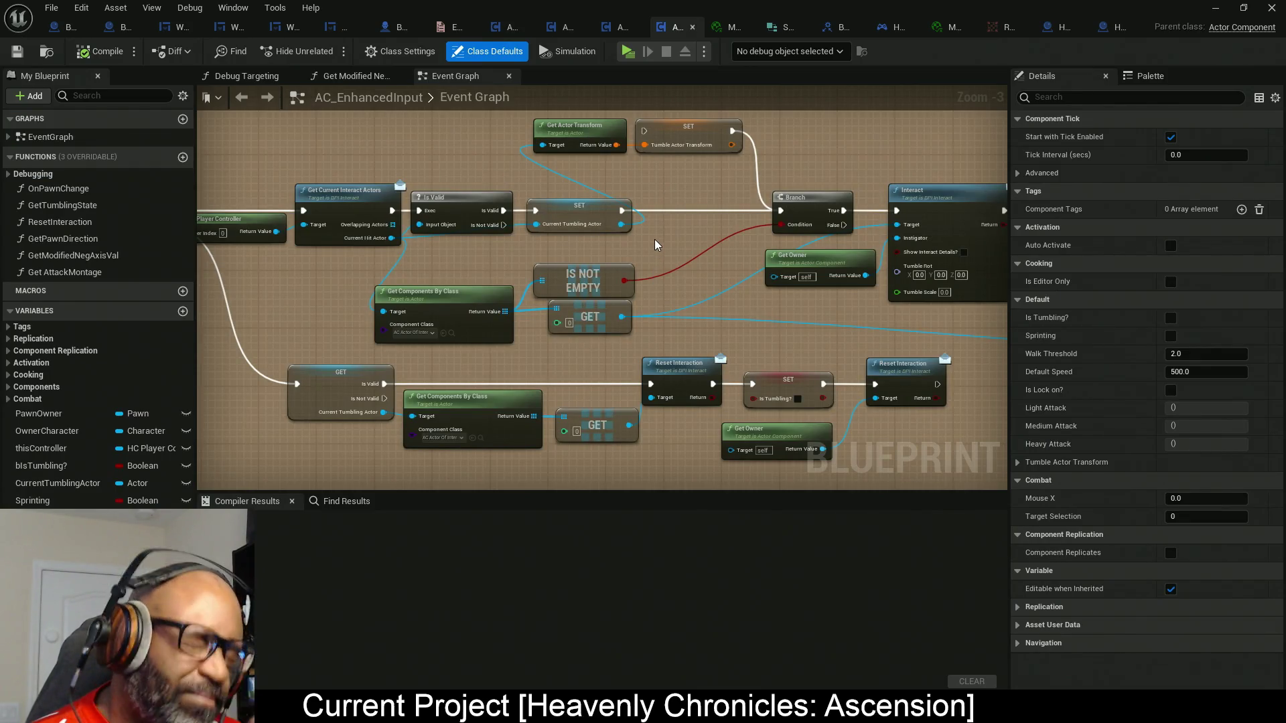
scroll(651, 237, "down", 1)
left_click_drag(651, 237, 503, 228)
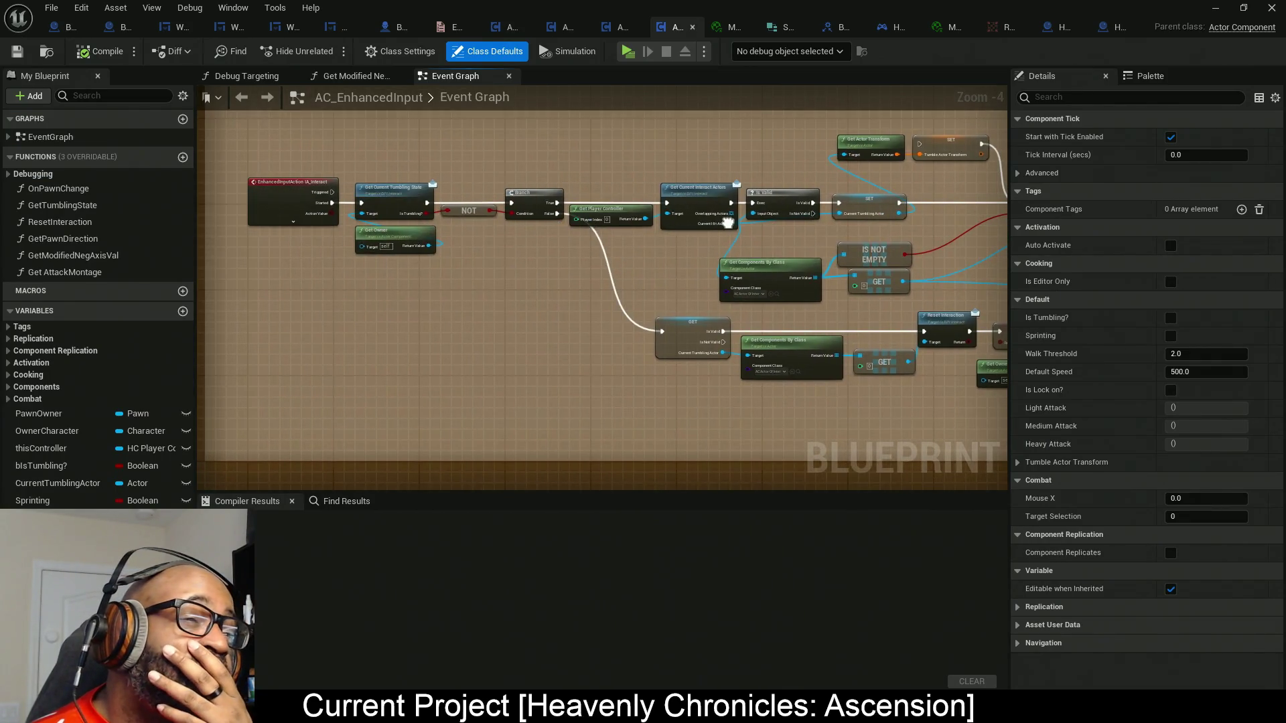
scroll(355, 222, "up", 3)
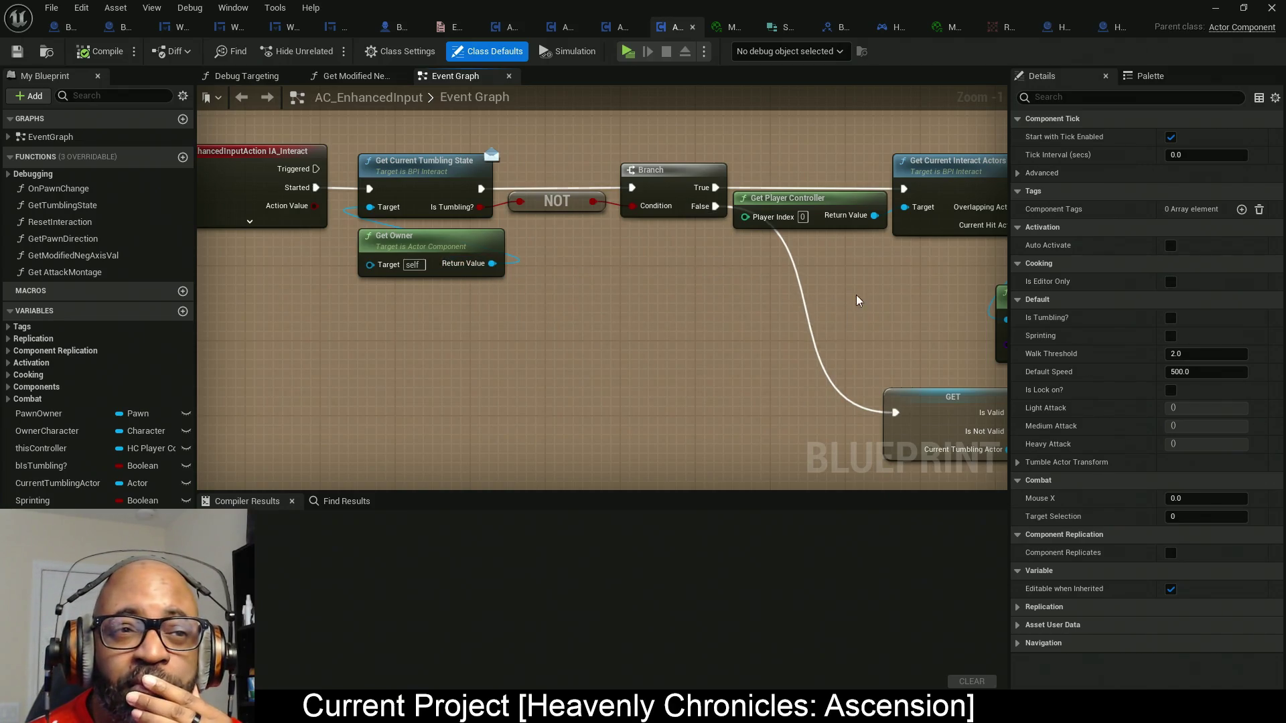
left_click_drag(856, 295, 438, 299)
scroll(481, 300, "down", 2)
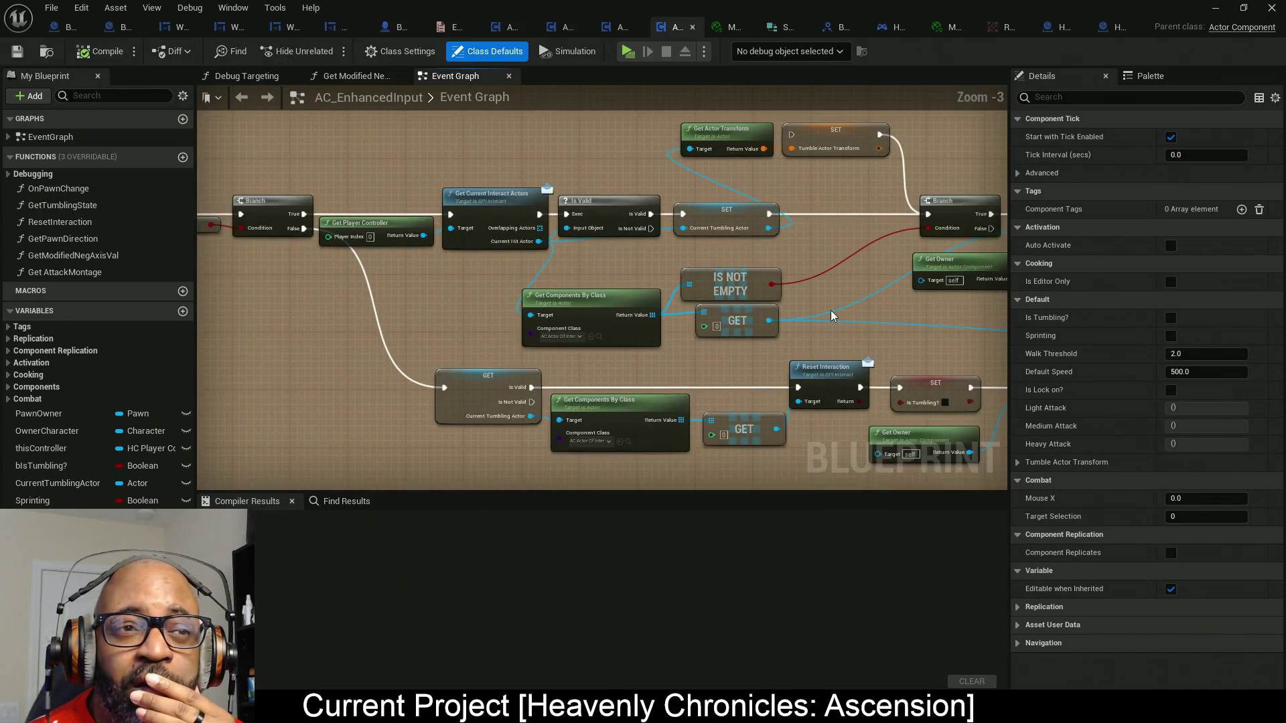
left_click_drag(830, 311, 375, 315)
left_click_drag(824, 348, 474, 328)
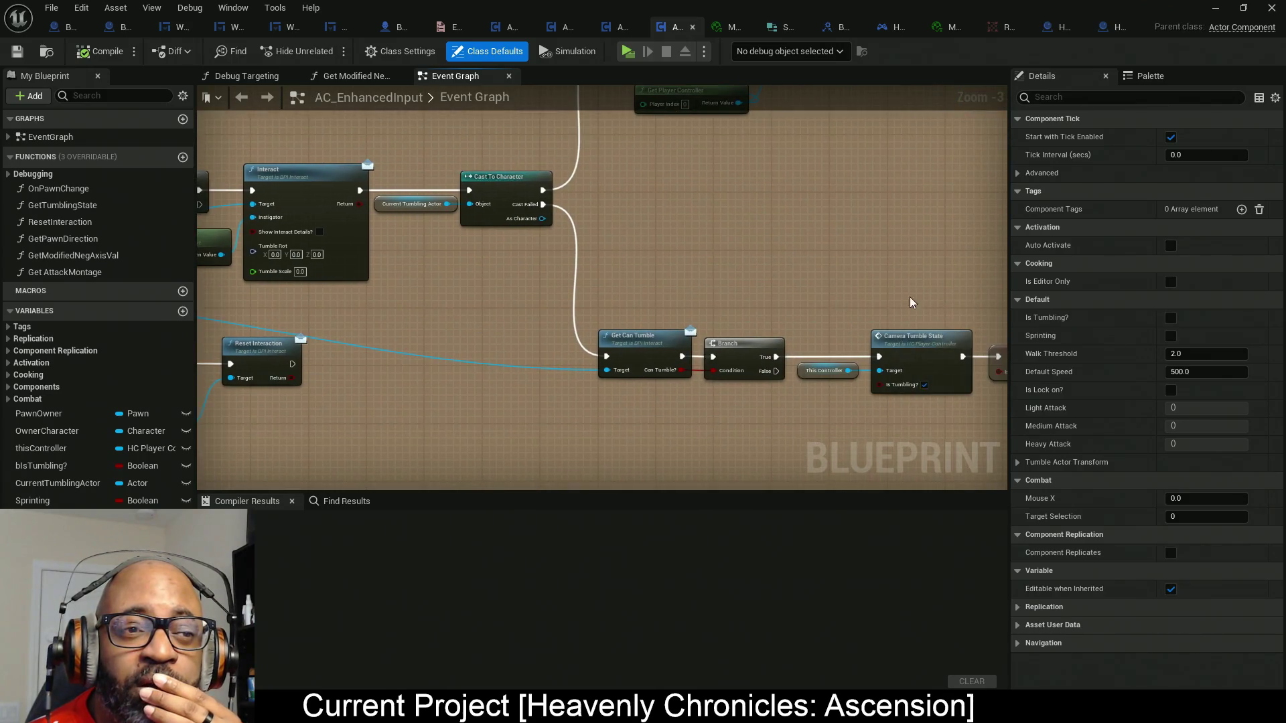
left_click_drag(923, 321, 554, 309)
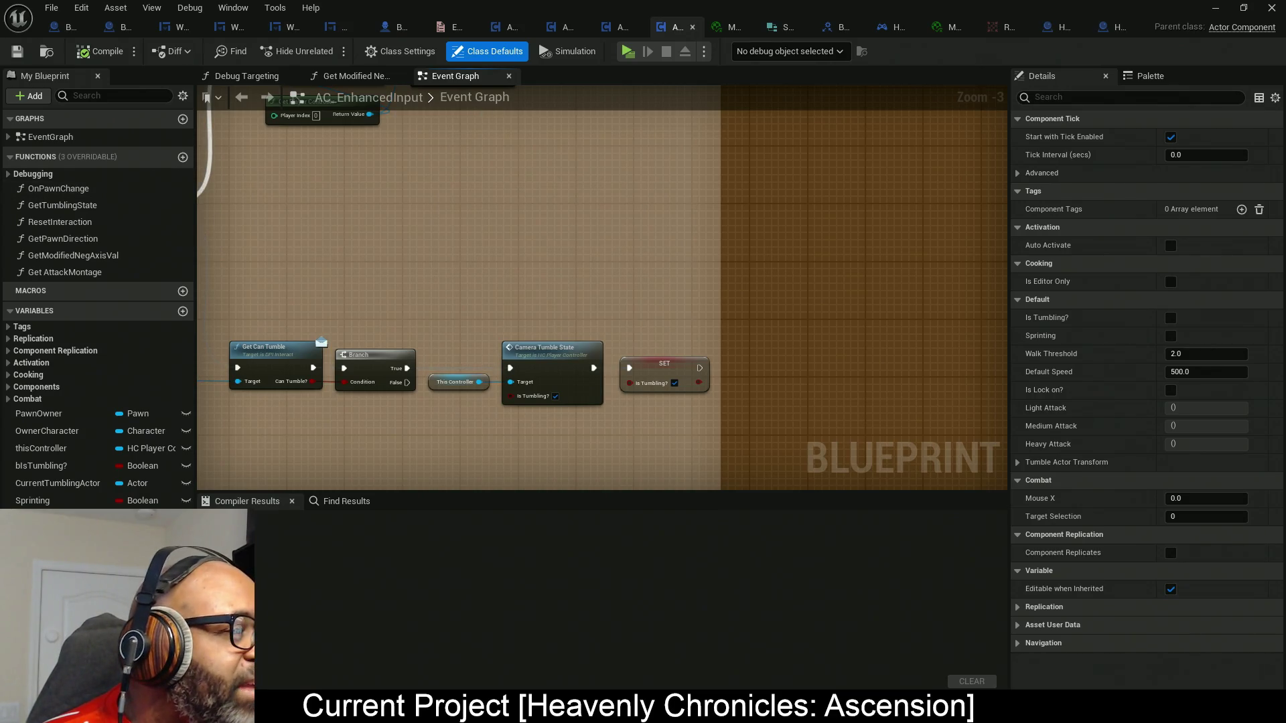
key("alt+Tab")
key("alt+Tab")
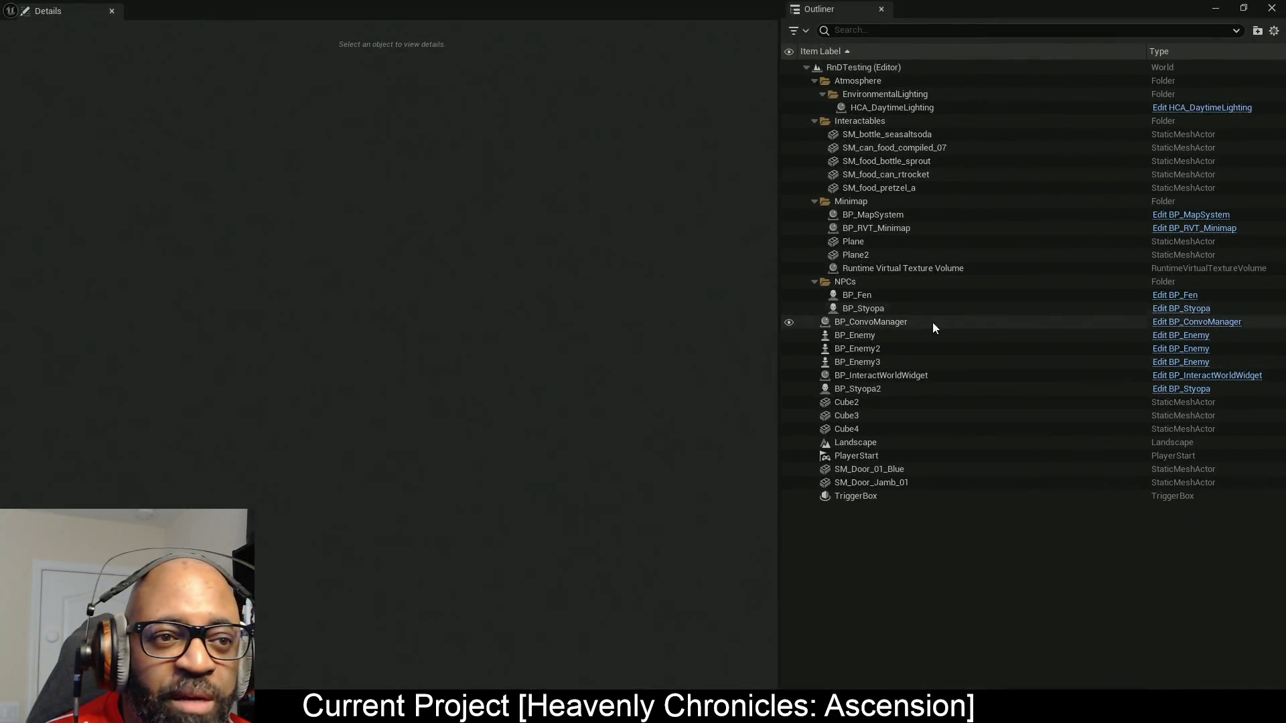
Select SM_Door_01_Blue and open its AC_Interact component via Edit AC_Interact.
left_click(869, 472)
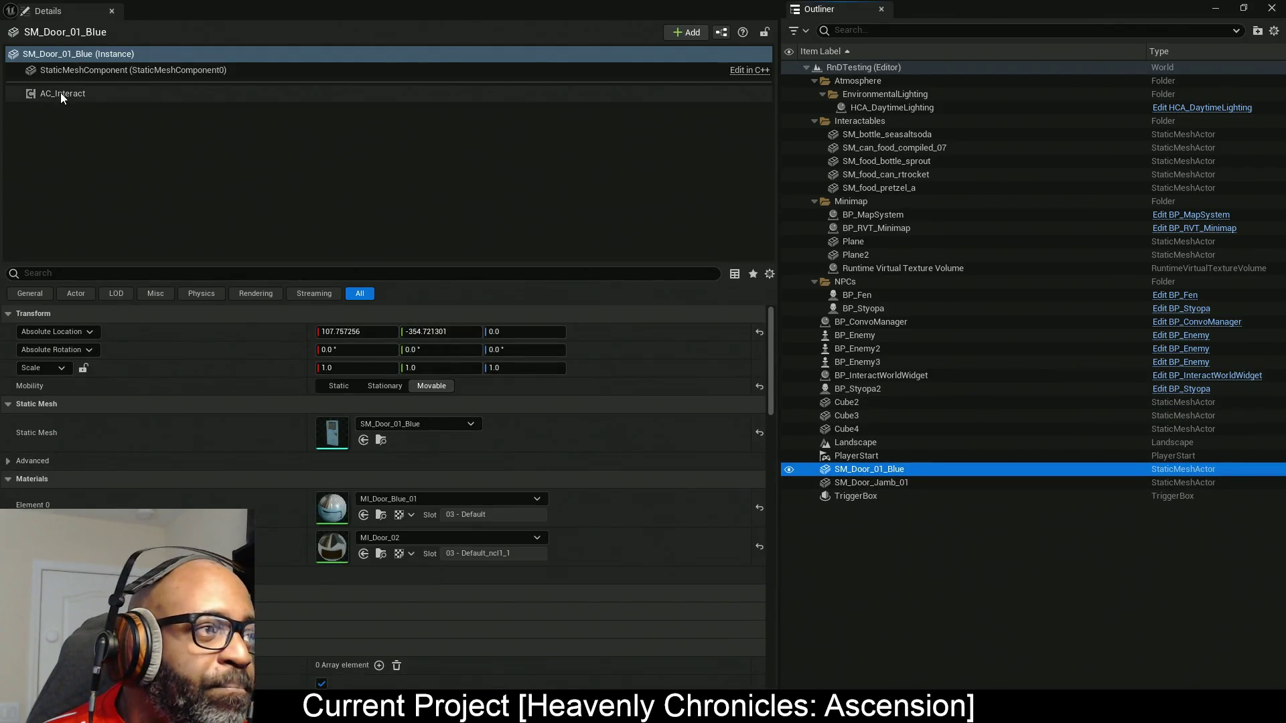
left_click(62, 94)
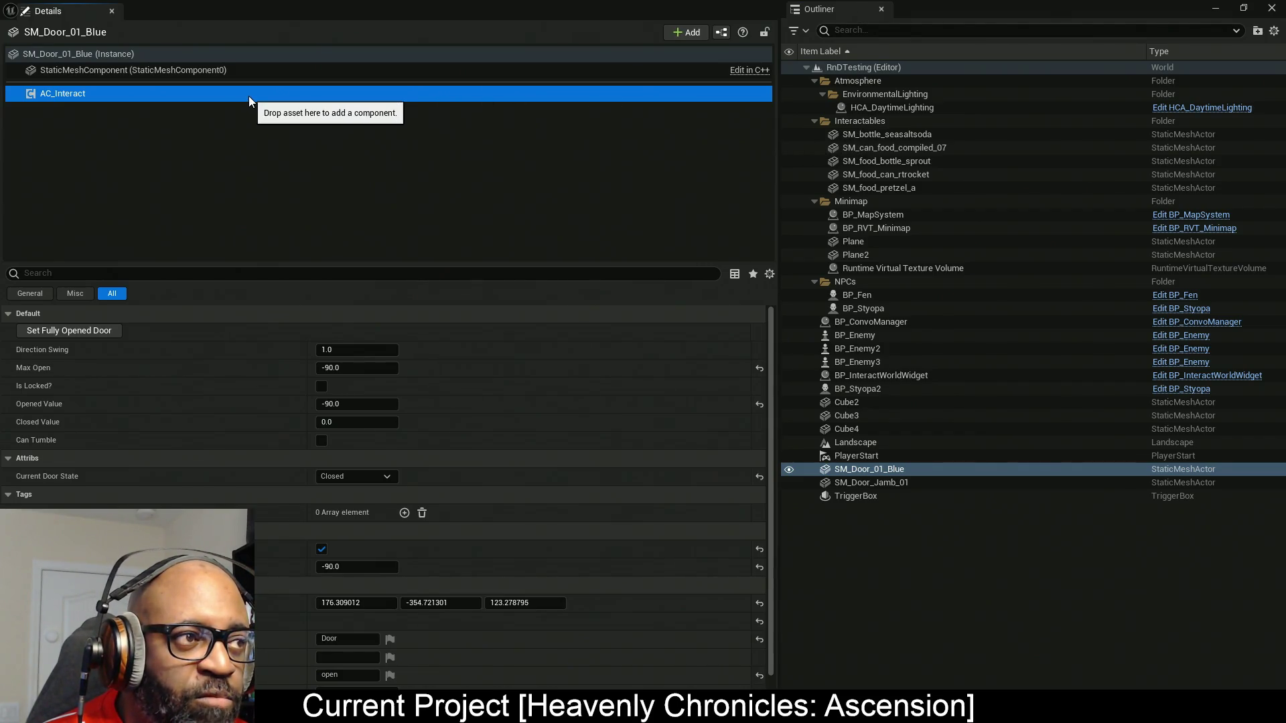
right_click(58, 95)
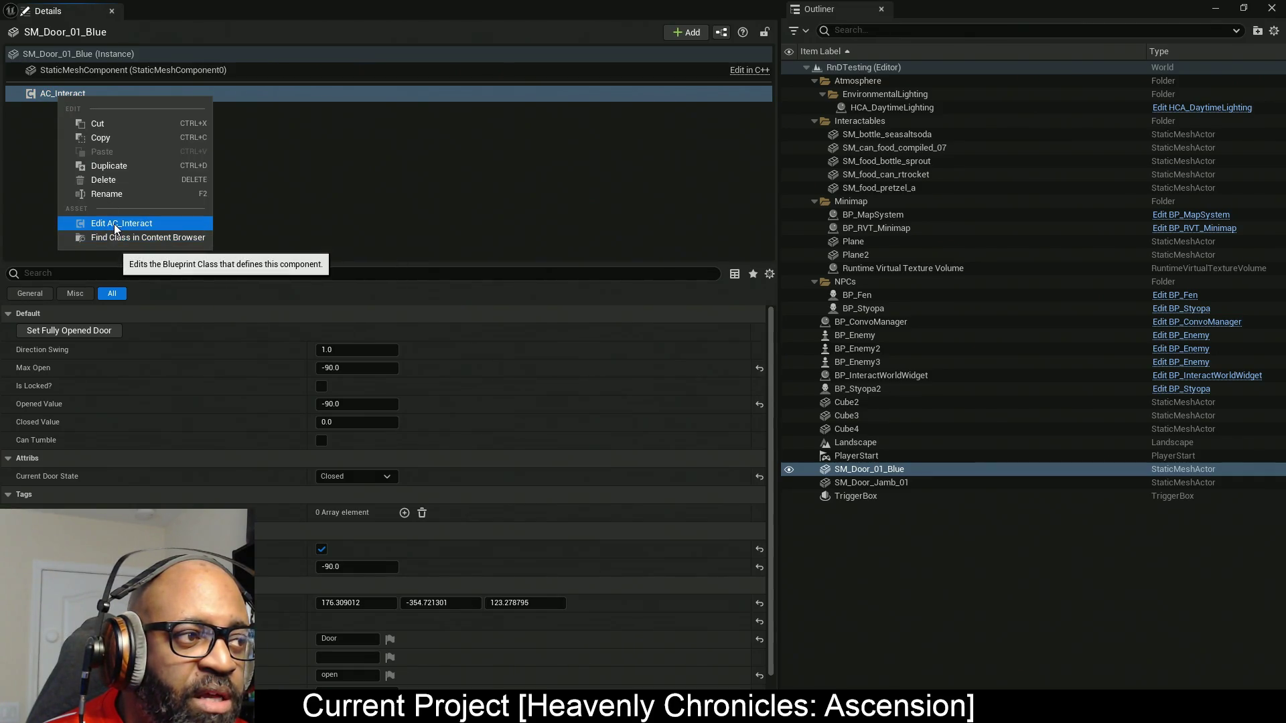
left_click(114, 224)
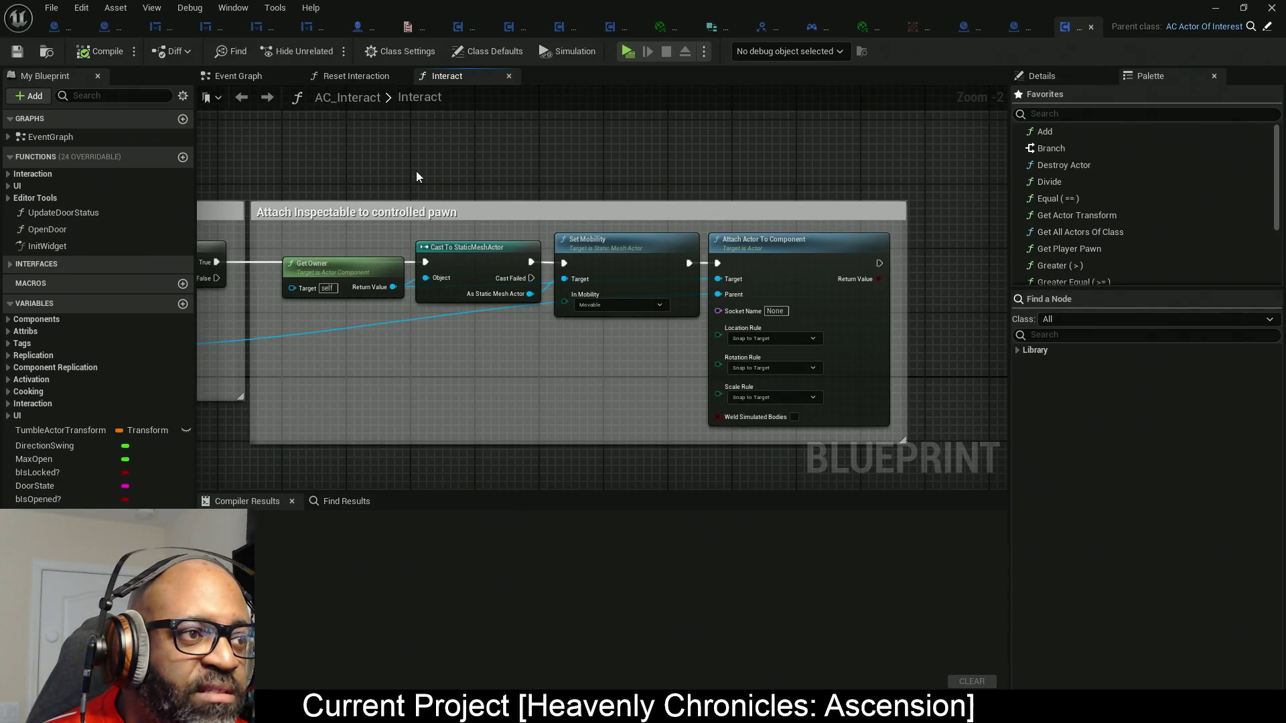
Move from the Interact function to the AC_Interact Event Graph and locate the Event Tick branch.
scroll(527, 373, "down", 5)
mouse_move(528, 372)
left_mouse_down()
mouse_move(967, 272)
mouse_move(896, 290)
left_mouse_up()
left_click(241, 78)
scroll(474, 278, "down", 12)
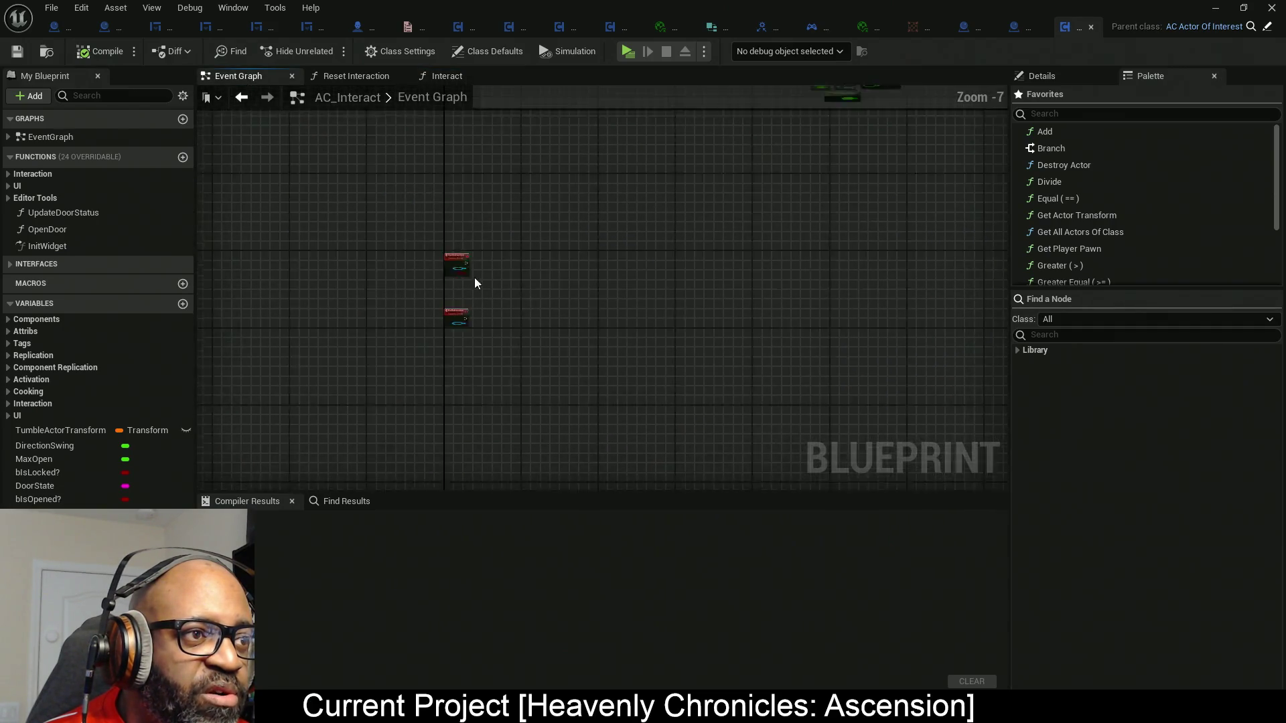
scroll(485, 214, "up", 9)
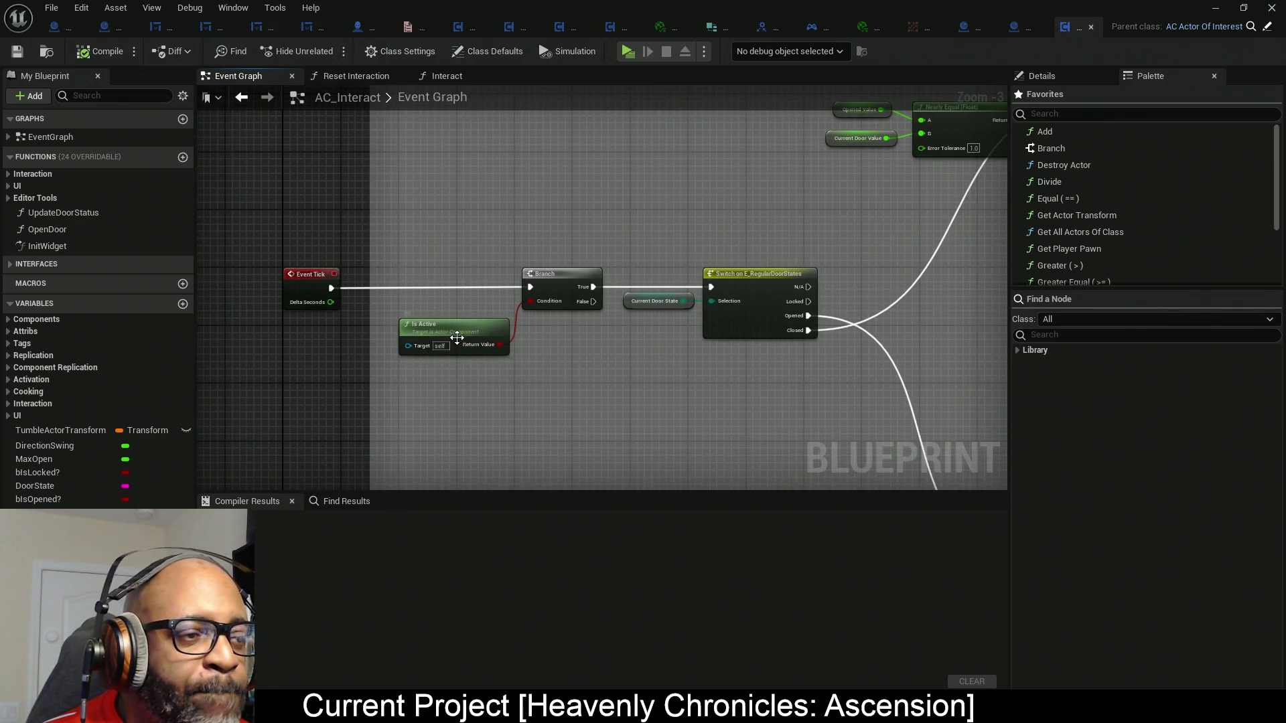
left_click_drag(452, 407, 532, 362)
scroll(508, 301, "up", 2)
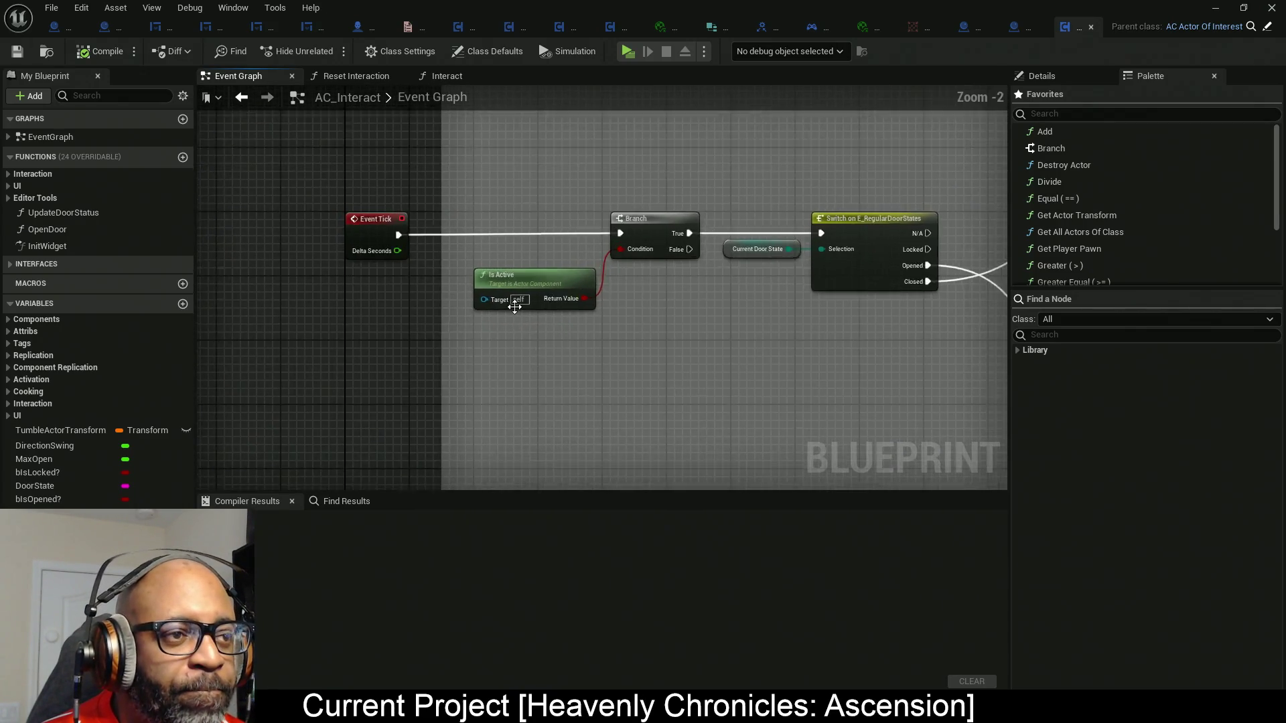
Shift Is Active and Branch left, and Current Door State and Switch right.
left_click_drag(302, 140, 411, 328)
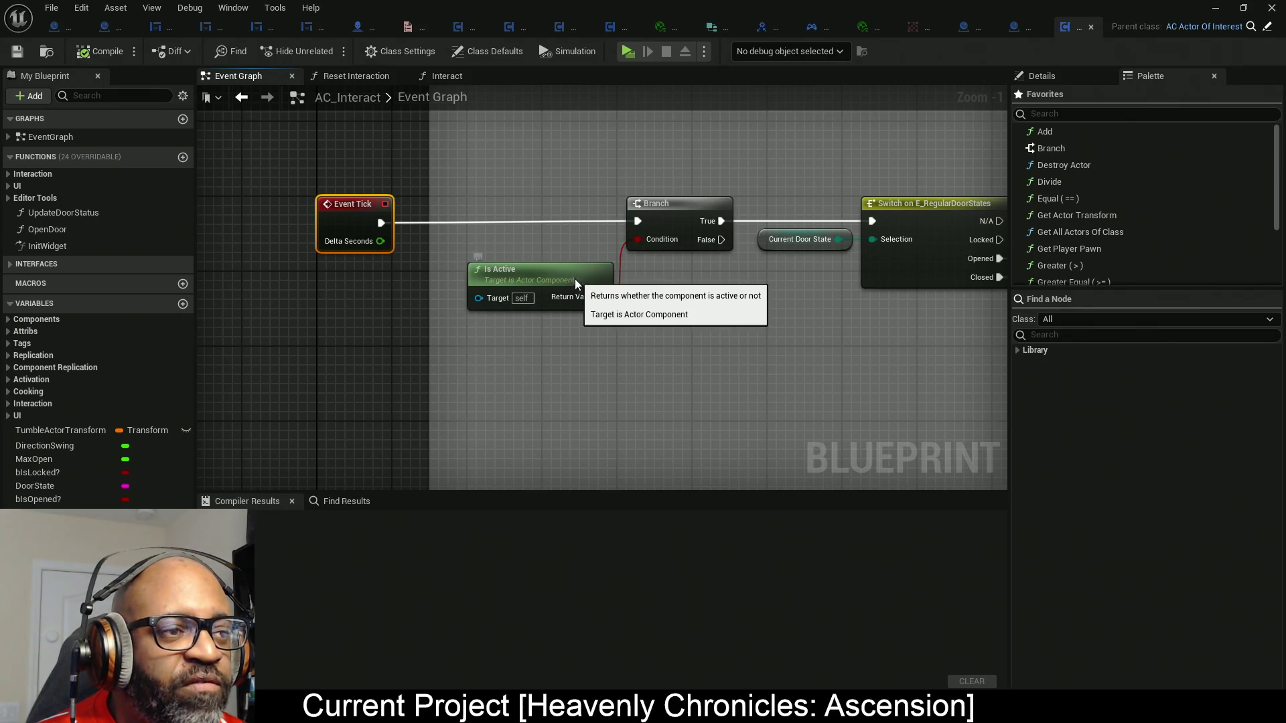
left_click_drag(578, 286, 559, 268)
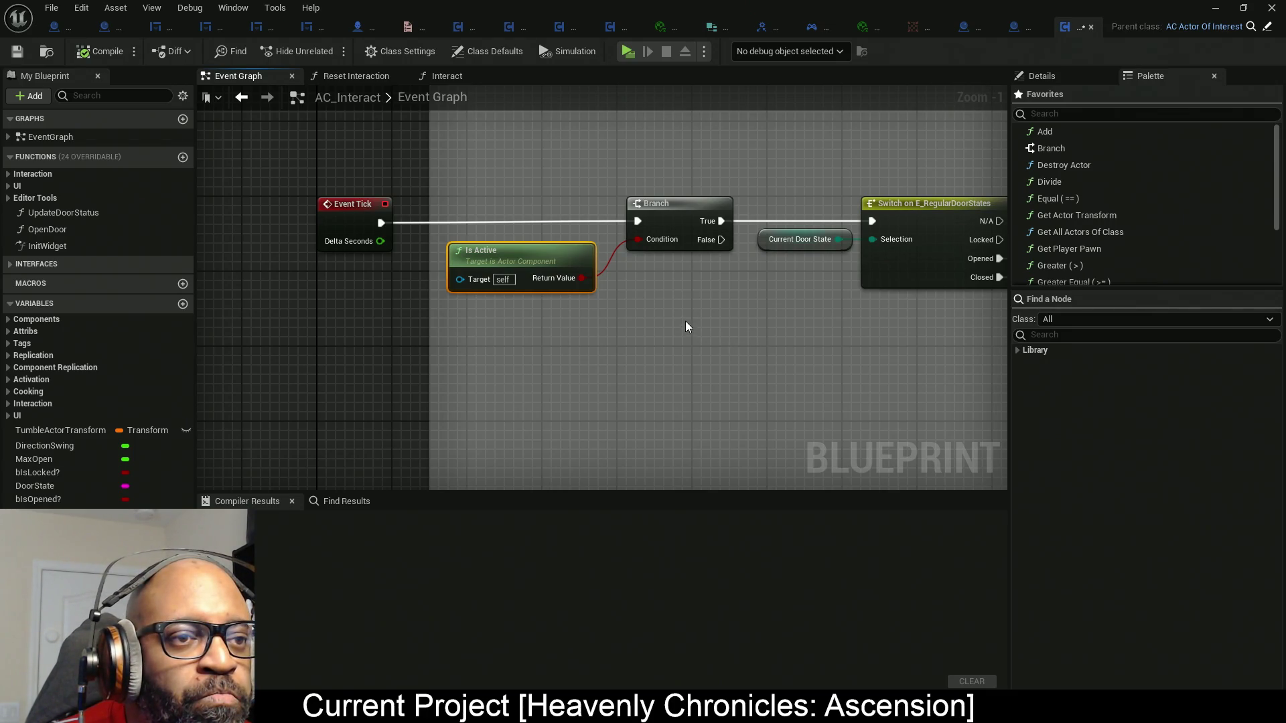
mouse_move(784, 322)
left_mouse_down()
mouse_move(666, 322)
mouse_move(760, 329)
left_mouse_up()
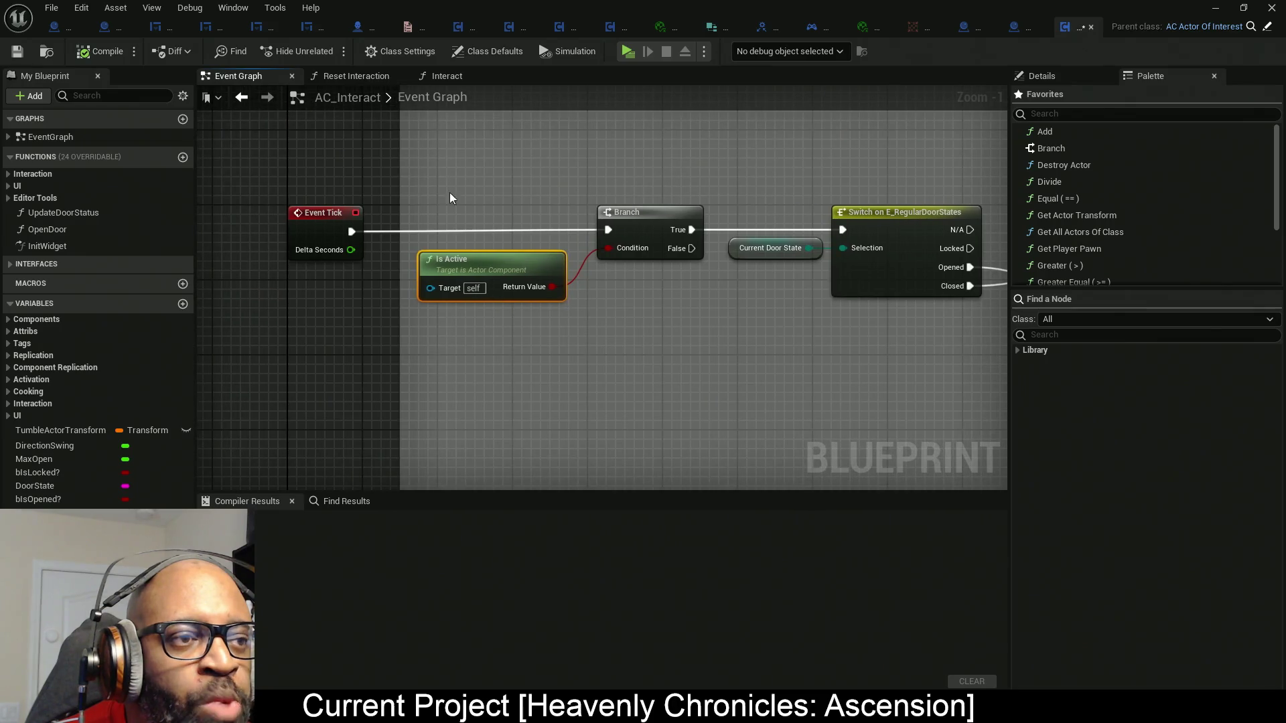
mouse_move(449, 191)
left_mouse_down()
mouse_move(617, 320)
mouse_move(648, 246)
mouse_move(580, 236)
mouse_move(600, 236)
left_mouse_up()
left_click_drag(701, 330, 375, 335)
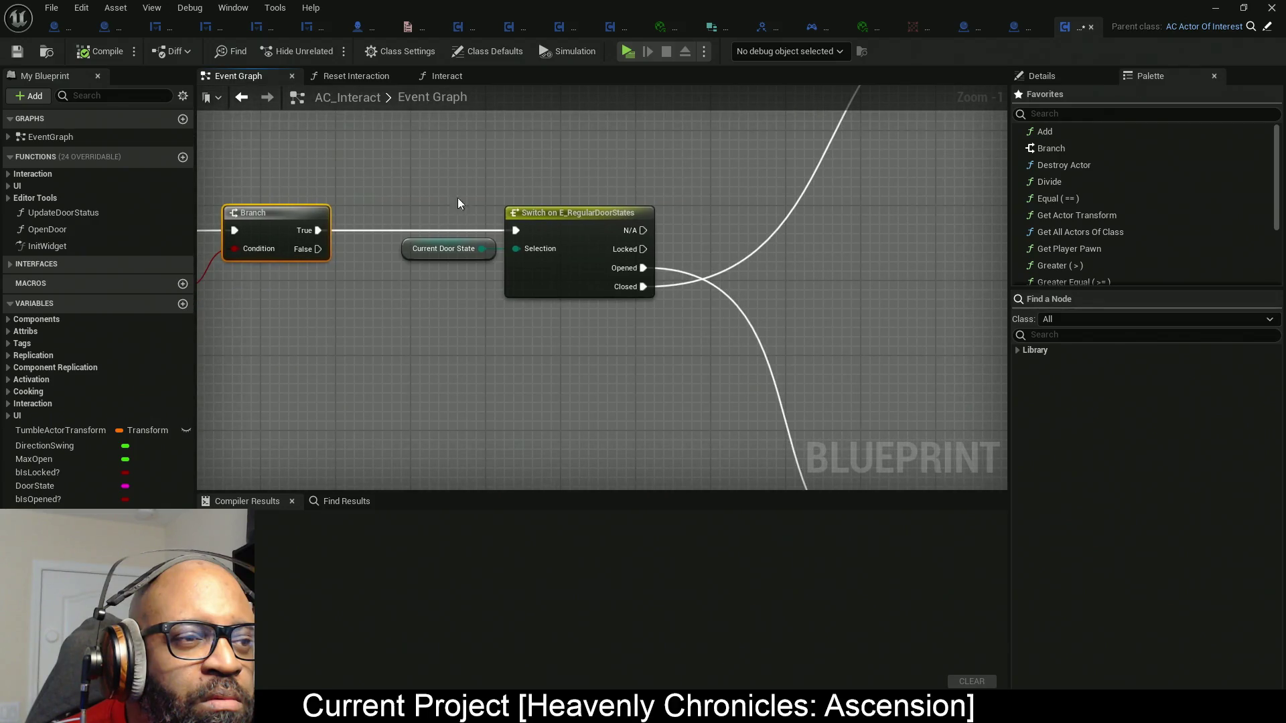
left_click_drag(457, 198, 596, 330)
mouse_move(580, 268)
left_mouse_down()
mouse_move(645, 268)
mouse_move(594, 395)
left_mouse_up()
Reselect Is Active and the Current Door State and Switch nodes for repositioning.
scroll(644, 268, "down", 1)
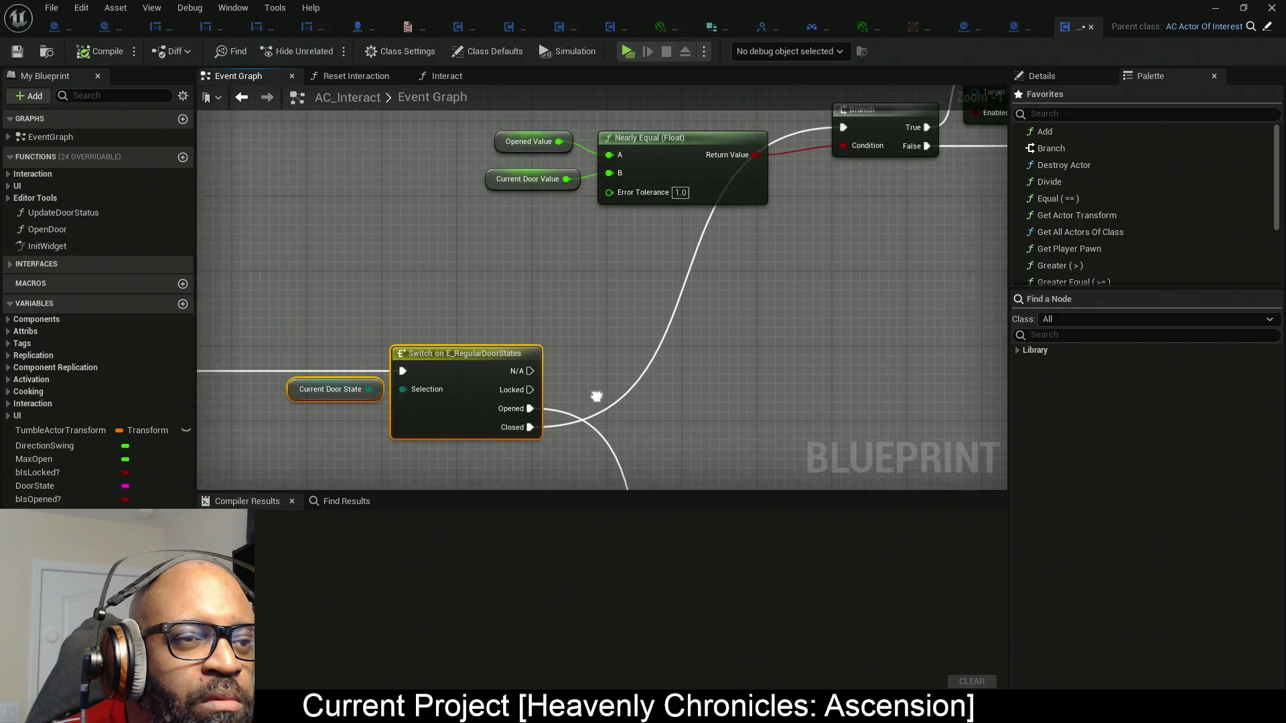
left_click_drag(724, 296, 633, 322)
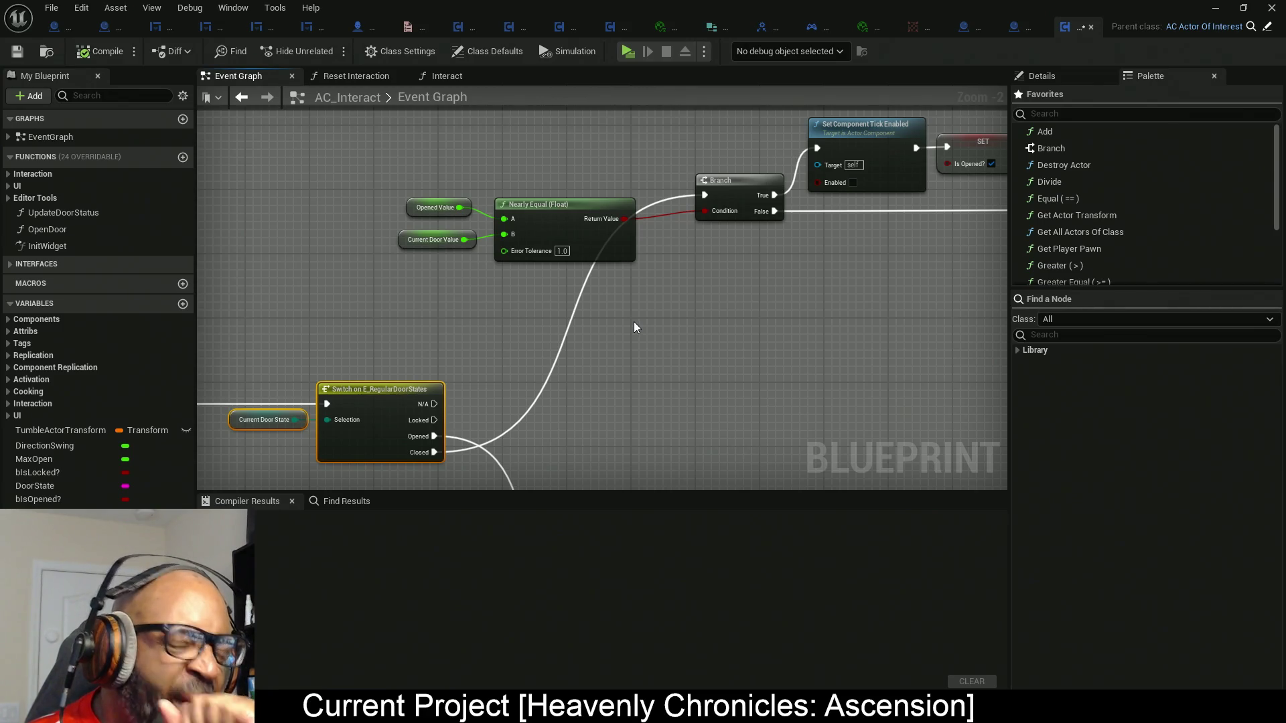
mouse_move(464, 373)
left_mouse_down()
mouse_move(599, 313)
mouse_move(887, 284)
left_mouse_up()
left_click(346, 352)
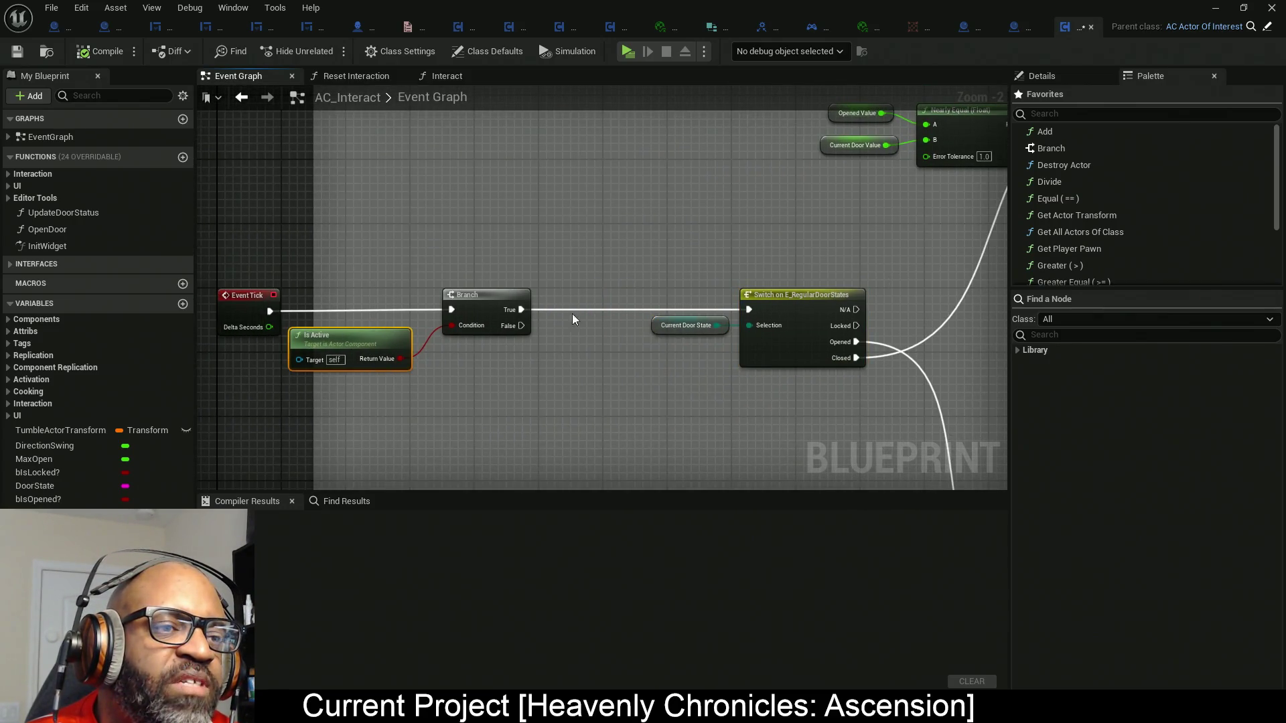
mouse_move(677, 231)
left_mouse_down()
mouse_move(785, 432)
mouse_move(828, 449)
left_mouse_up()
Move the Nearly Equal comparison group right toward its Branch.
left_click_drag(816, 385, 627, 378)
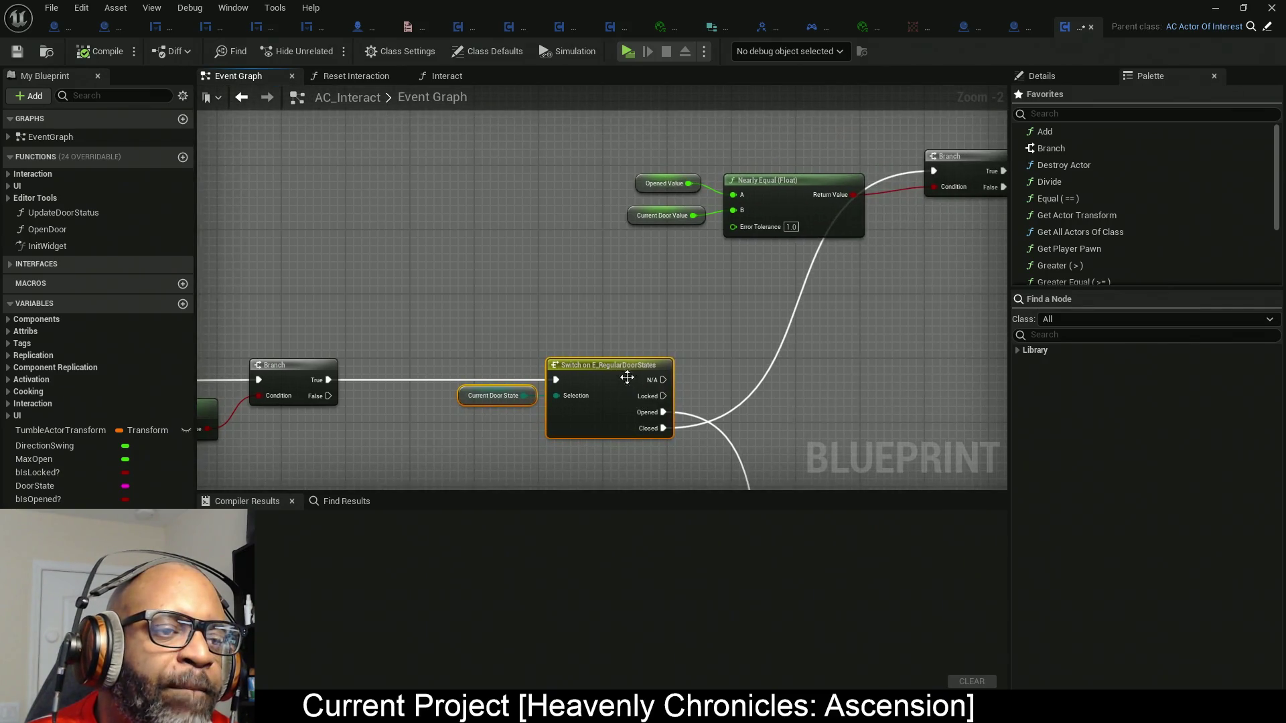
mouse_move(493, 295)
left_mouse_down()
mouse_move(768, 484)
mouse_move(691, 349)
mouse_move(576, 423)
mouse_move(793, 367)
mouse_move(676, 430)
left_mouse_up()
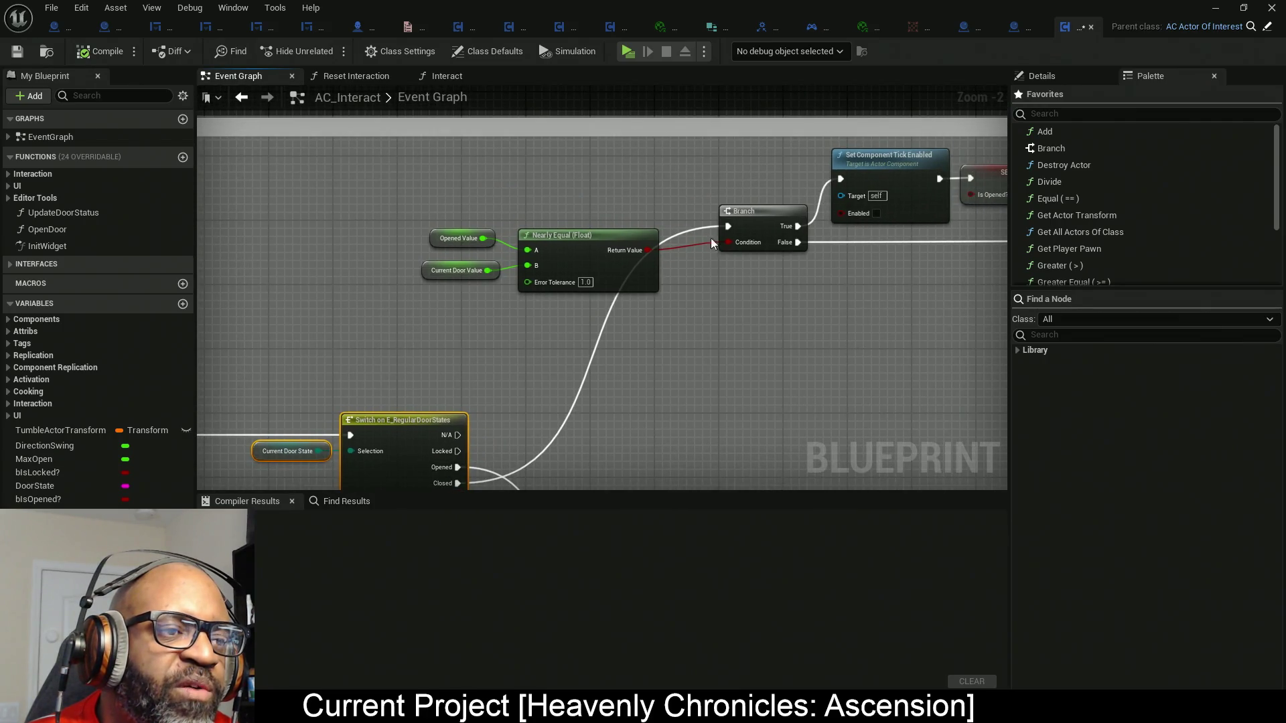
left_click_drag(801, 313, 655, 325)
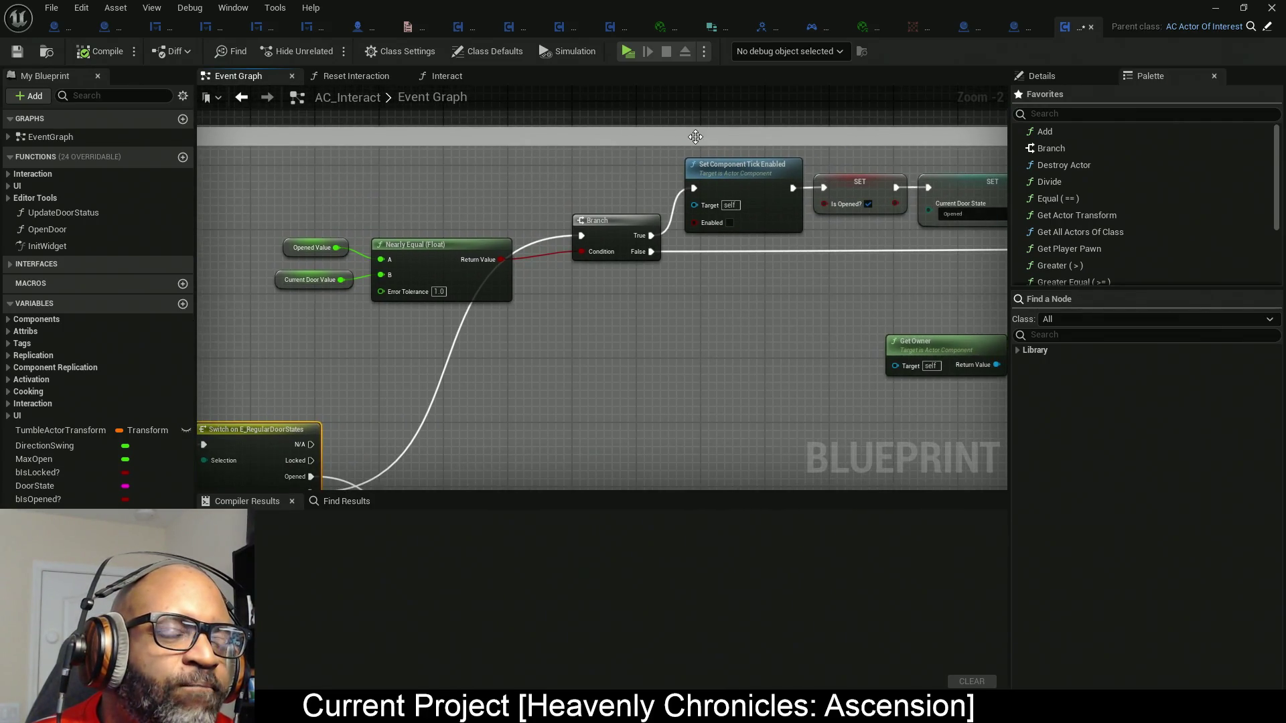
left_click_drag(694, 170, 690, 219)
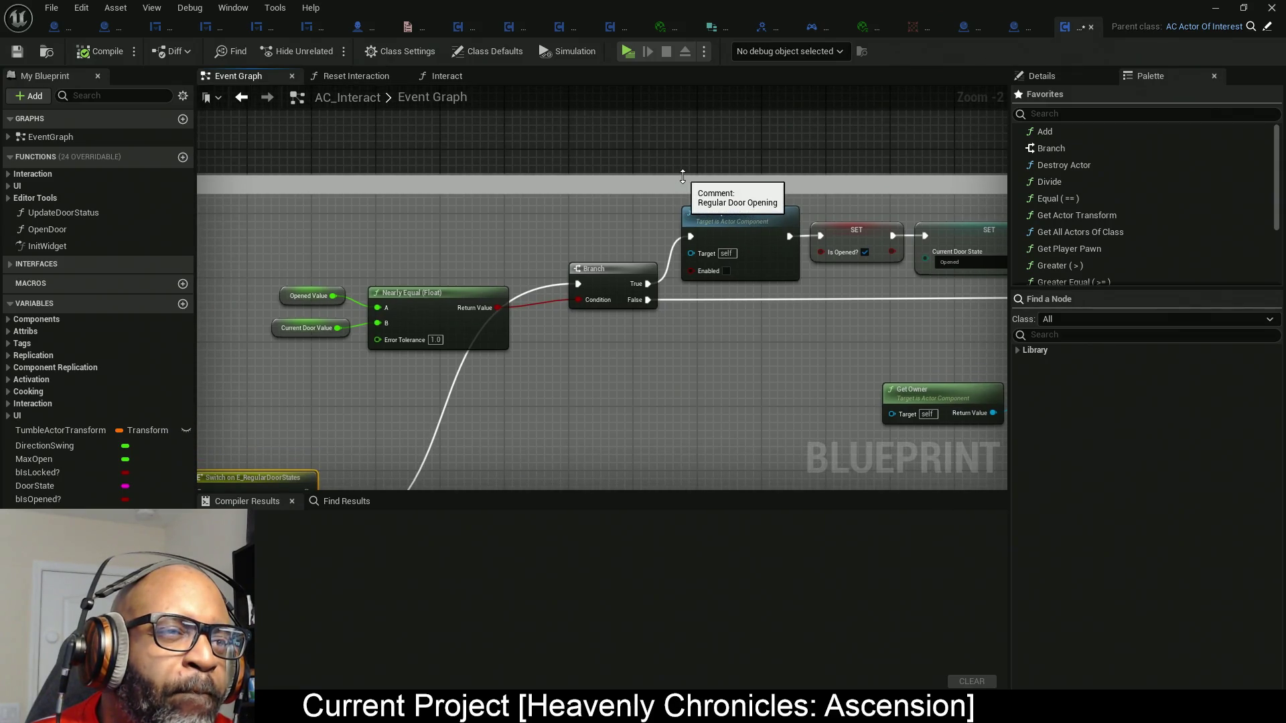
left_click_drag(565, 371, 549, 324)
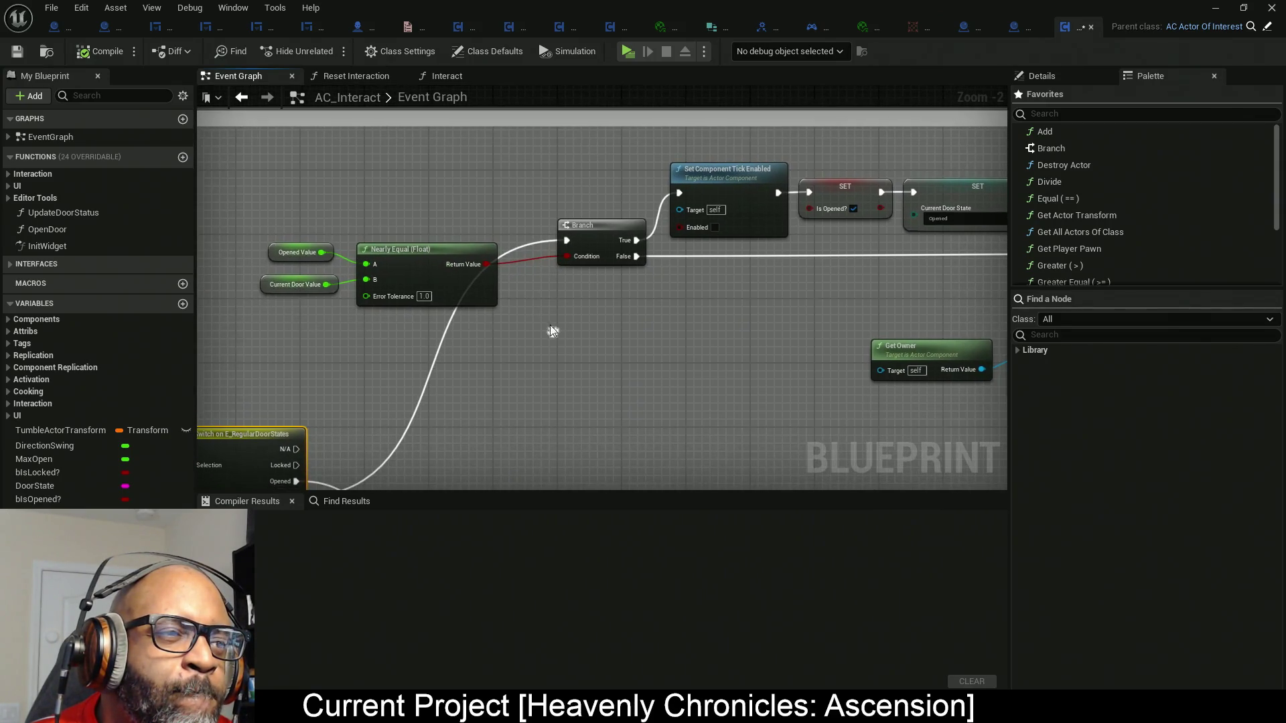
mouse_move(245, 178)
left_mouse_down()
mouse_move(407, 291)
mouse_move(508, 282)
left_mouse_up()
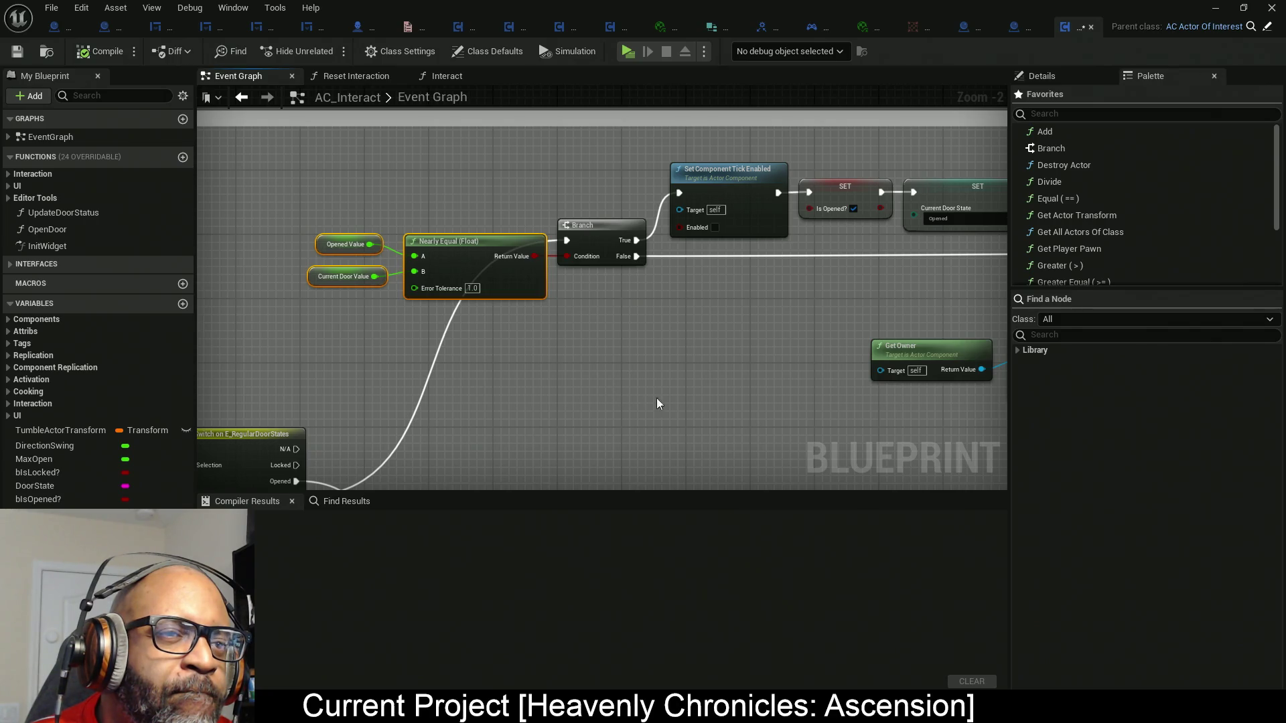
left_click_drag(769, 386, 470, 377)
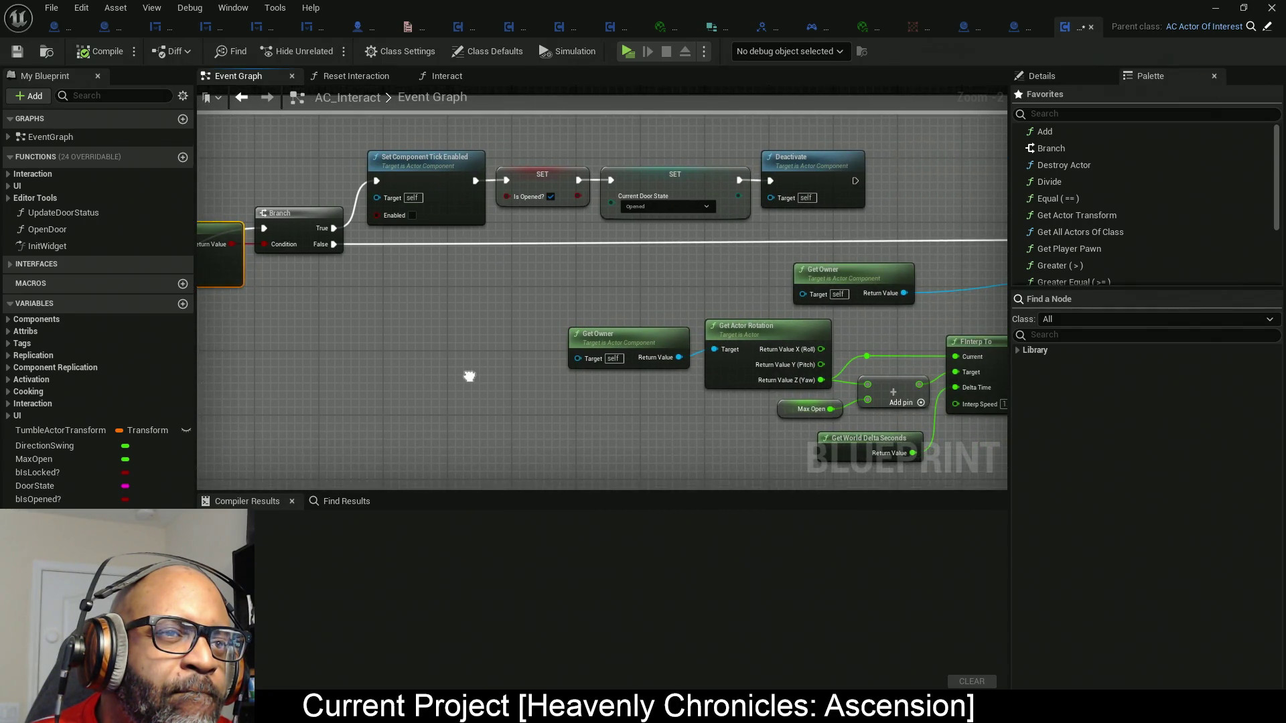
mouse_move(629, 270)
left_mouse_down()
mouse_move(841, 284)
mouse_move(854, 282)
mouse_move(726, 282)
mouse_move(910, 264)
left_mouse_up()
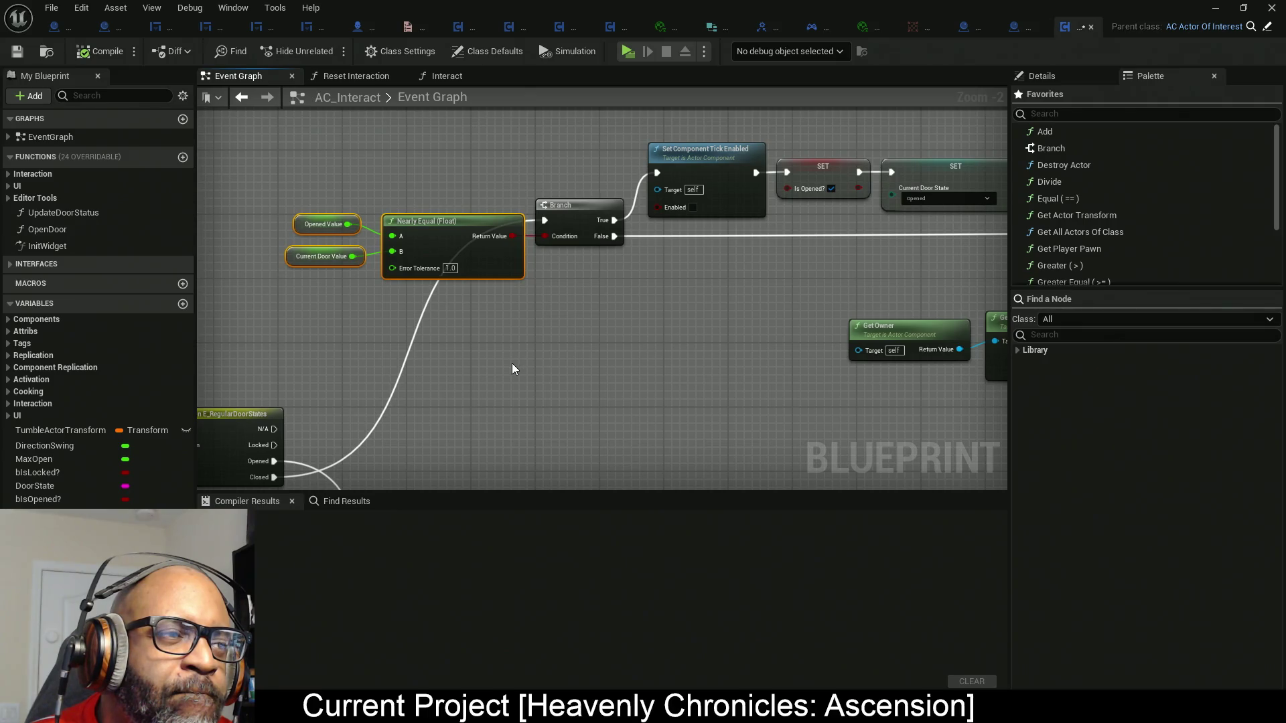
Look over the Set Actor Rotation and FInterp To door-rotation nodes.
mouse_move(589, 361)
left_mouse_down()
mouse_move(402, 335)
mouse_move(674, 309)
left_mouse_up()
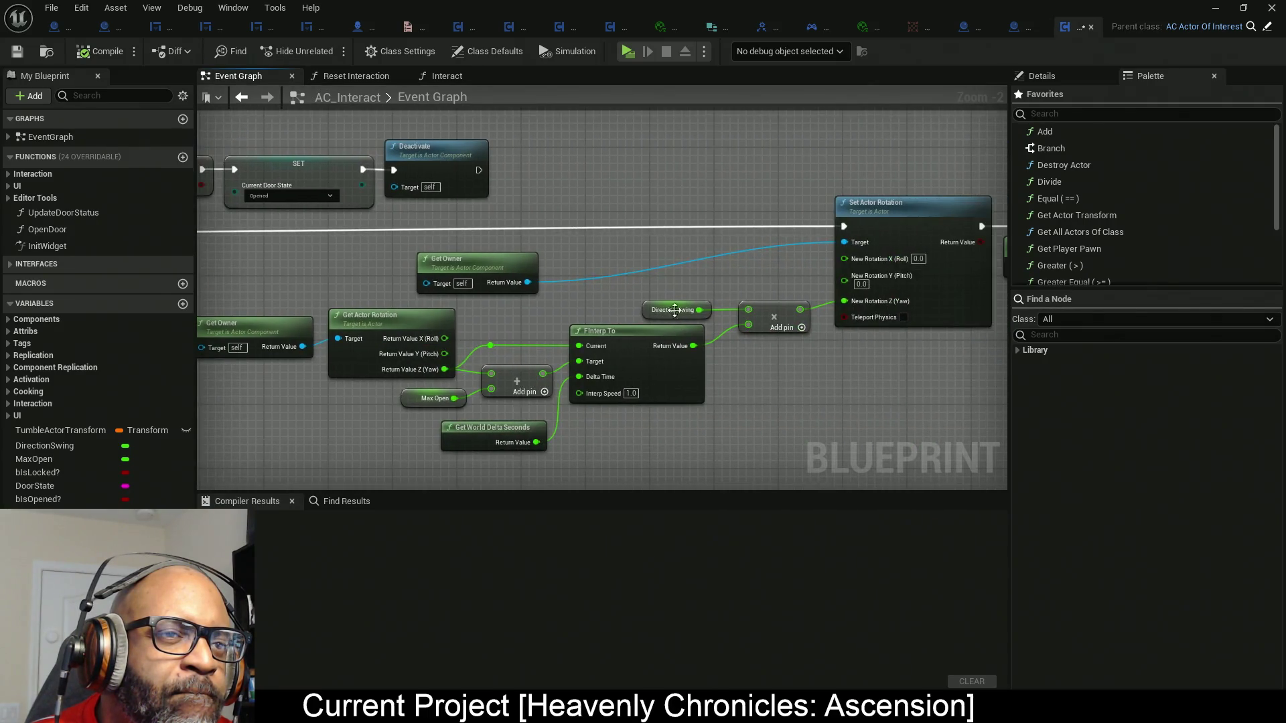
left_click(911, 228)
scroll(561, 281, "down", 1)
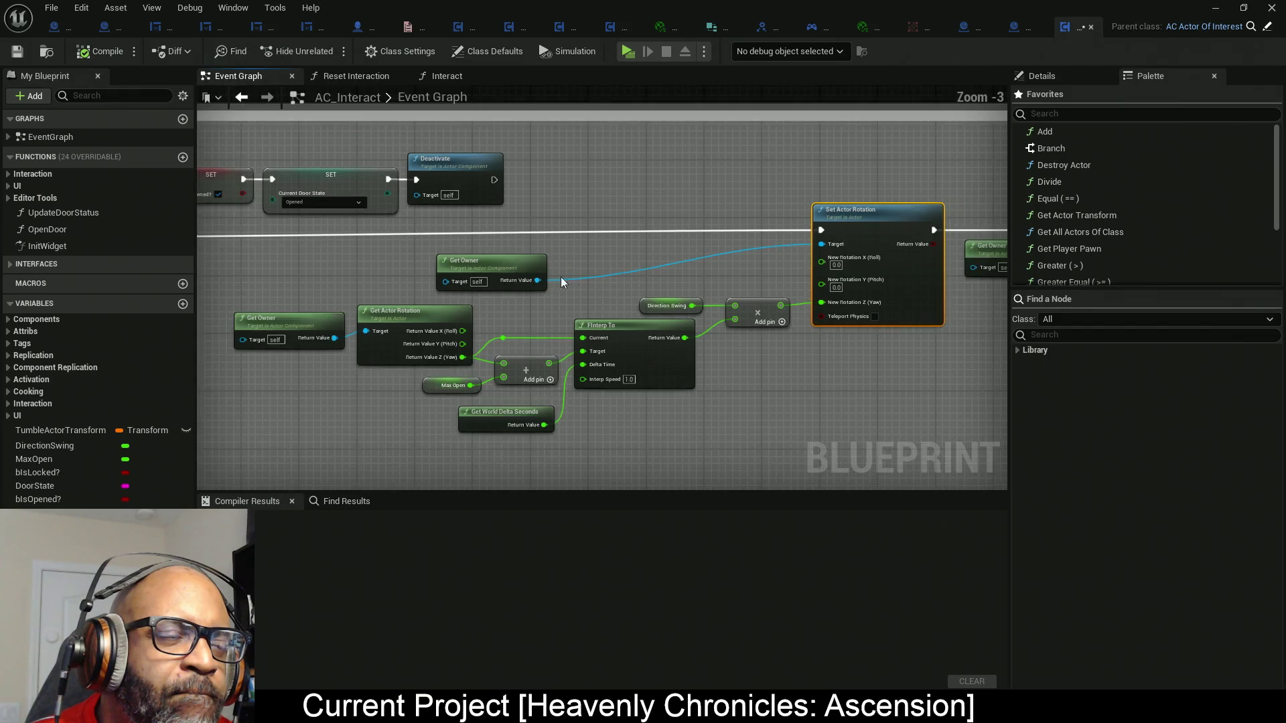
scroll(562, 282, "down", 1)
mouse_move(561, 282)
left_mouse_down()
mouse_move(734, 251)
mouse_move(532, 225)
mouse_move(760, 184)
left_mouse_up()
scroll(542, 225, "up", 2)
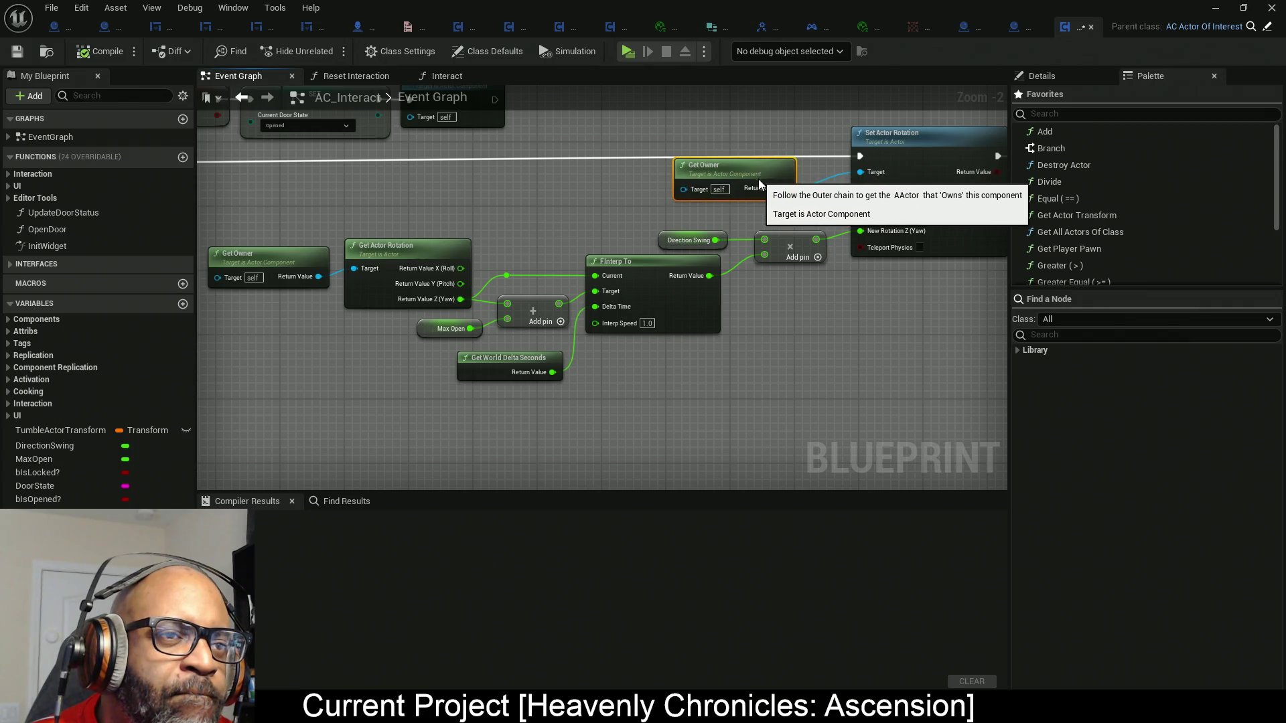
scroll(663, 238, "down", 3)
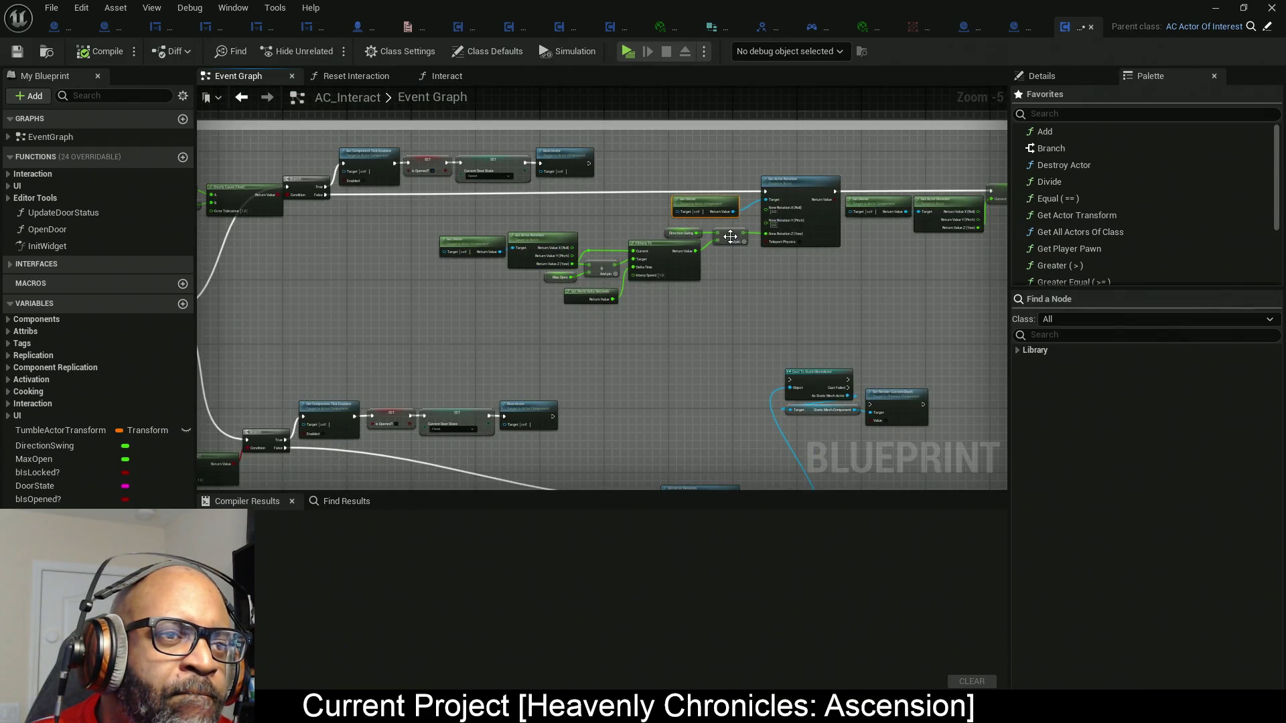
scroll(730, 236, "up", 2)
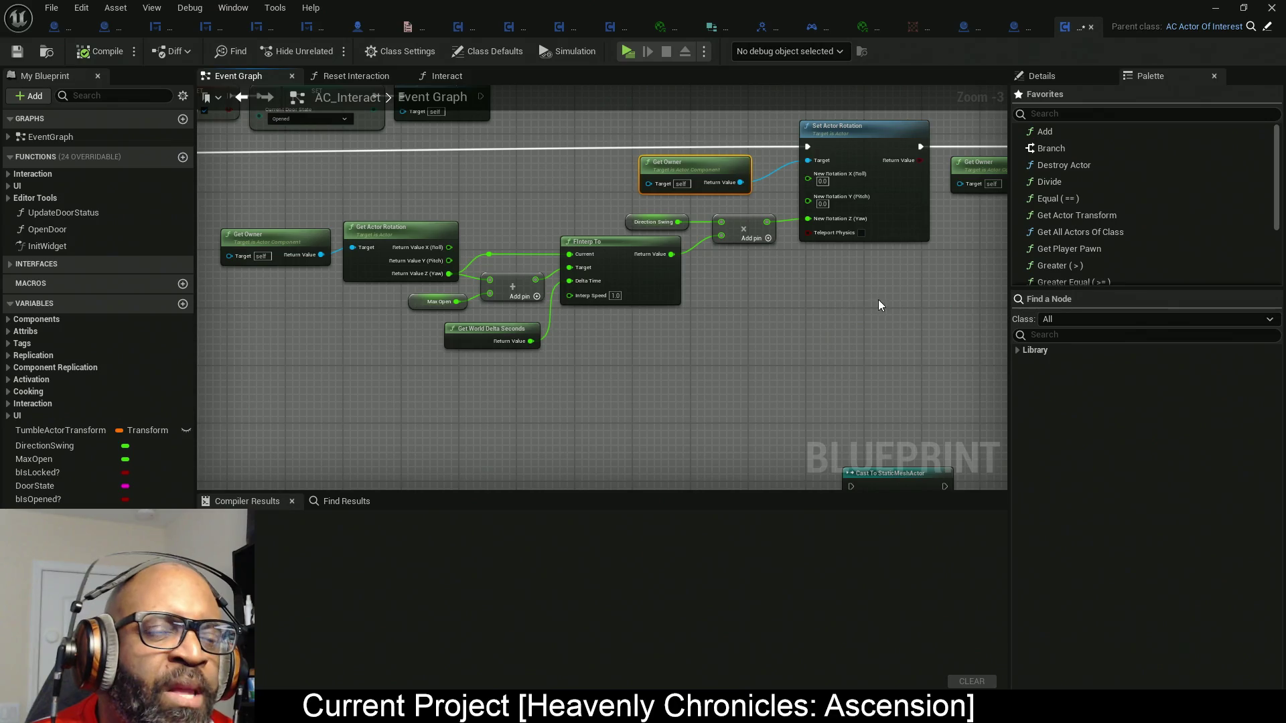
left_click(874, 227)
left_click_drag(715, 328, 814, 320)
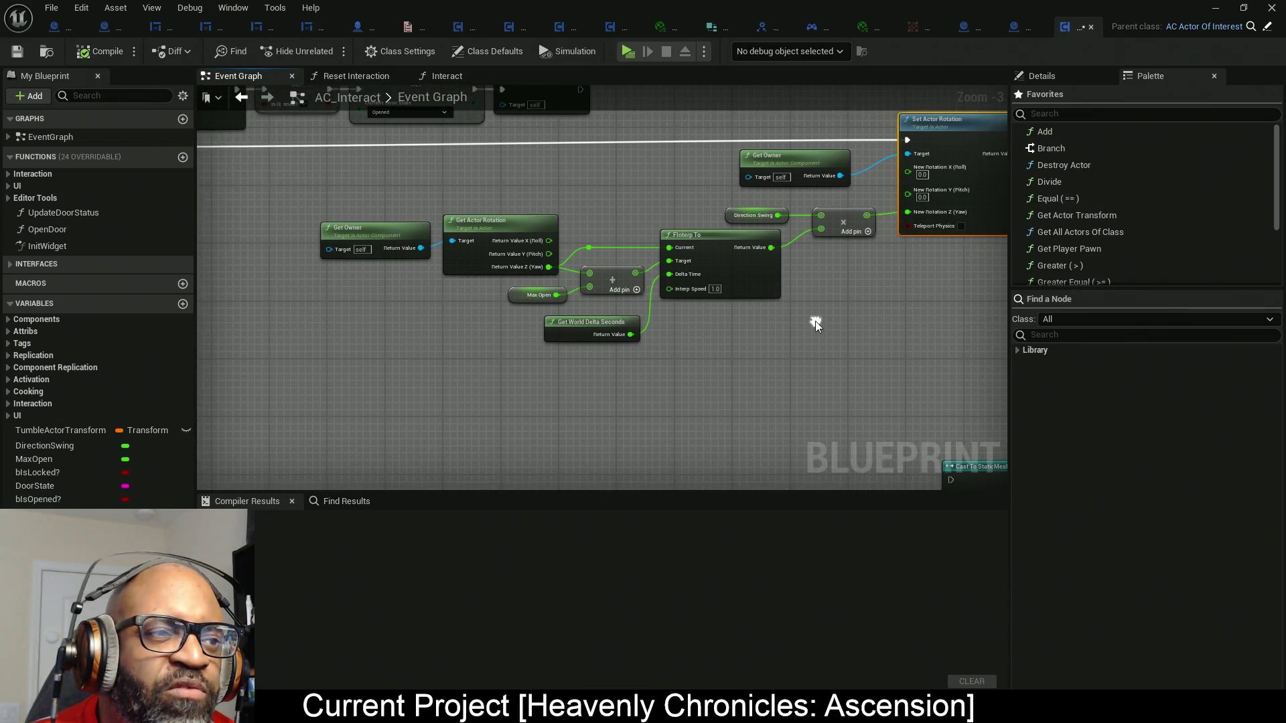
scroll(432, 311, "up", 1)
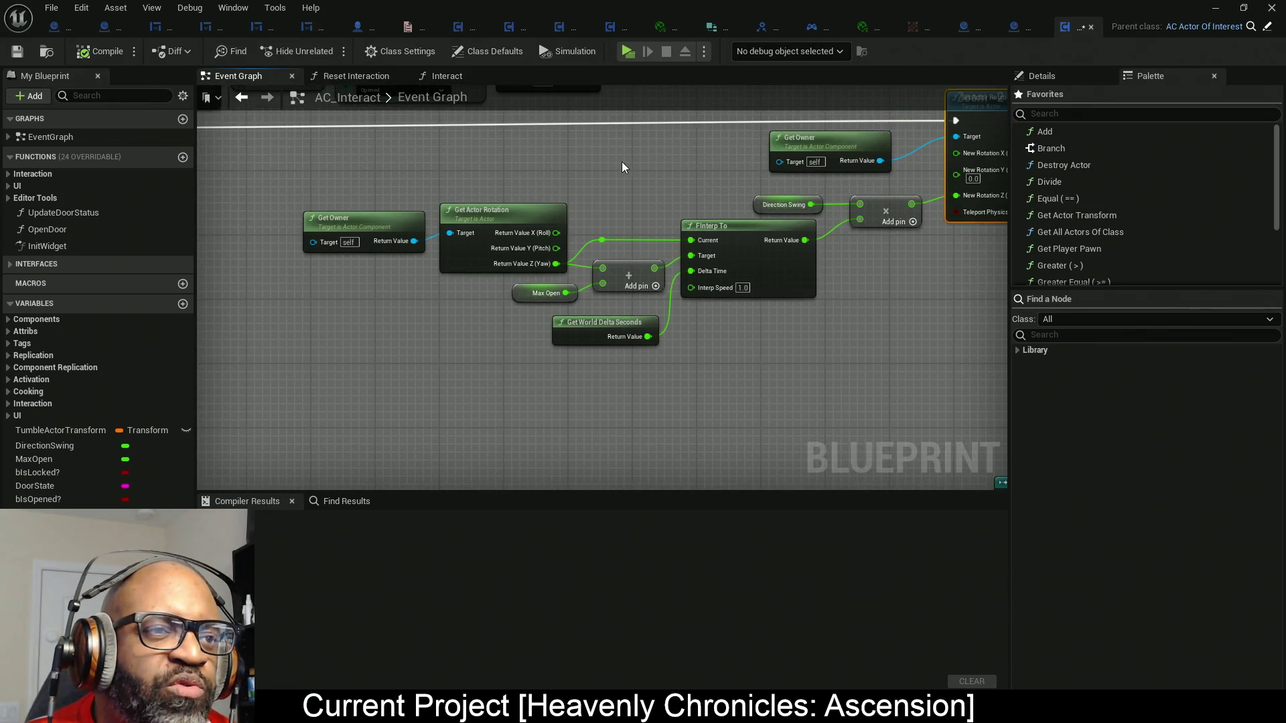
Select and frame the Direction Swing, multiply, FInterp To and Add rotation group.
left_click_drag(622, 168, 698, 363)
key("Home")
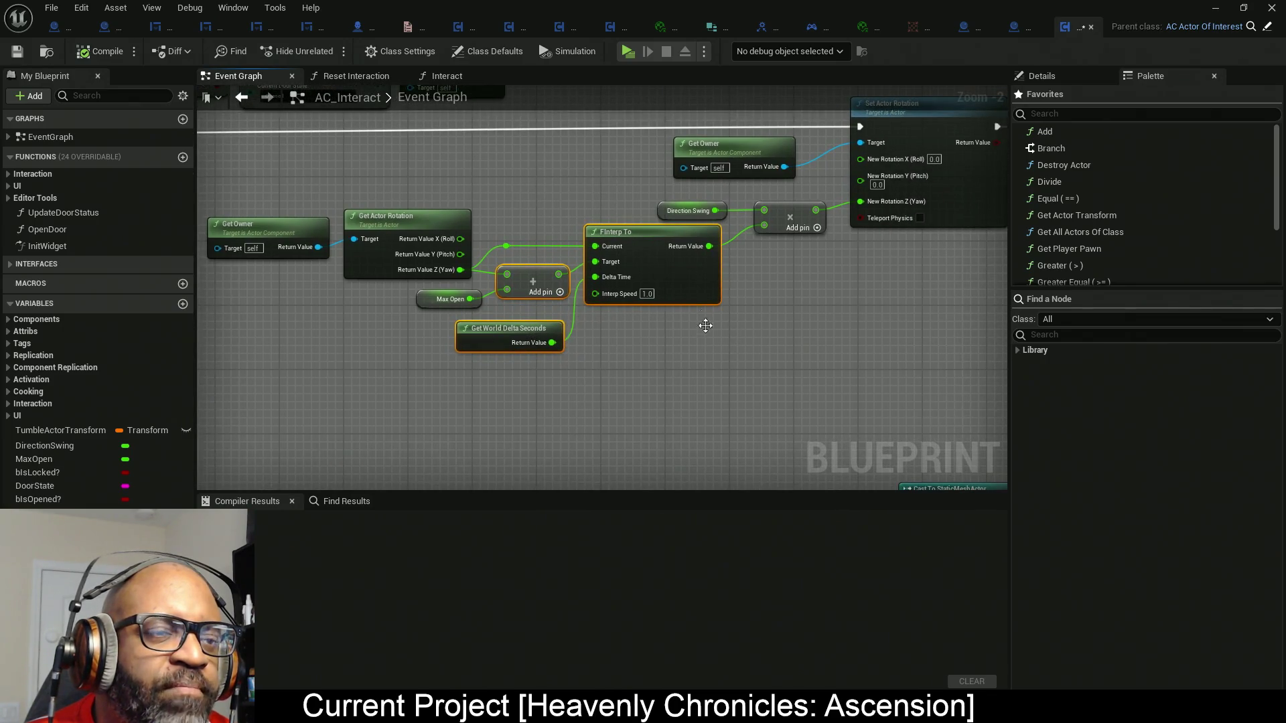
left_click_drag(812, 325, 566, 194)
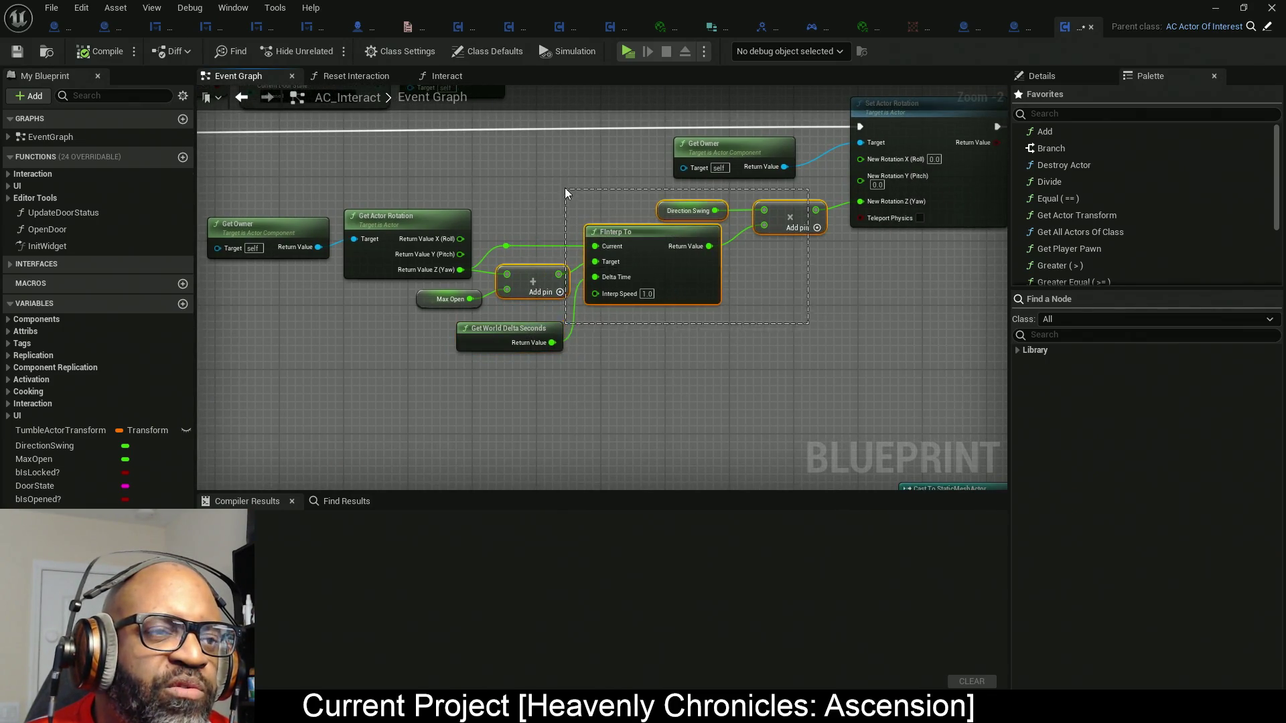
left_click_drag(756, 364, 451, 189)
mouse_move(751, 347)
left_mouse_down()
mouse_move(376, 221)
mouse_move(375, 197)
mouse_move(660, 335)
mouse_move(410, 201)
mouse_move(435, 201)
left_mouse_up()
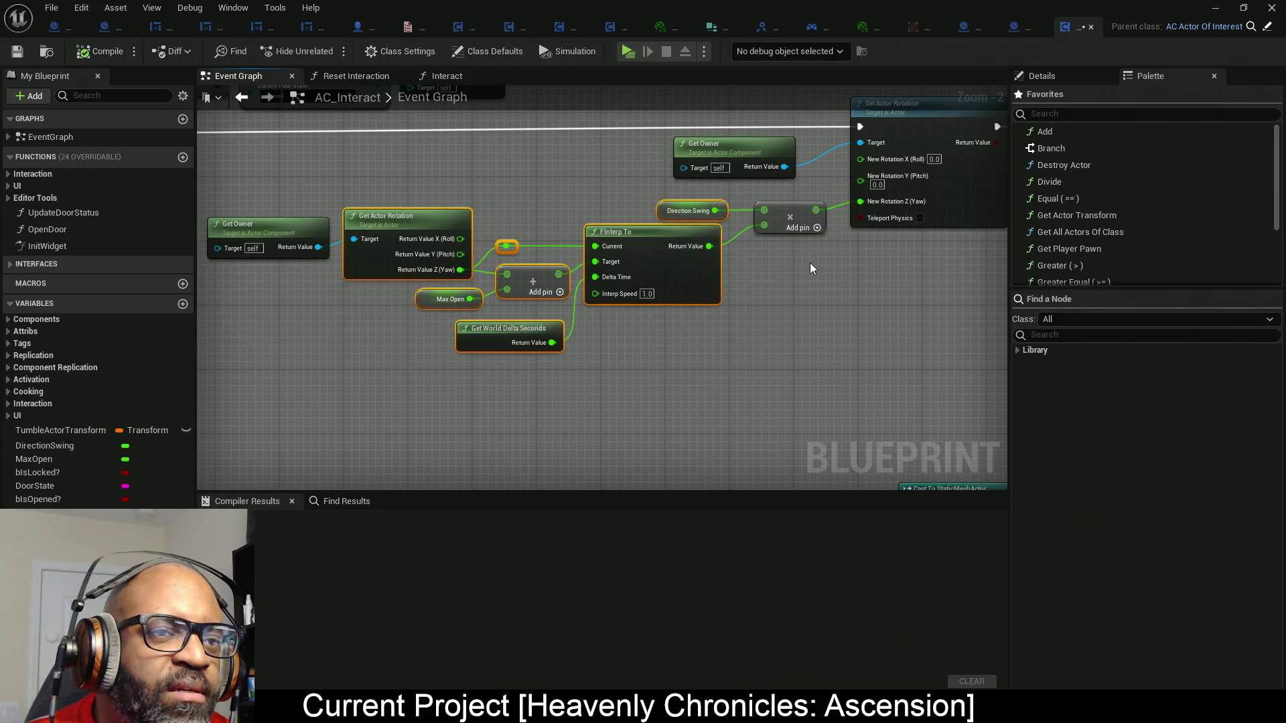
mouse_move(810, 268)
left_mouse_down()
mouse_move(551, 298)
mouse_move(823, 252)
mouse_move(906, 258)
left_mouse_up()
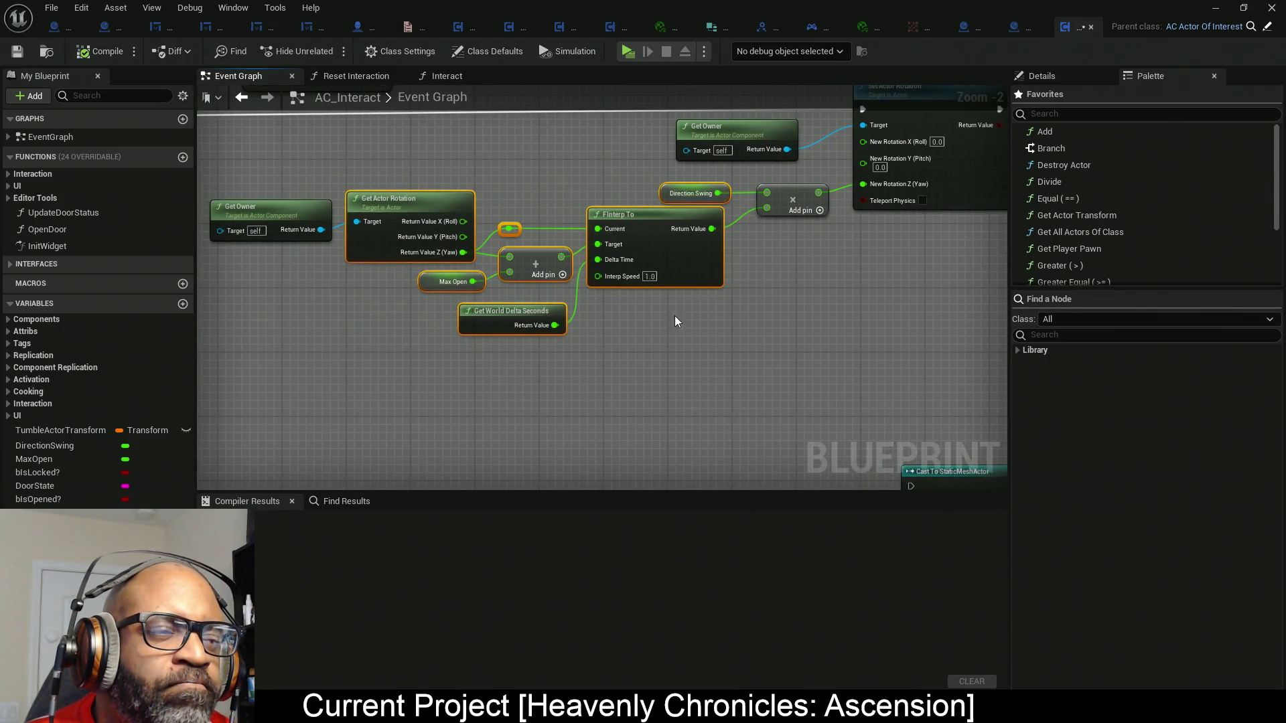
mouse_move(675, 317)
left_mouse_down()
mouse_move(480, 305)
mouse_move(546, 245)
mouse_move(421, 267)
mouse_move(602, 228)
left_mouse_up()
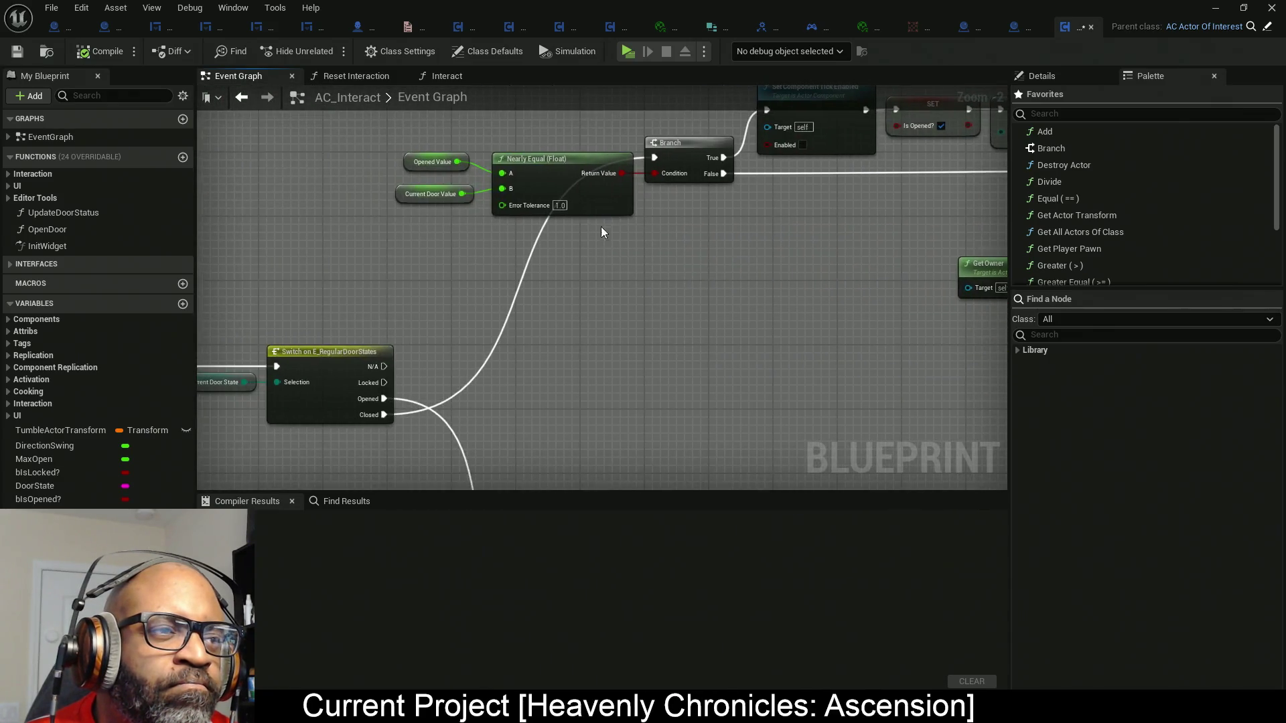
Enter 3 as the Nearly Equal (Float) Error Tolerance, compile AC_Interact, and press Play.
scroll(547, 208, "up", 2)
left_click(566, 209)
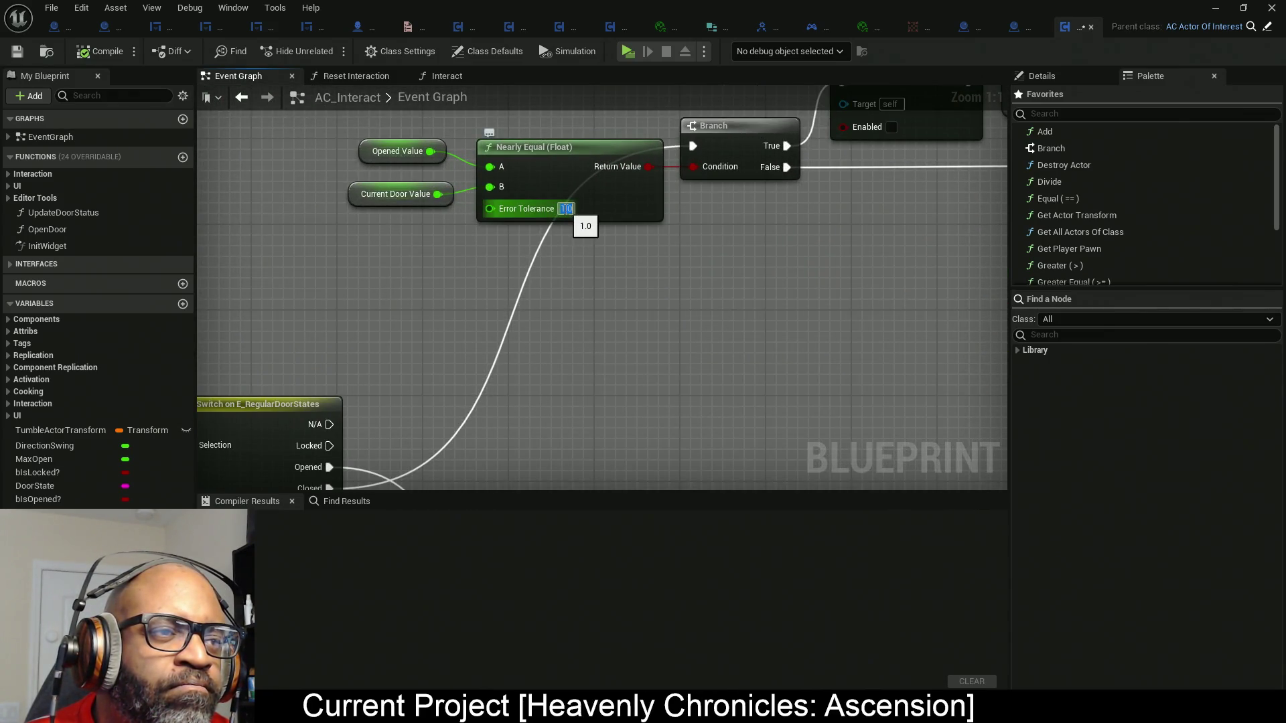
type("3")
key("Return")
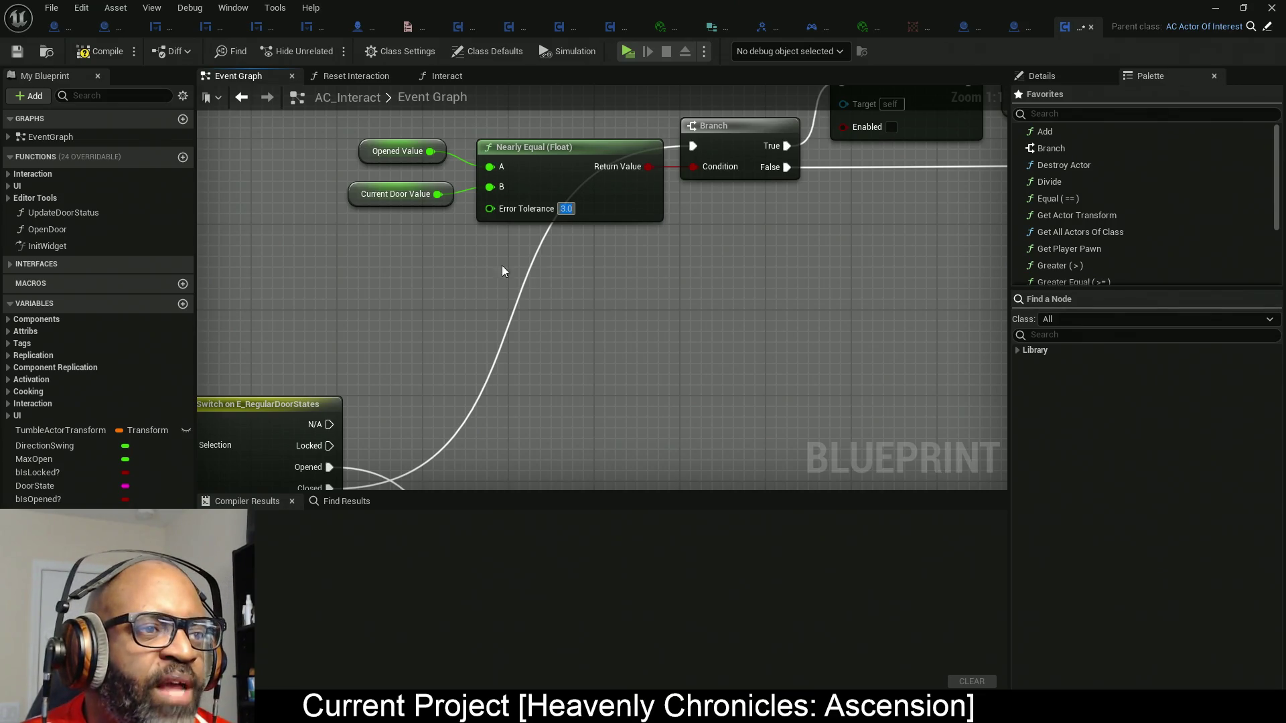
left_click(99, 51)
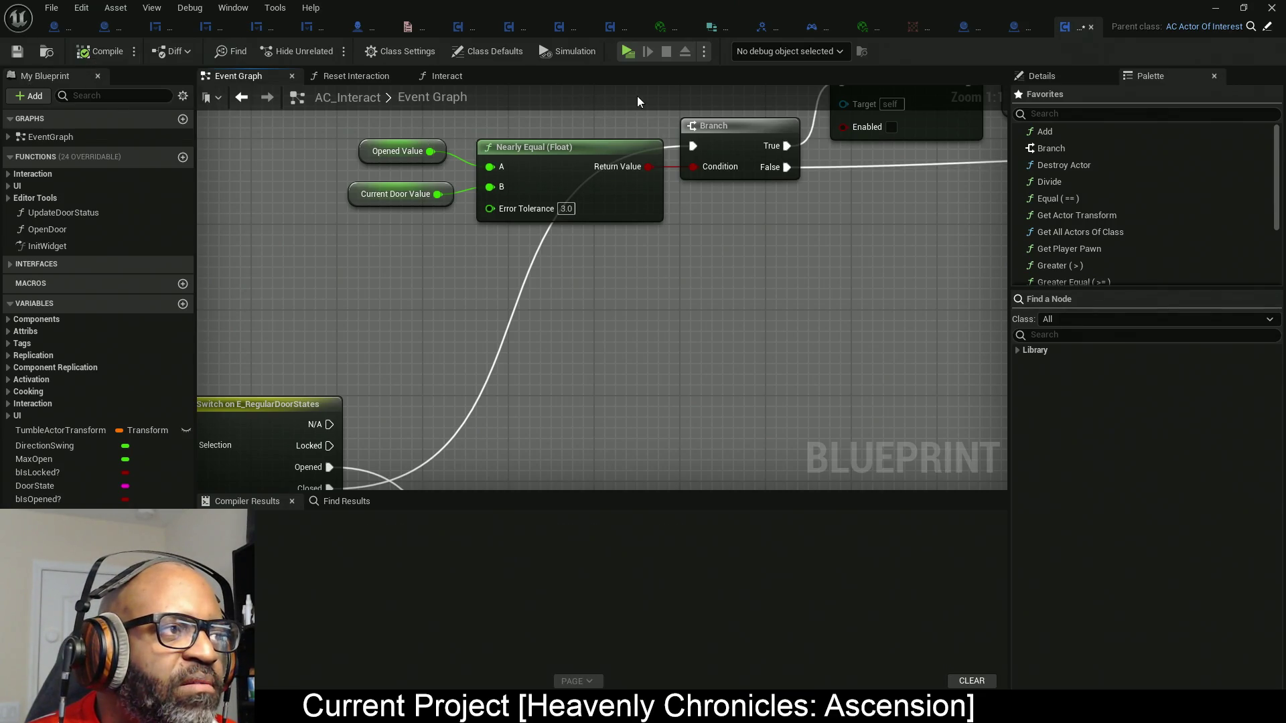
left_click(628, 51)
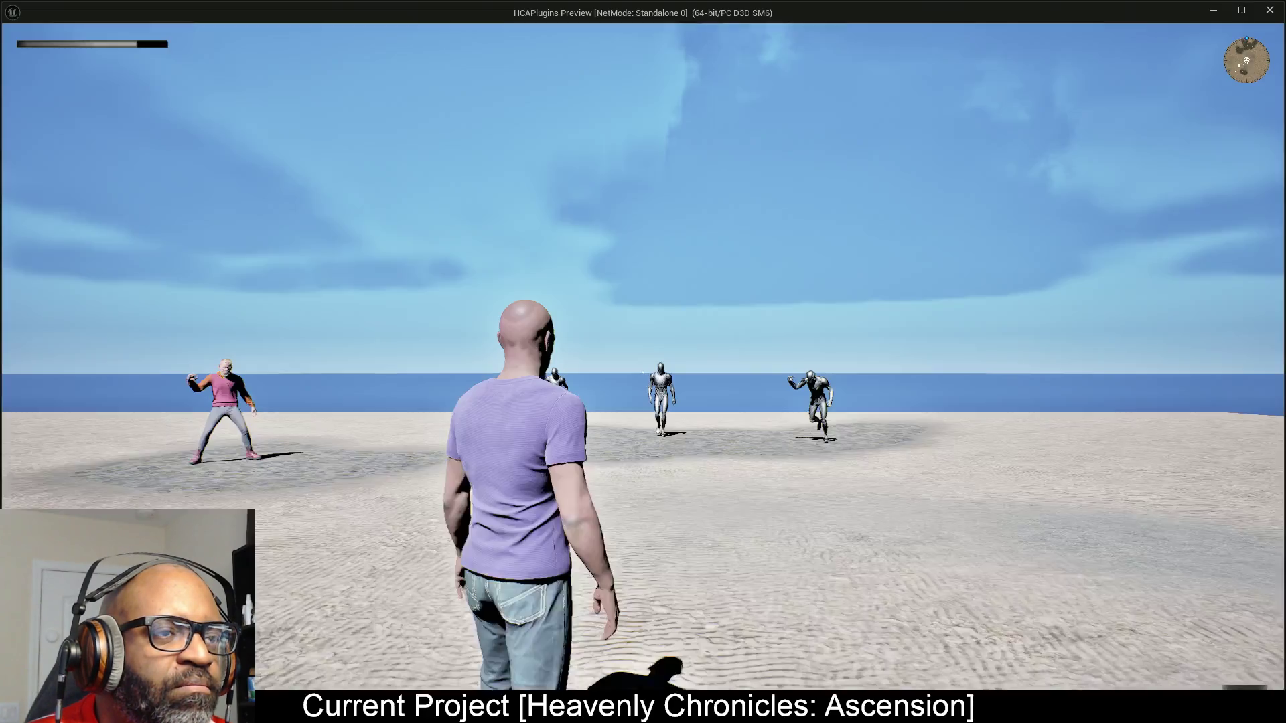
Walk to the door, toggle it four times with E including mid-swing, then exit with Esc.
key("w")
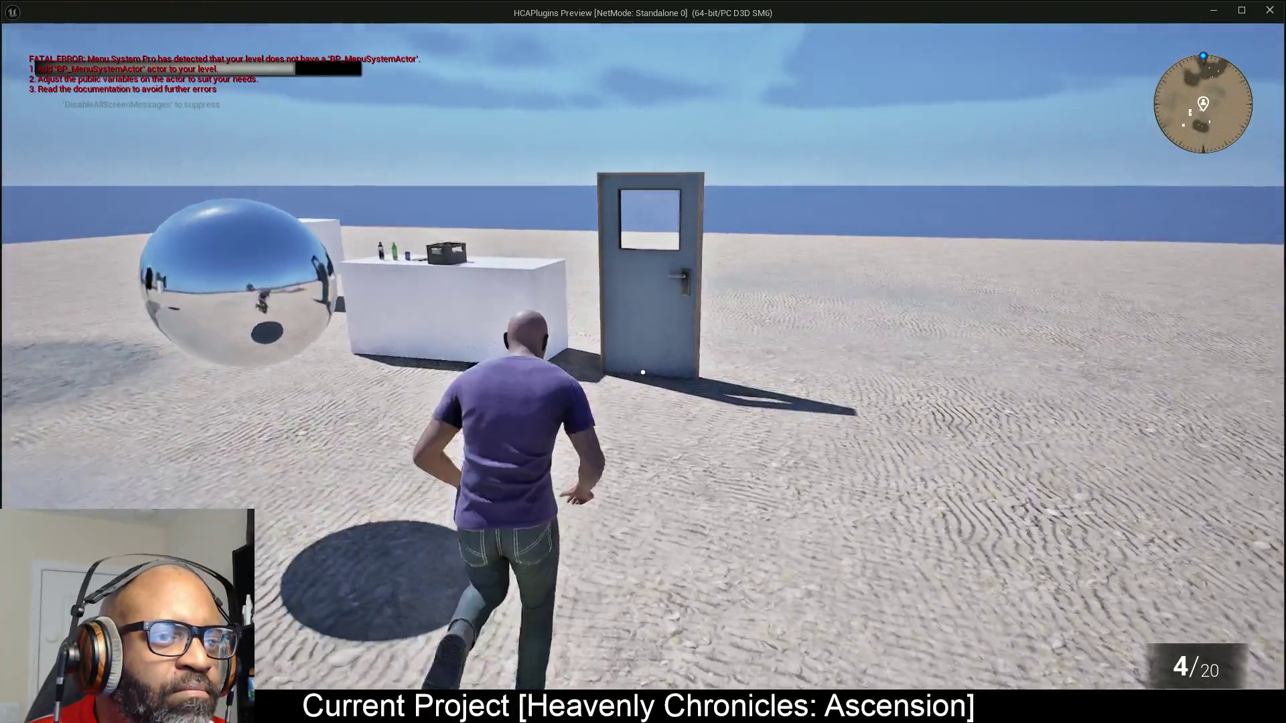
key("w")
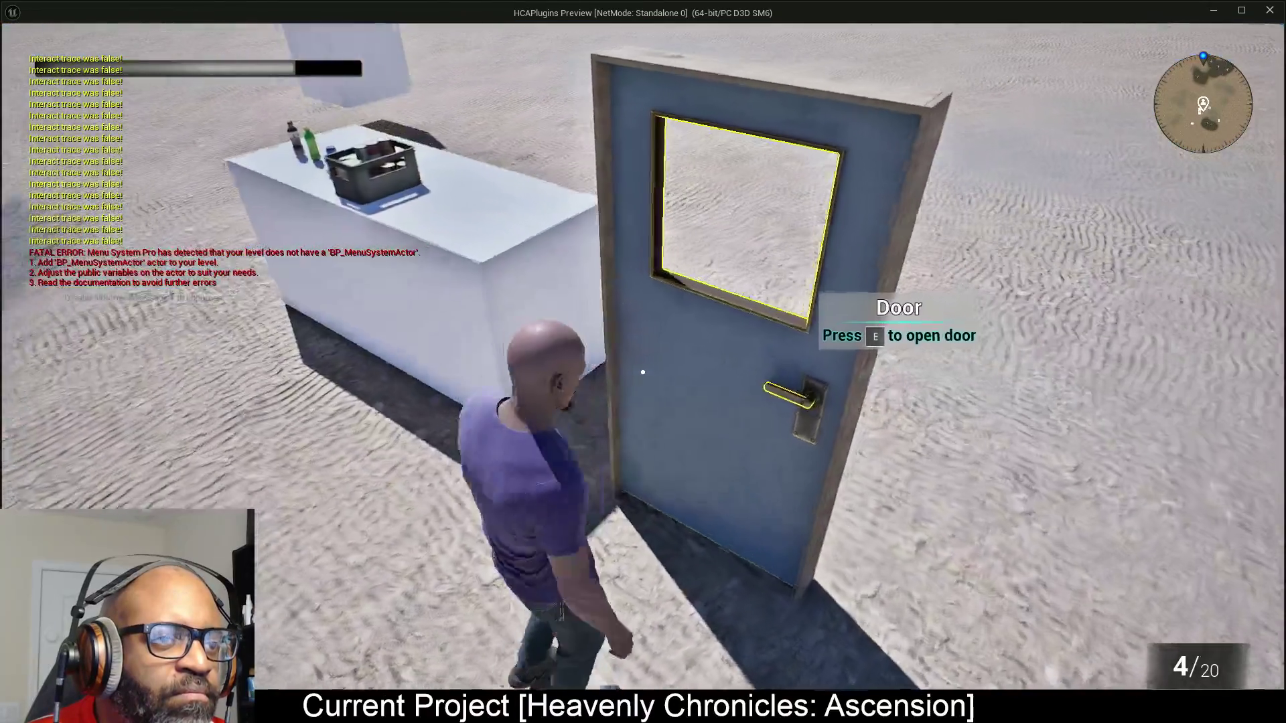
key("e")
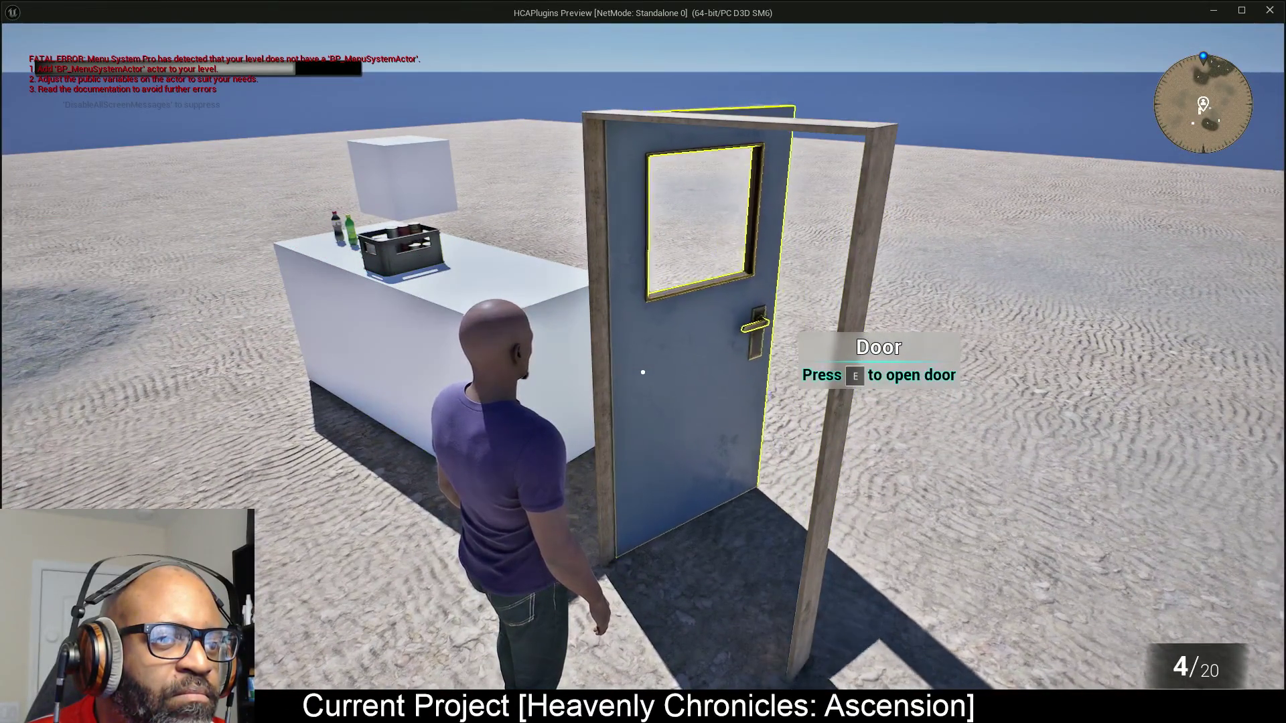
key("e")
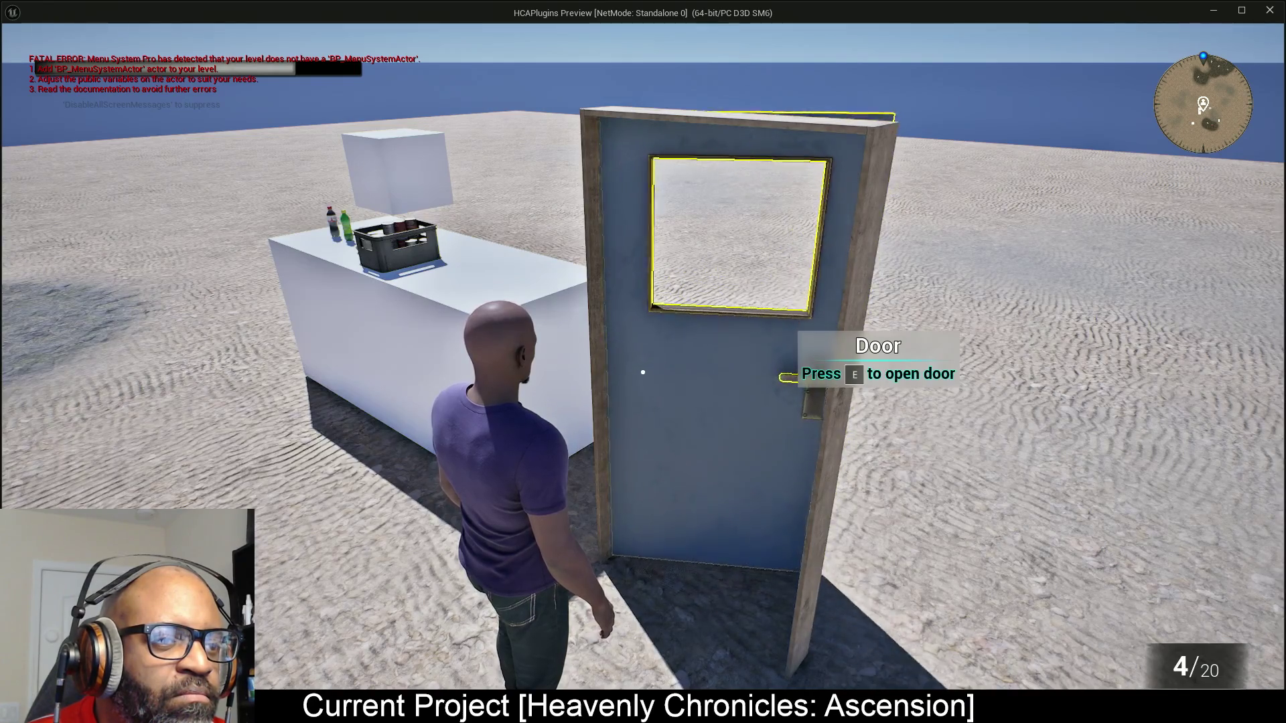
key("e")
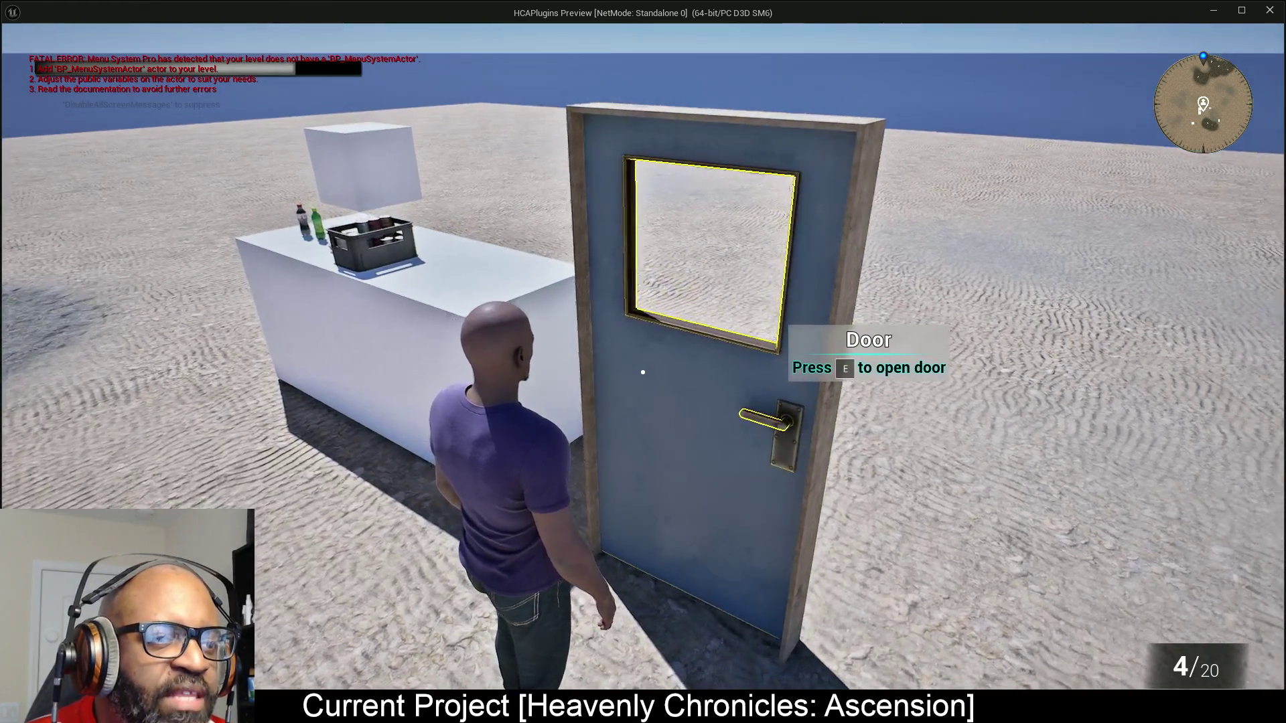
key("e")
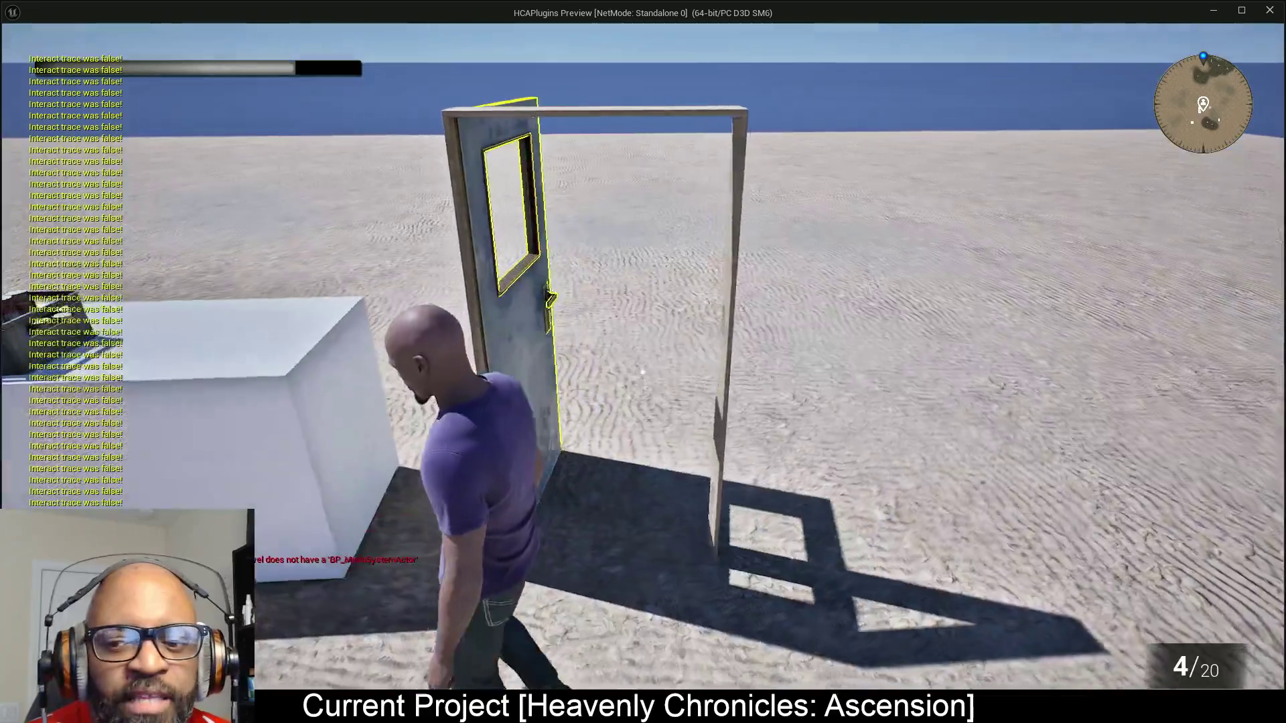
key("Escape")
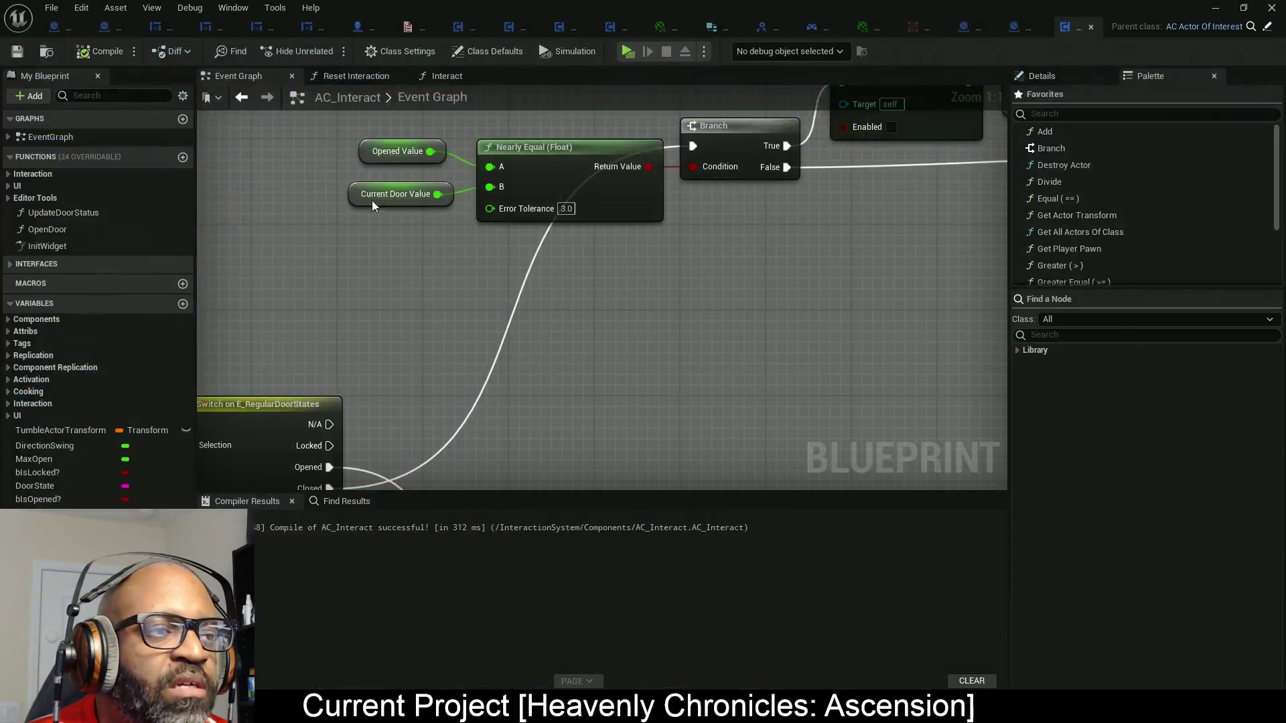
Enter 1.5 as the Error Tolerance, recompile with F7, and launch a new play-test.
left_click(566, 209)
type("1.")
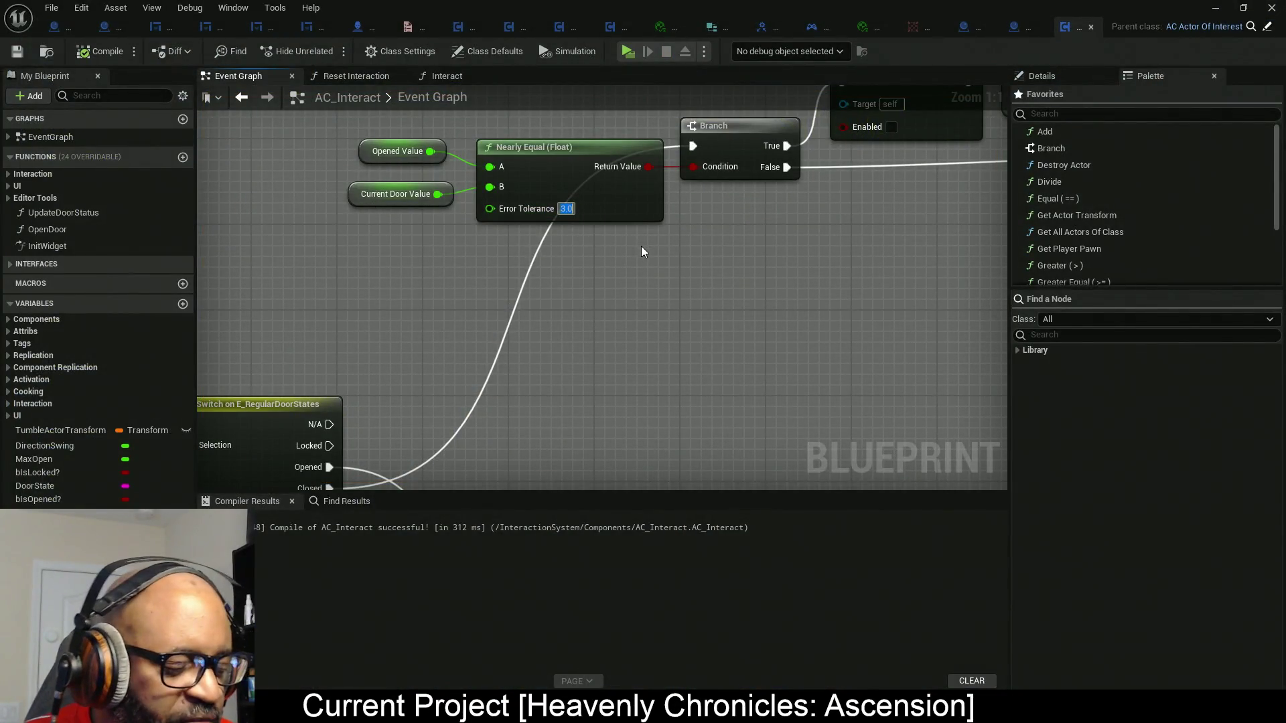
type("5")
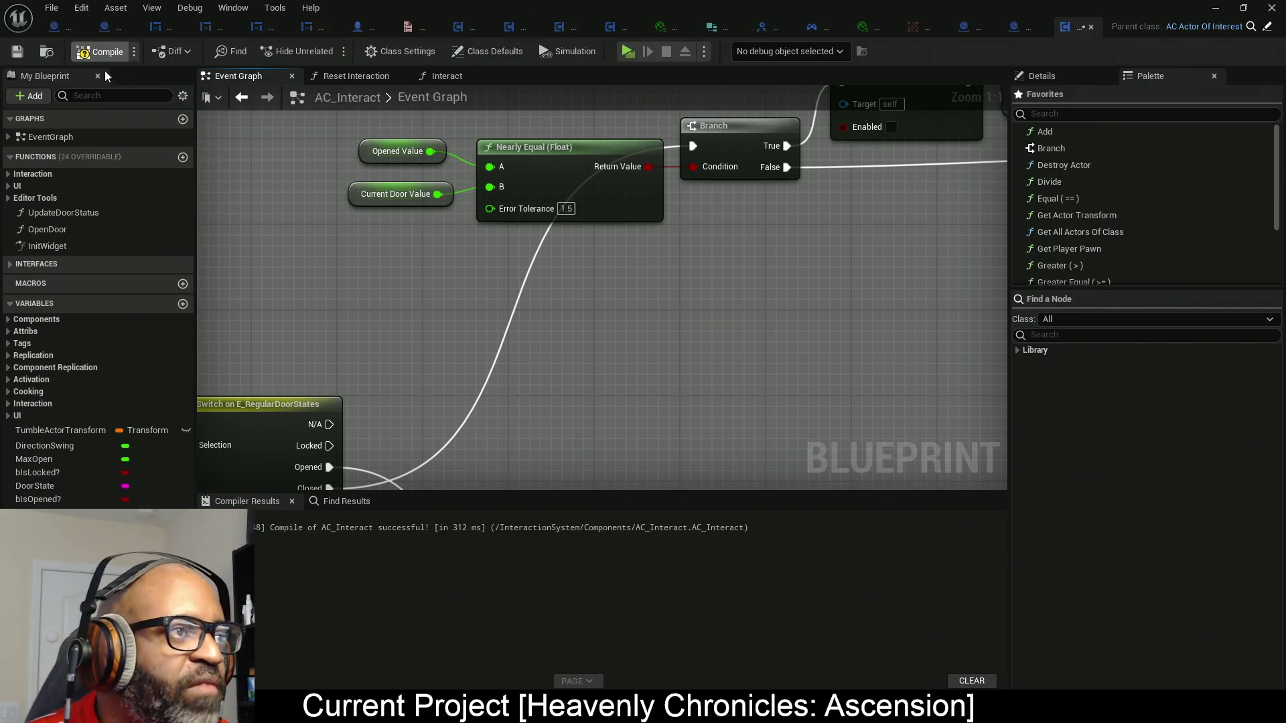
key("F7")
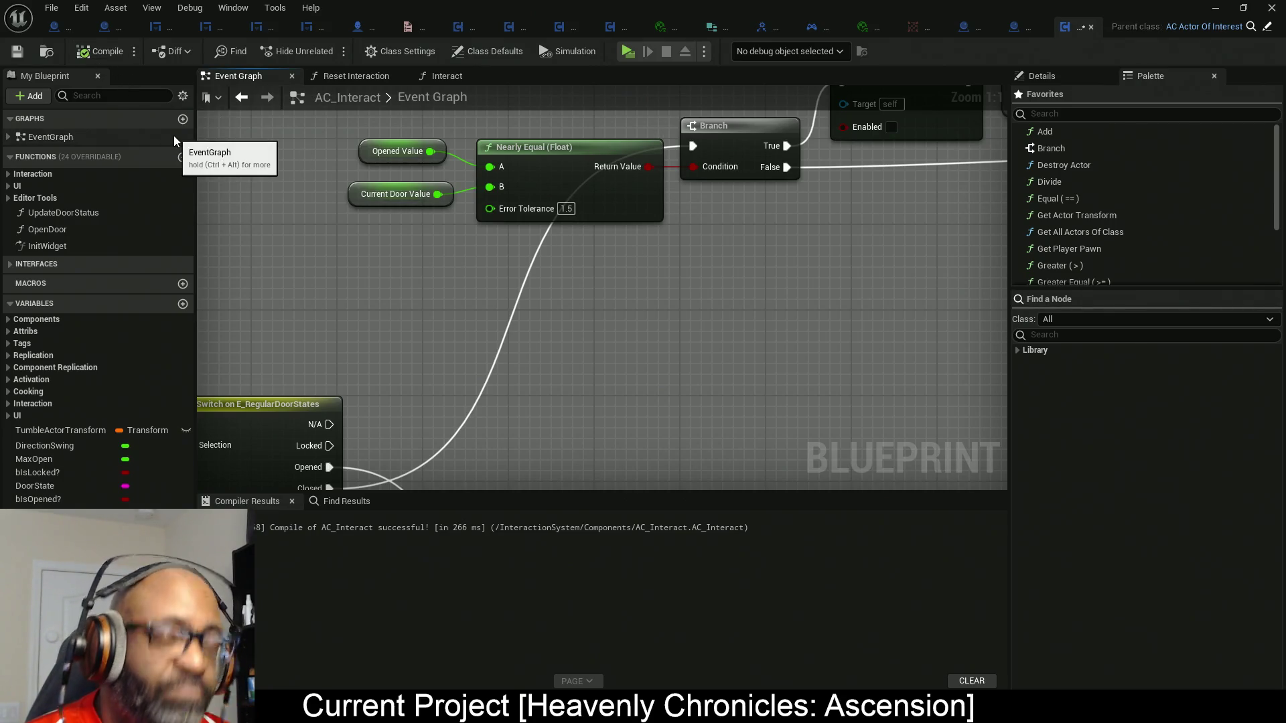
left_click(628, 54)
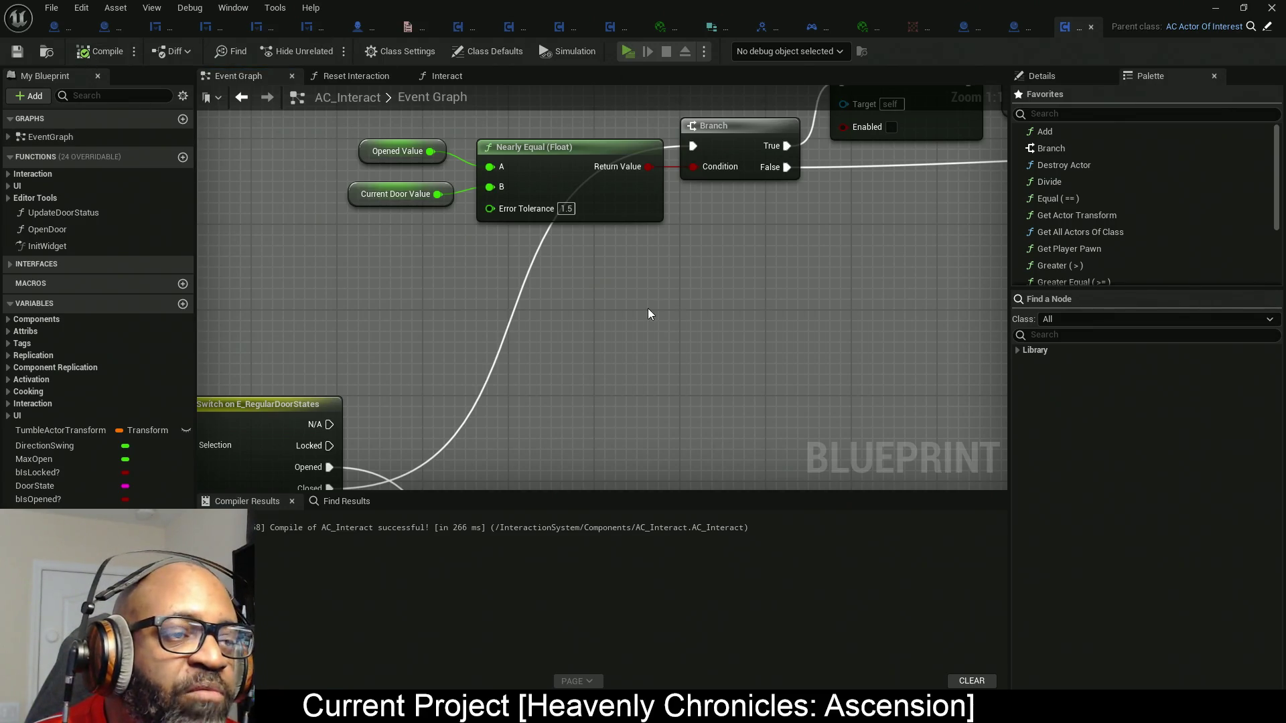
Walk to the door and press E eighteen times, often mid-swing, then exit with Esc.
key("w")
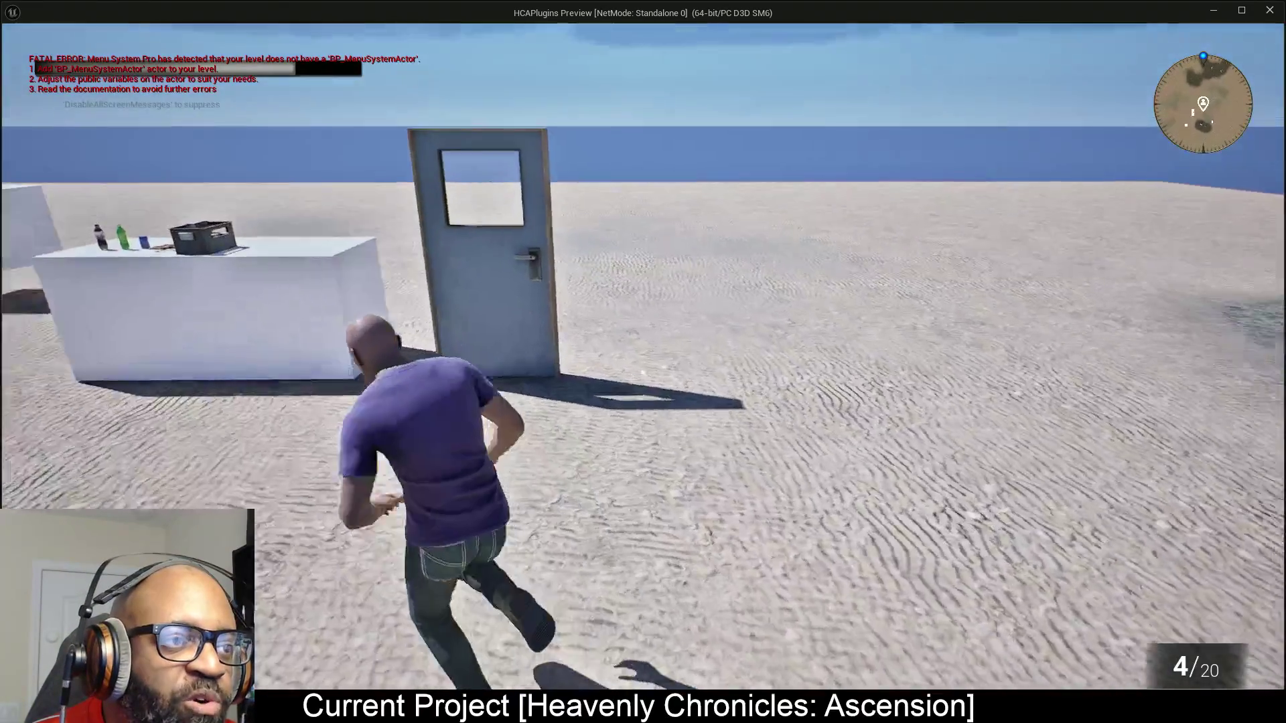
key("e")
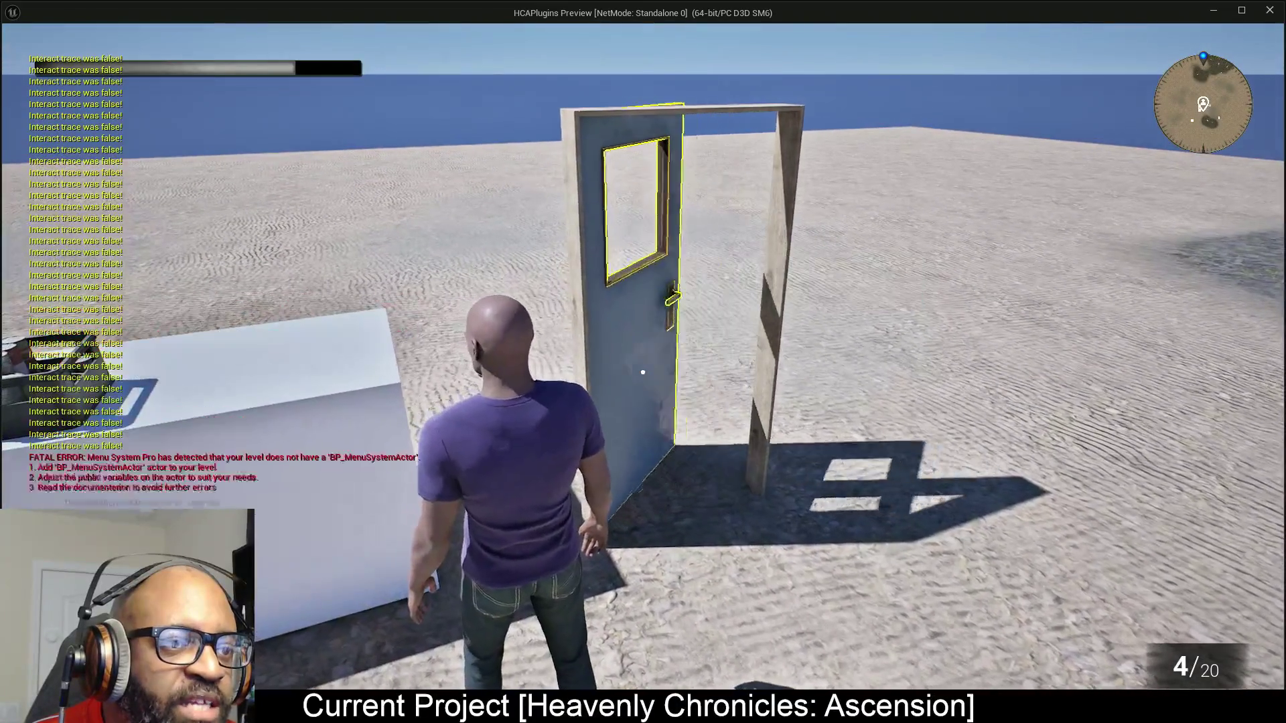
key("e")
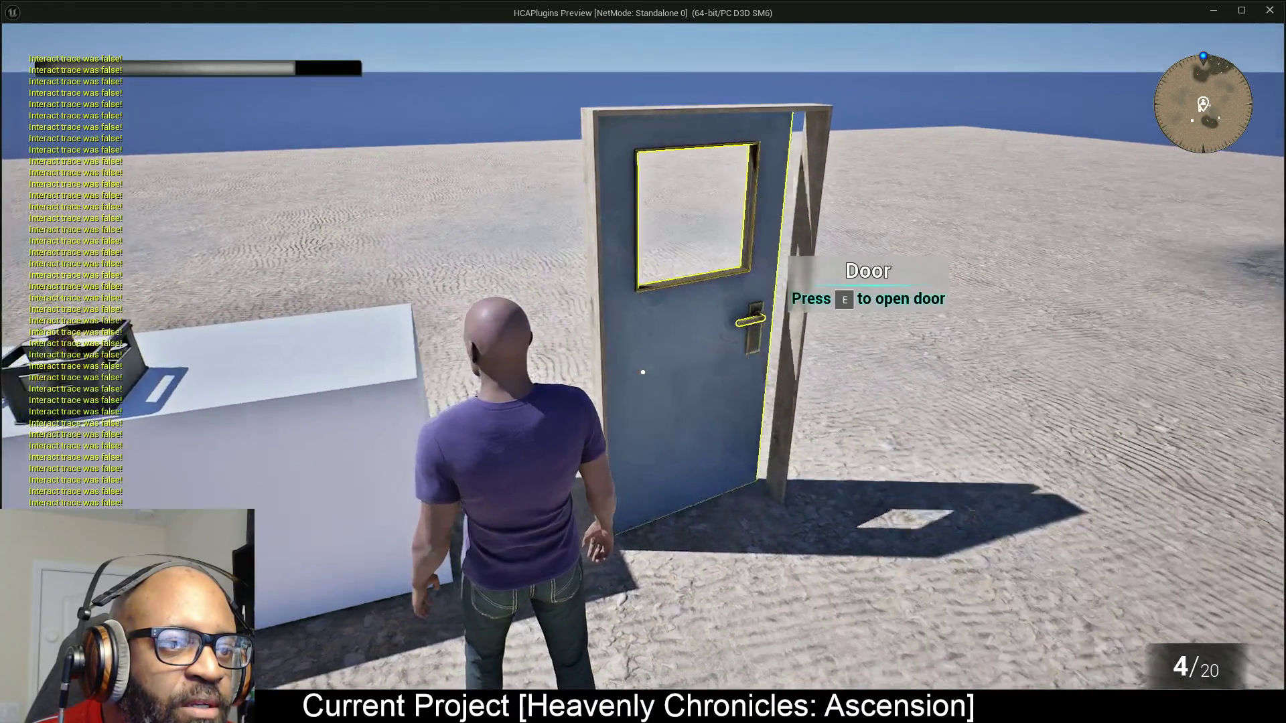
key("e")
key("e")
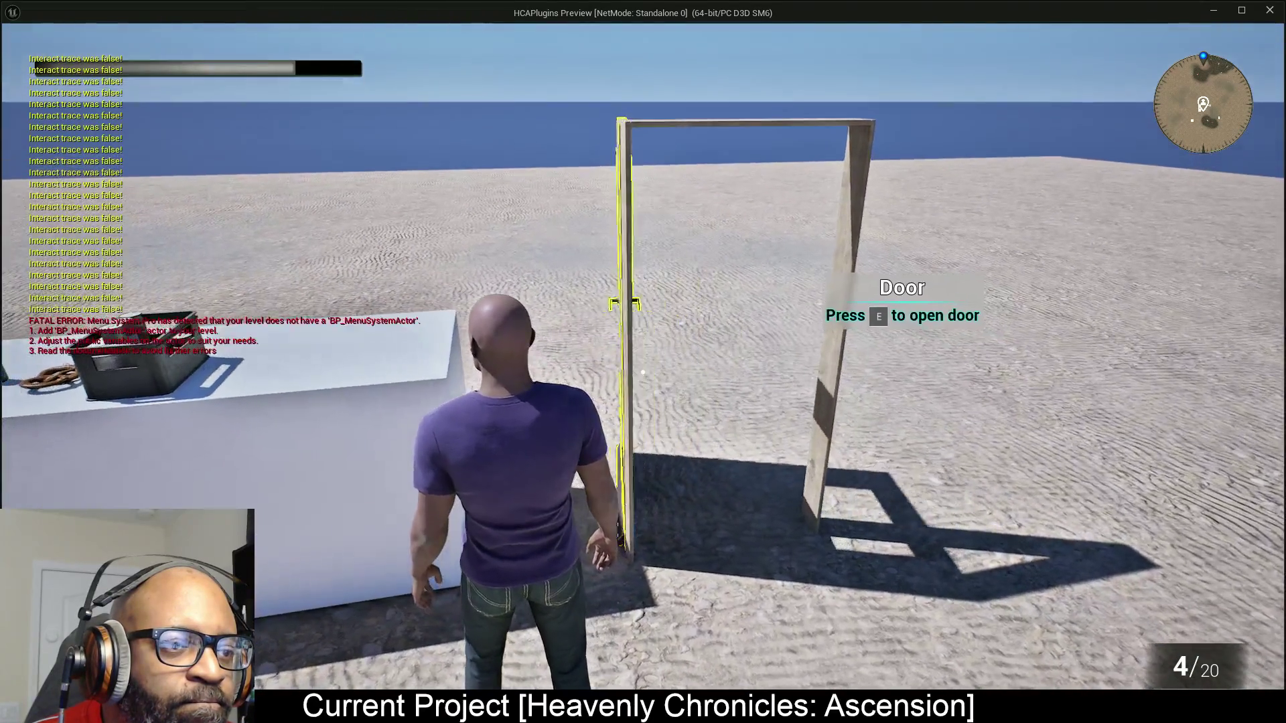
key("e")
key("e")
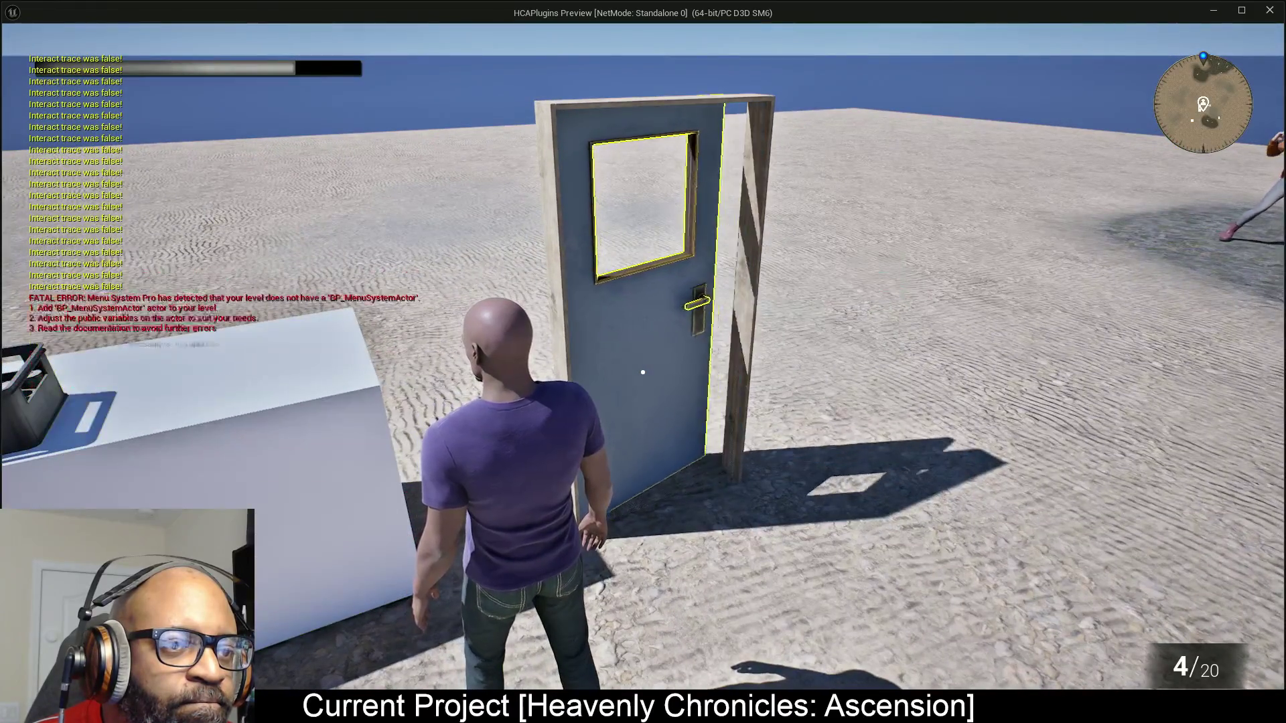
key("e")
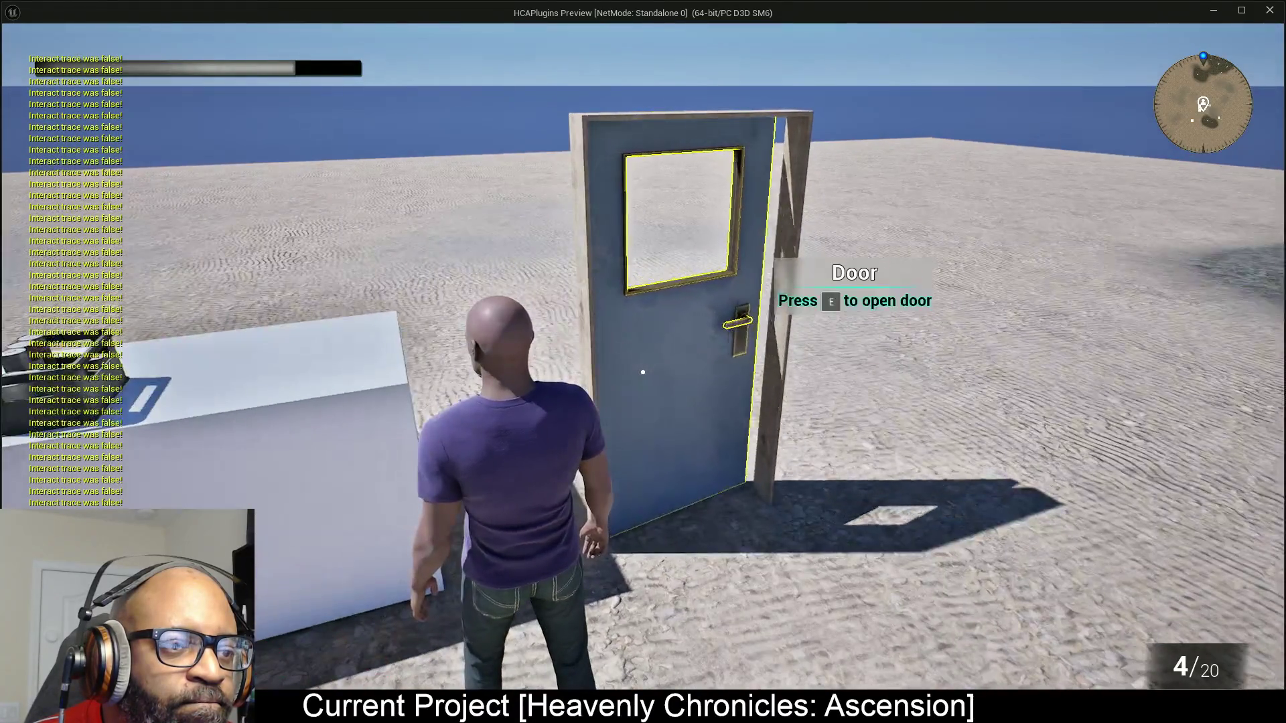
key("e")
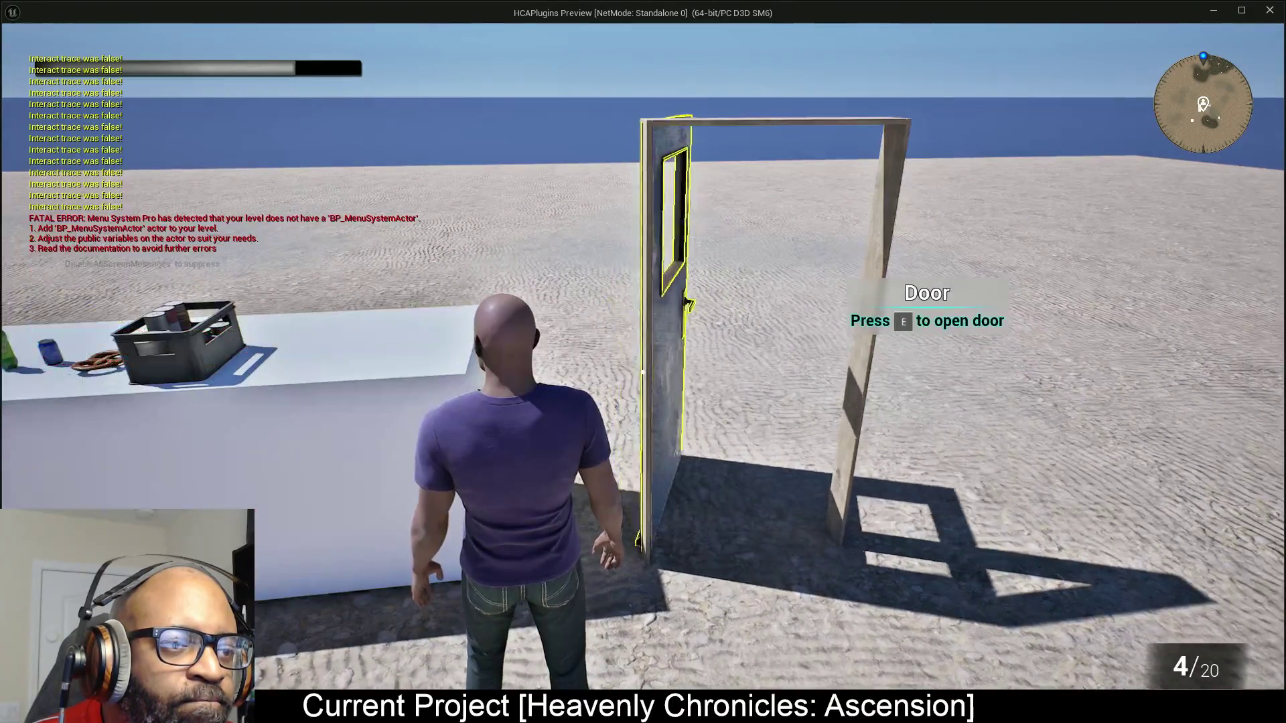
key("e")
key("e")
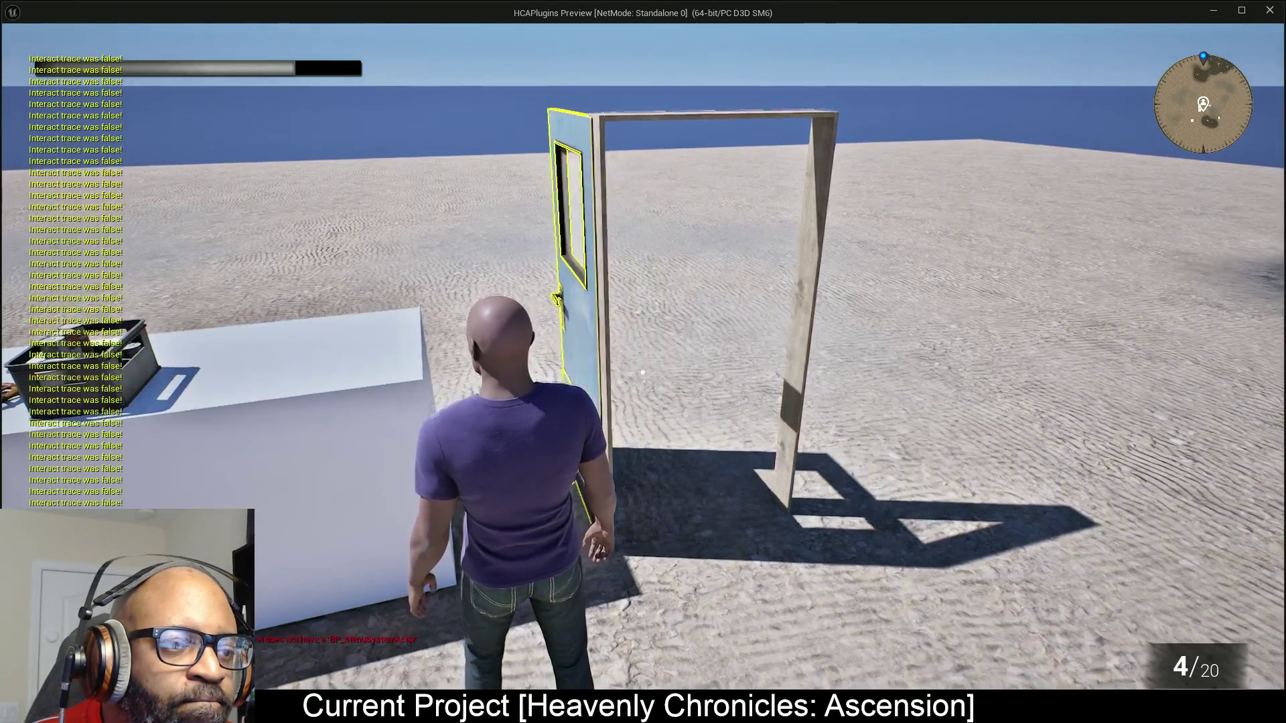
key("e")
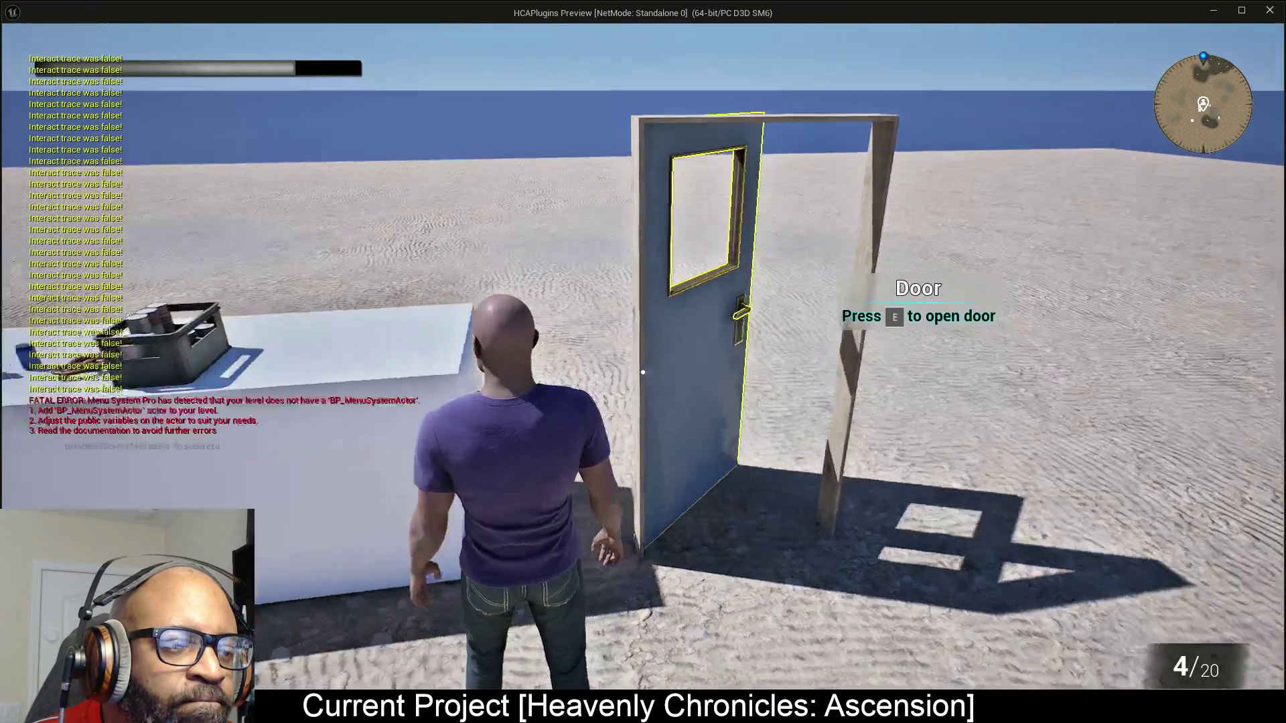
key("e")
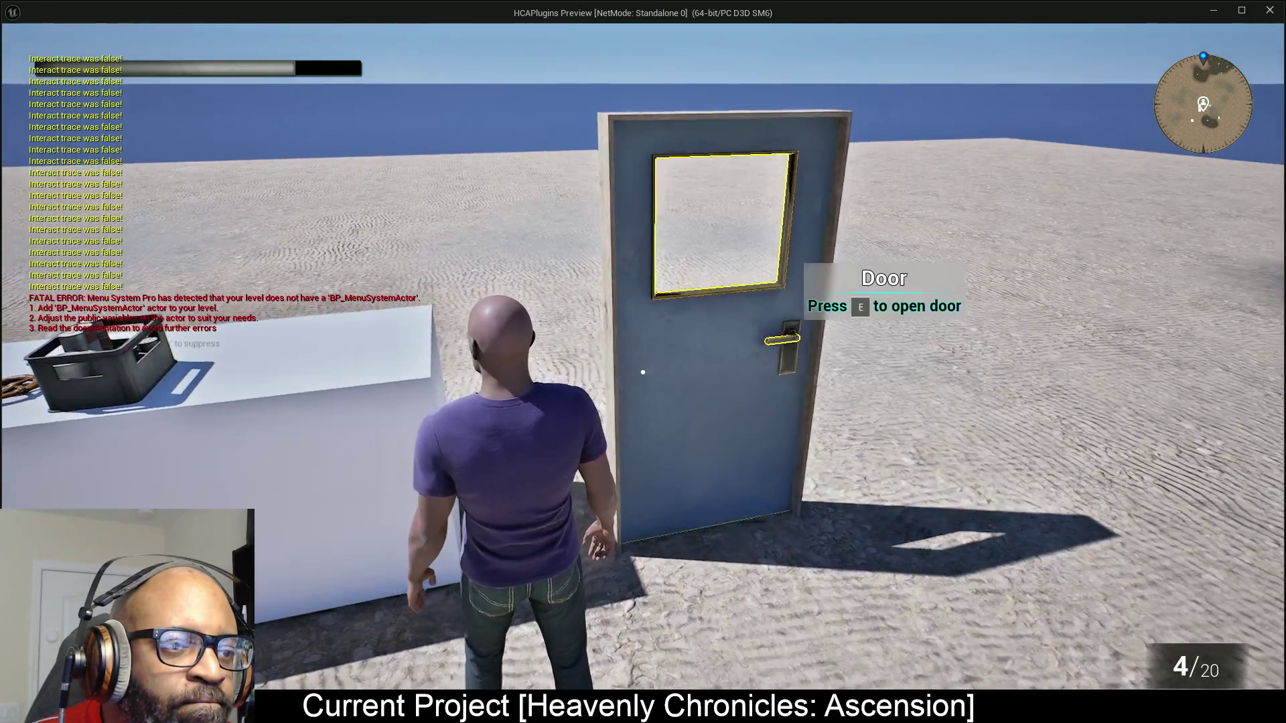
key("e")
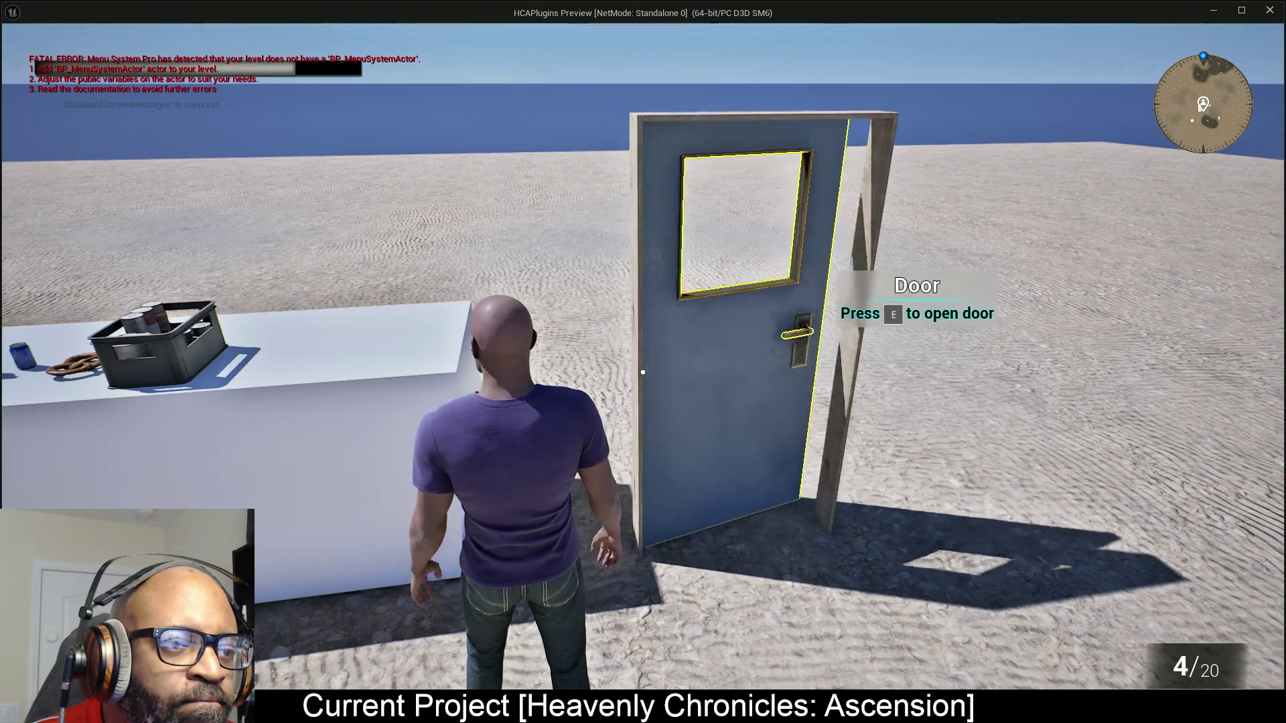
key("e")
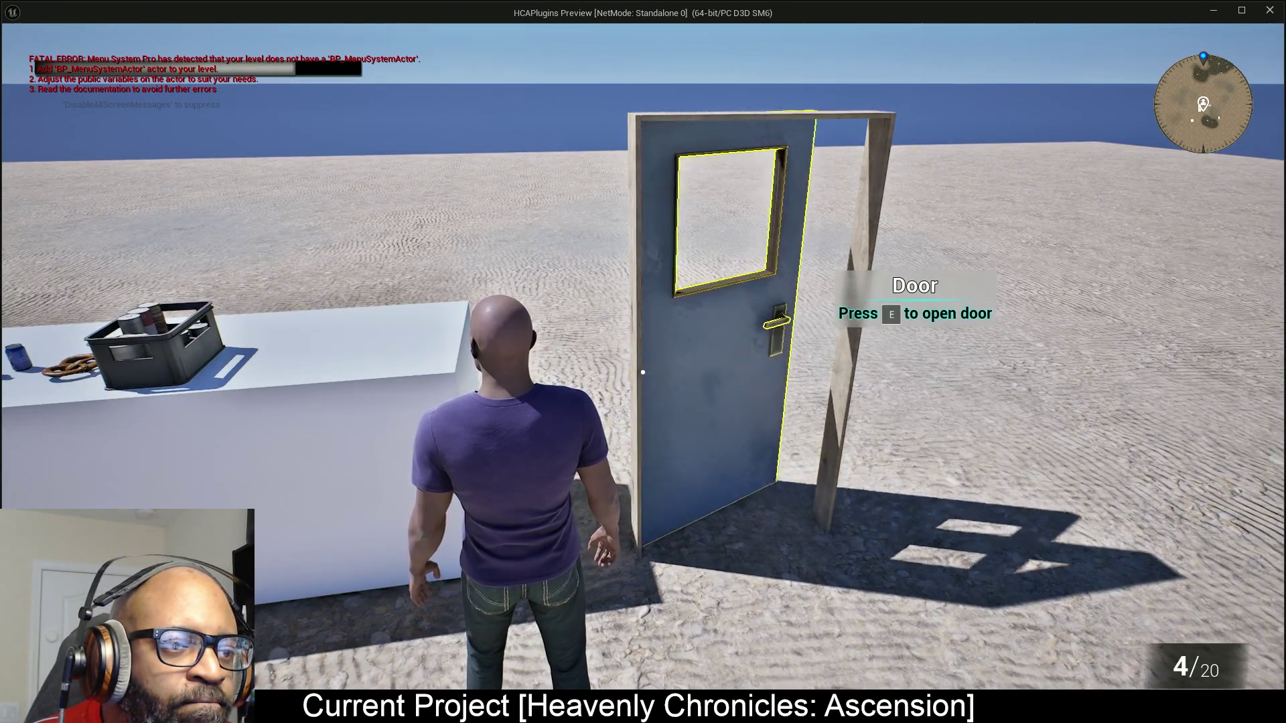
key("e")
key("e")
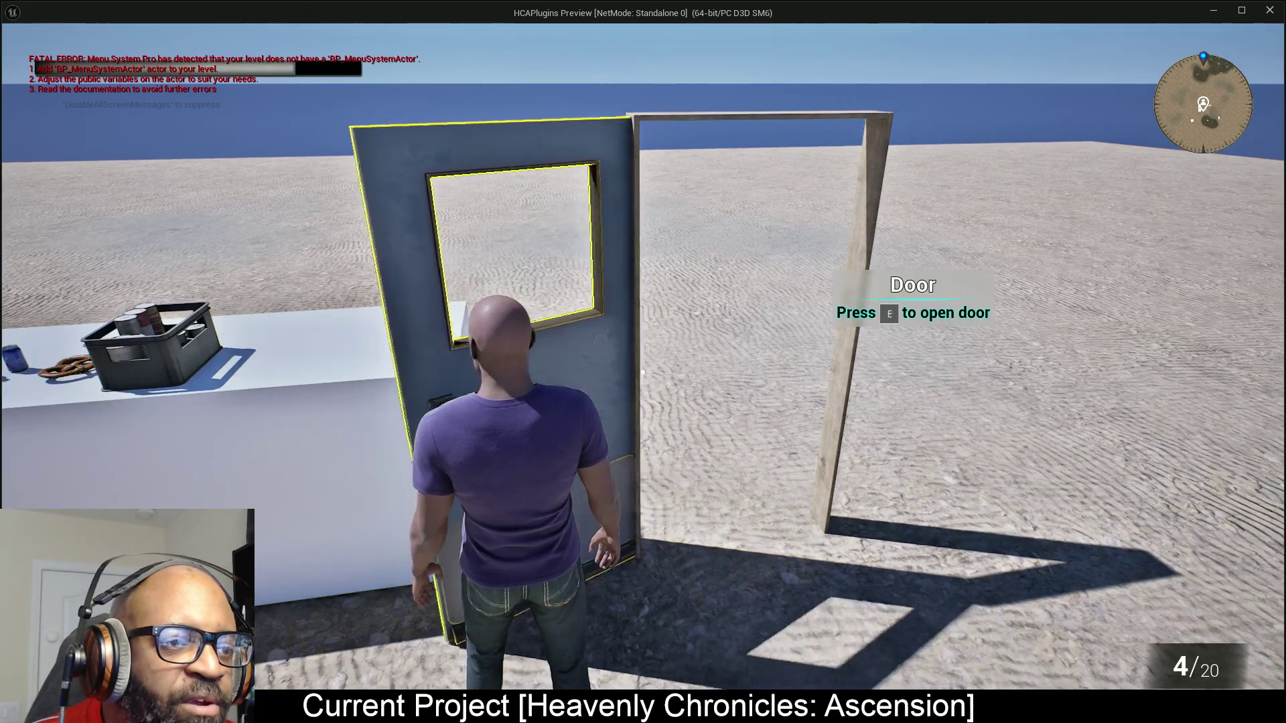
key("e")
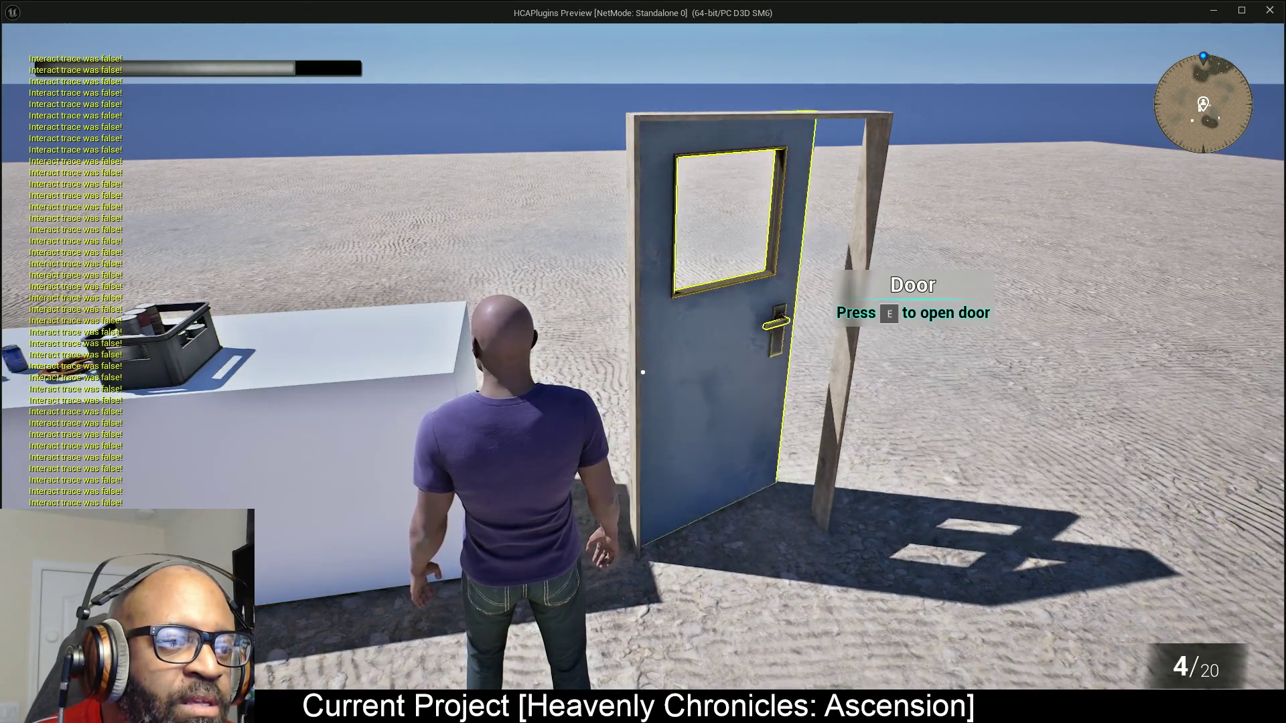
key("e")
key("e")
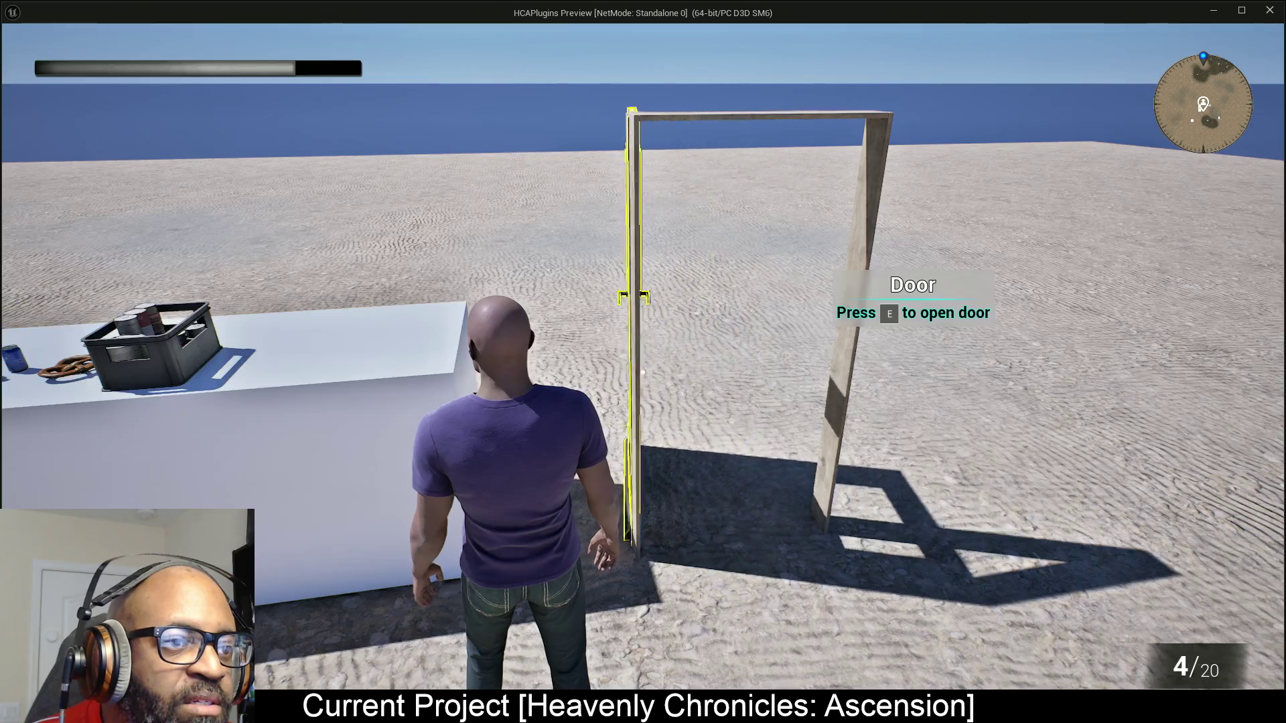
key("e")
key("e")
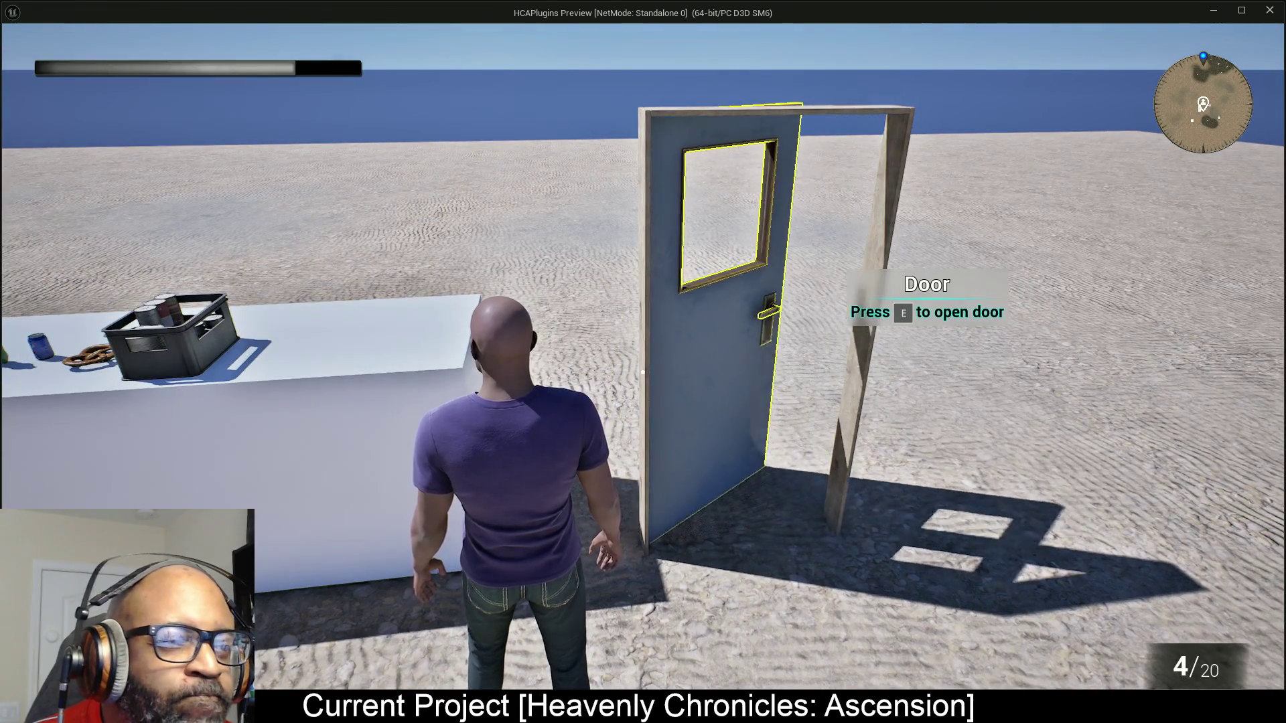
key("e")
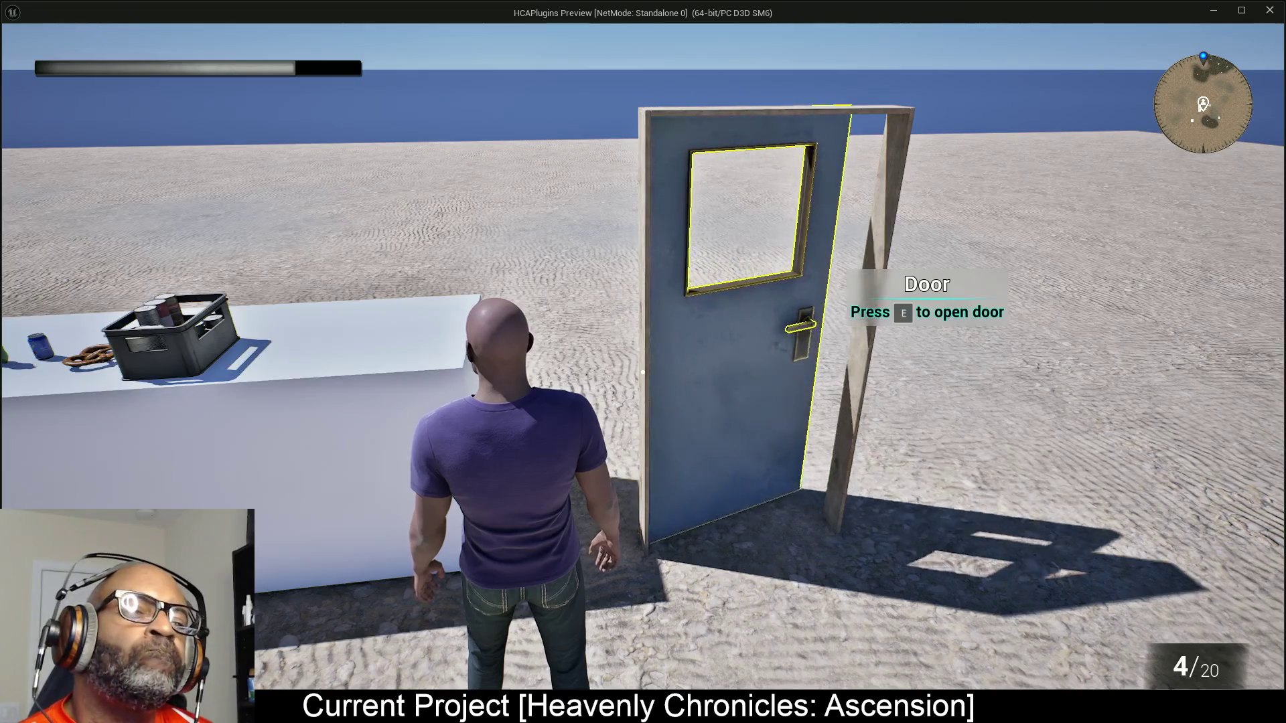
key("e")
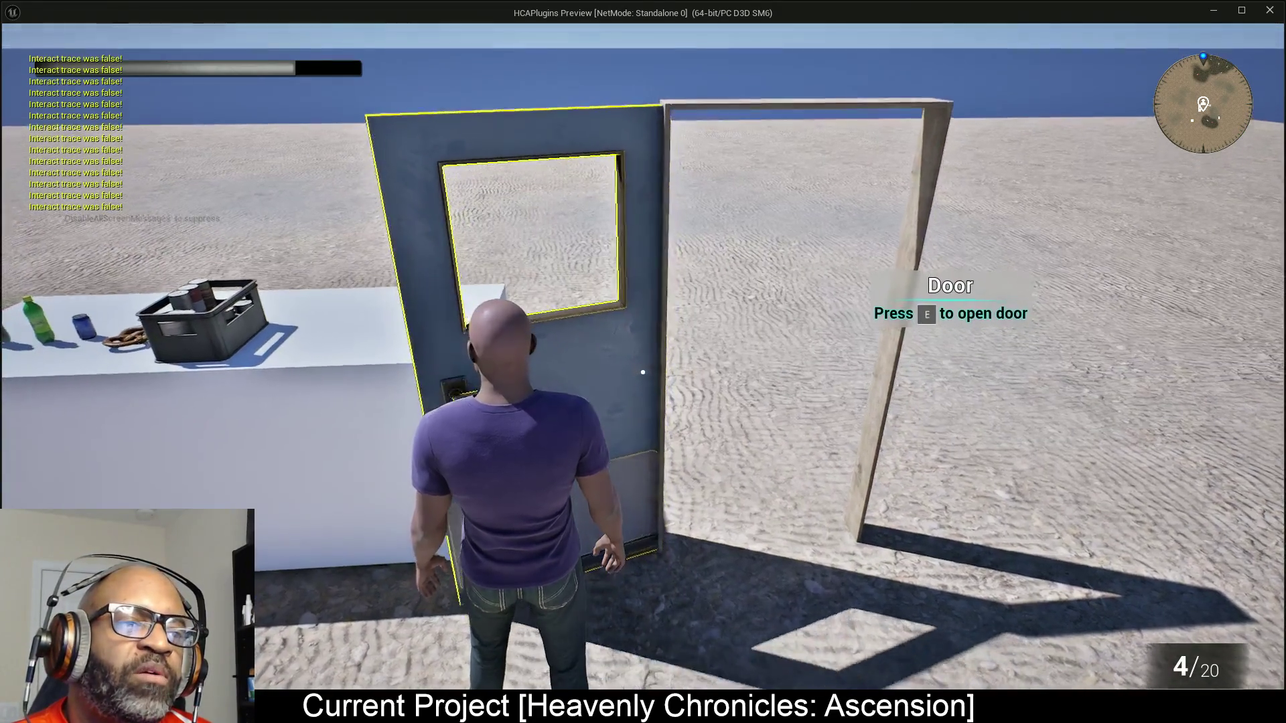
key("e")
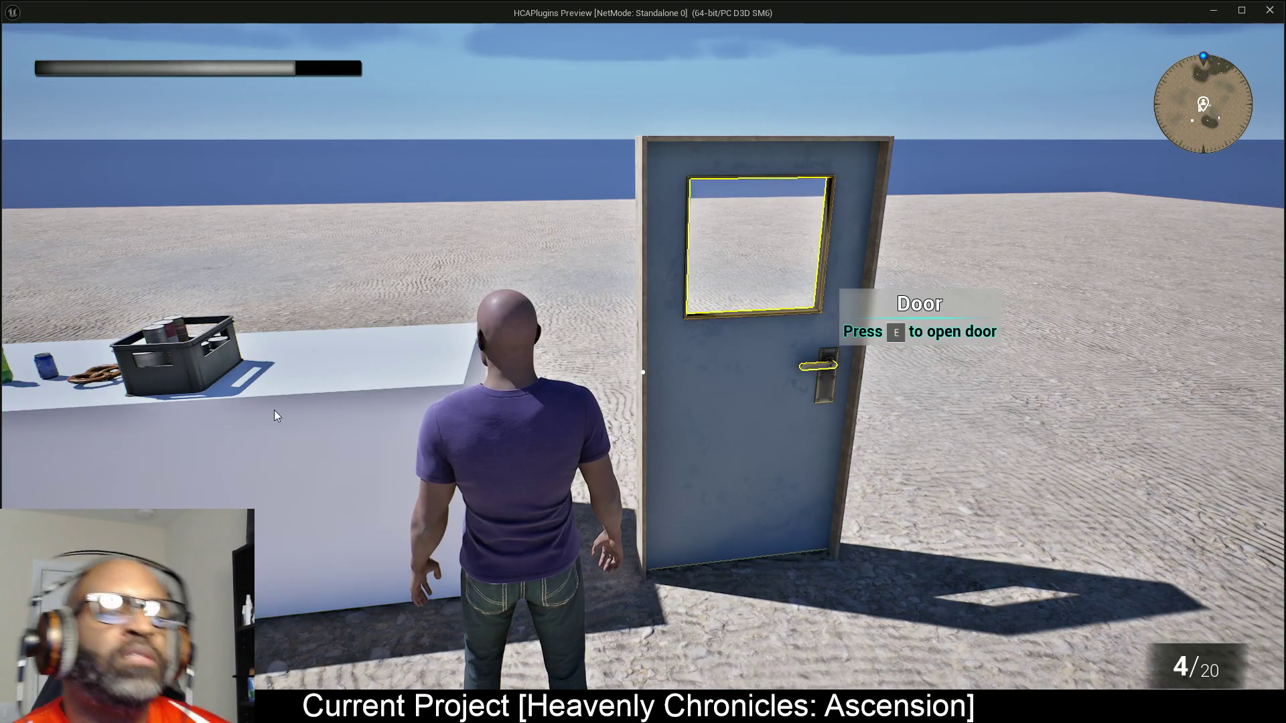
key("Escape")
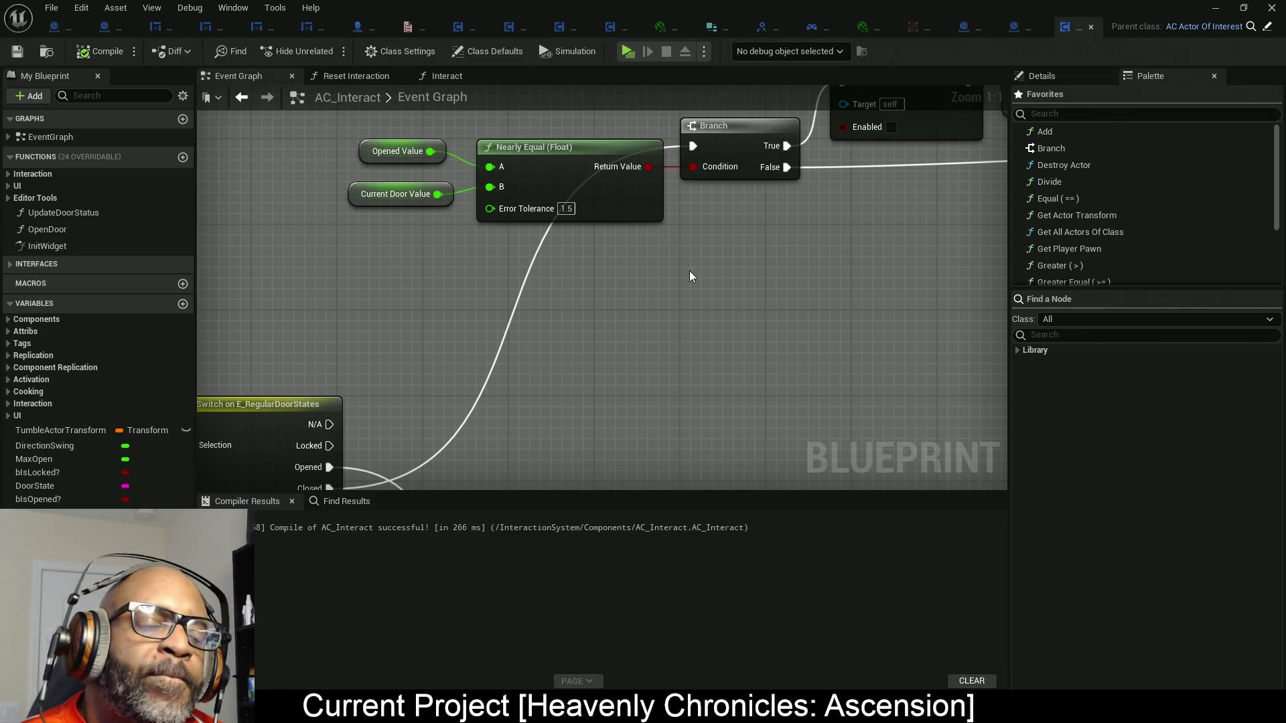
scroll(689, 276, "down", 2)
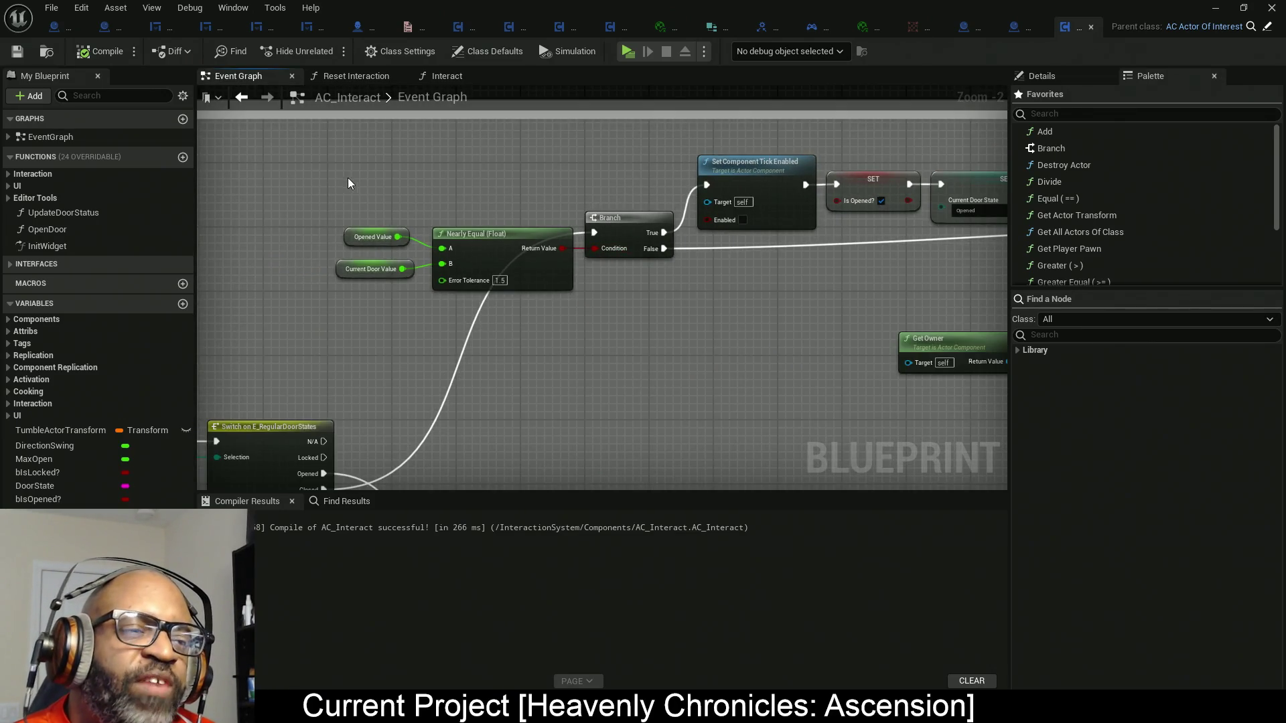
mouse_move(439, 187)
left_mouse_down()
mouse_move(825, 302)
mouse_move(928, 284)
mouse_move(904, 302)
mouse_move(617, 259)
mouse_move(770, 255)
mouse_move(714, 312)
mouse_move(361, 209)
left_mouse_up()
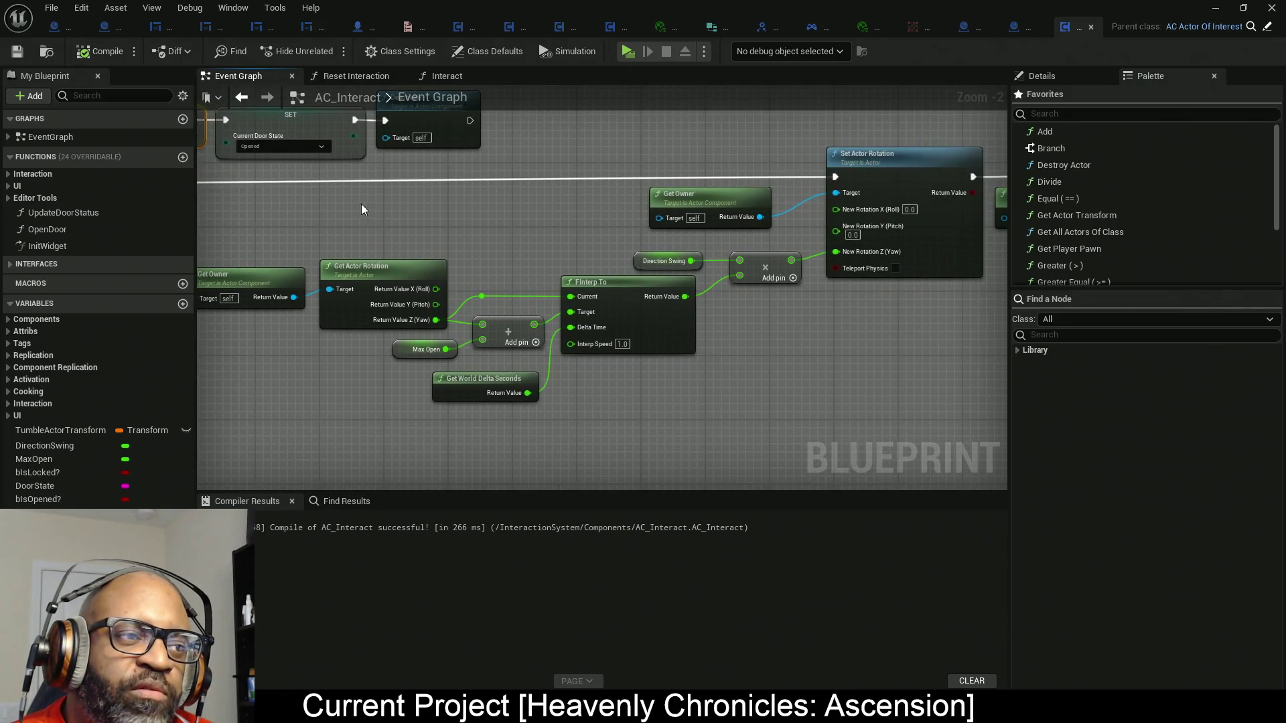
left_click_drag(497, 287, 967, 411)
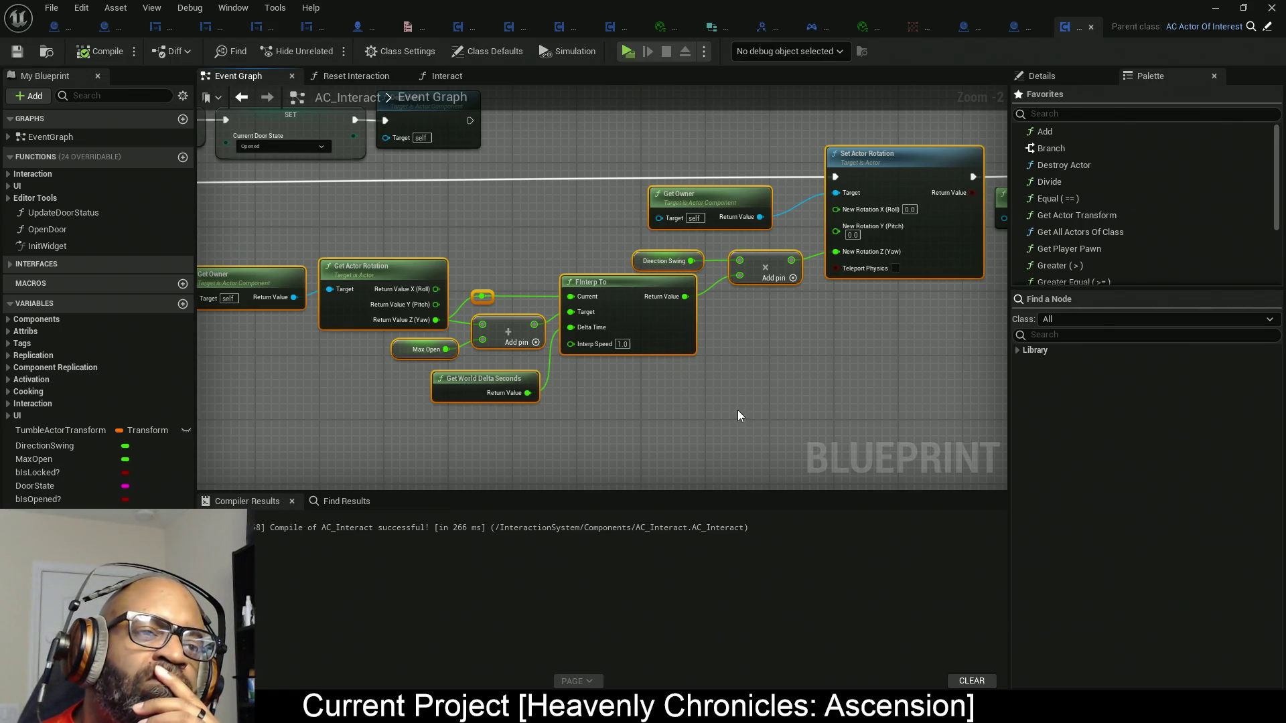
mouse_move(693, 396)
left_mouse_down()
mouse_move(626, 338)
mouse_move(817, 408)
mouse_move(588, 313)
left_mouse_up()
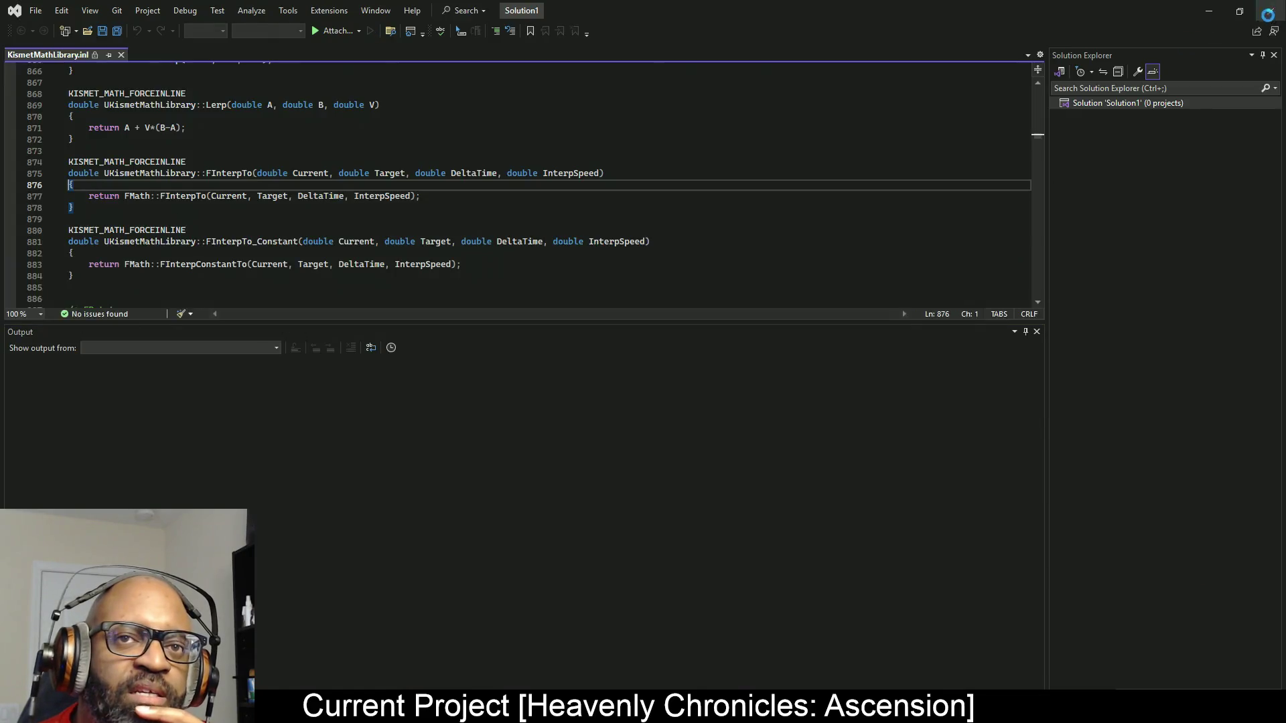
Minimize Visual Studio after reading FInterpTo in KismetMathLibrary.inl, returning to Unreal.
left_click(1209, 11)
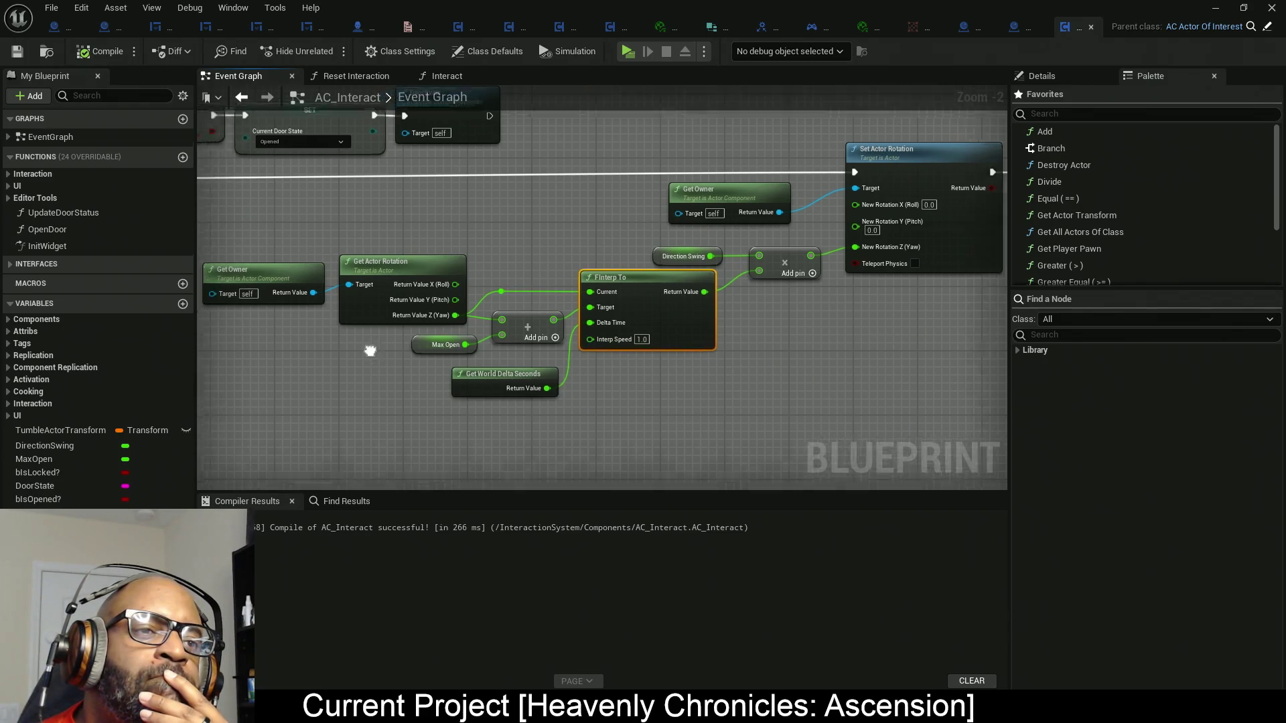
Shift Get Owner, Get Actor Rotation, Max Open and Add left, and lower Get World Delta Seconds.
scroll(683, 306, "down", 2)
scroll(787, 328, "up", 1)
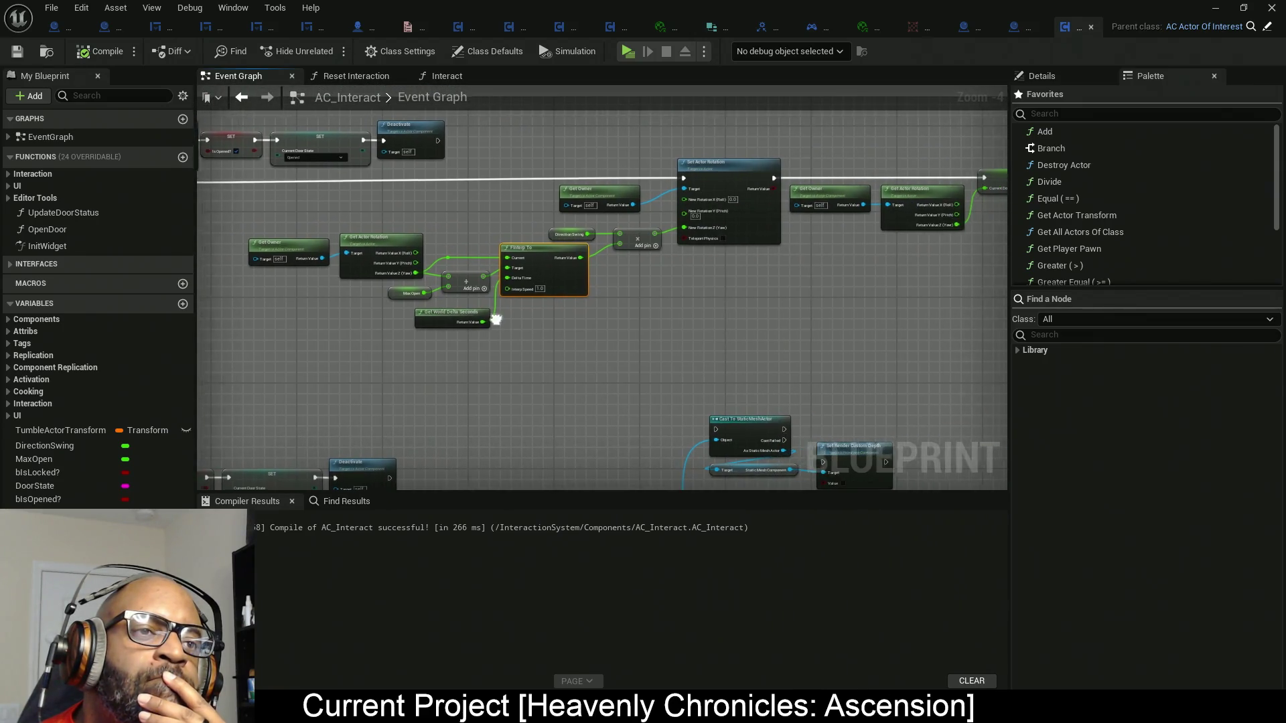
scroll(834, 258, "up", 1)
scroll(805, 215, "up", 1)
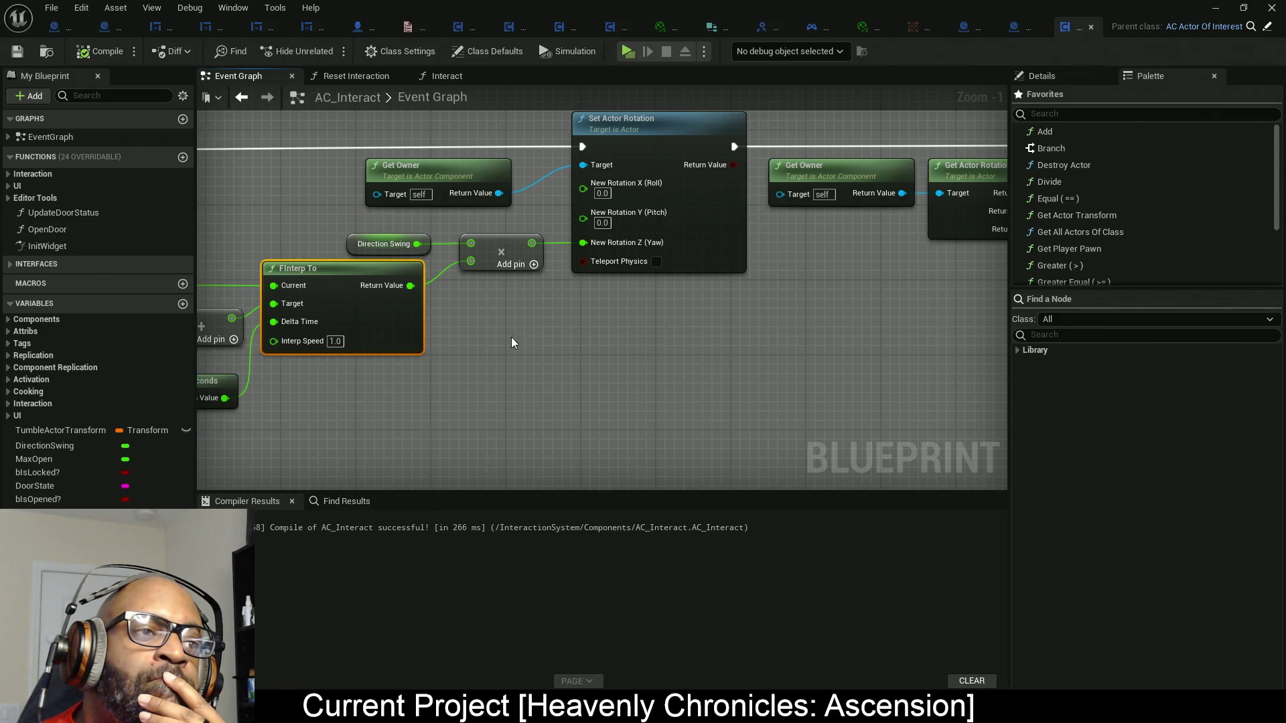
left_click_drag(476, 333, 792, 323)
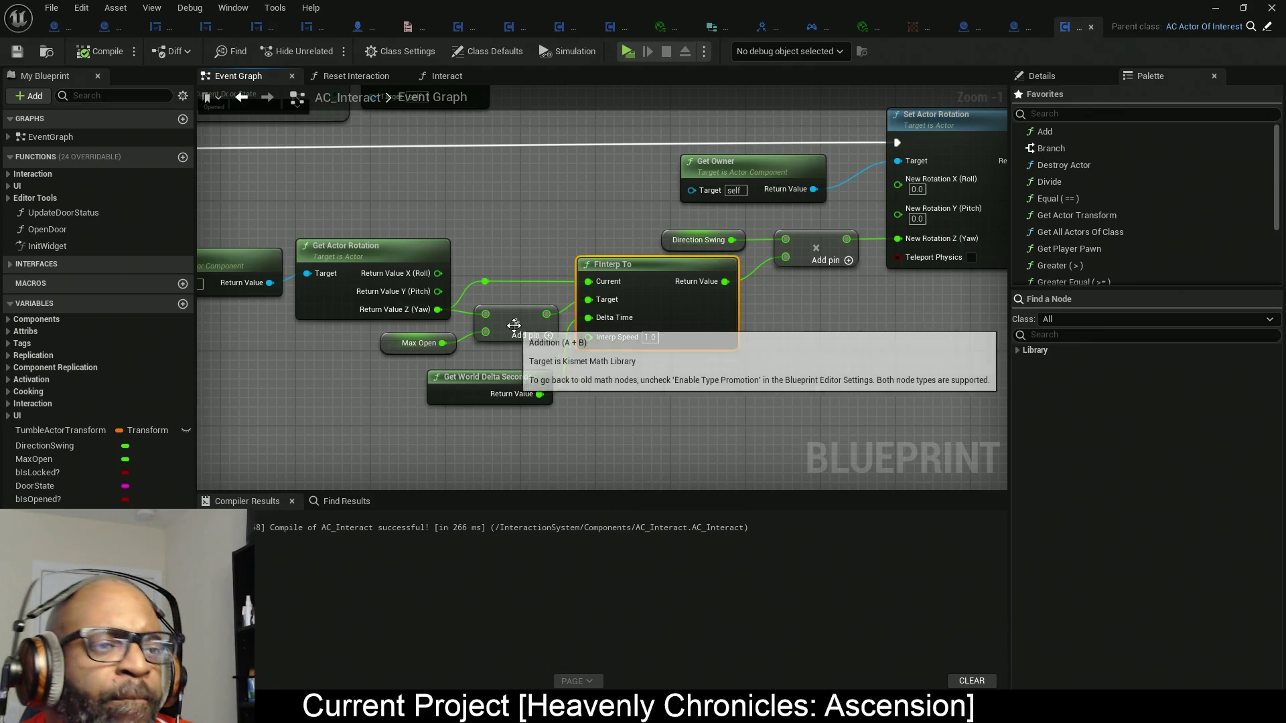
scroll(505, 332, "down", 3)
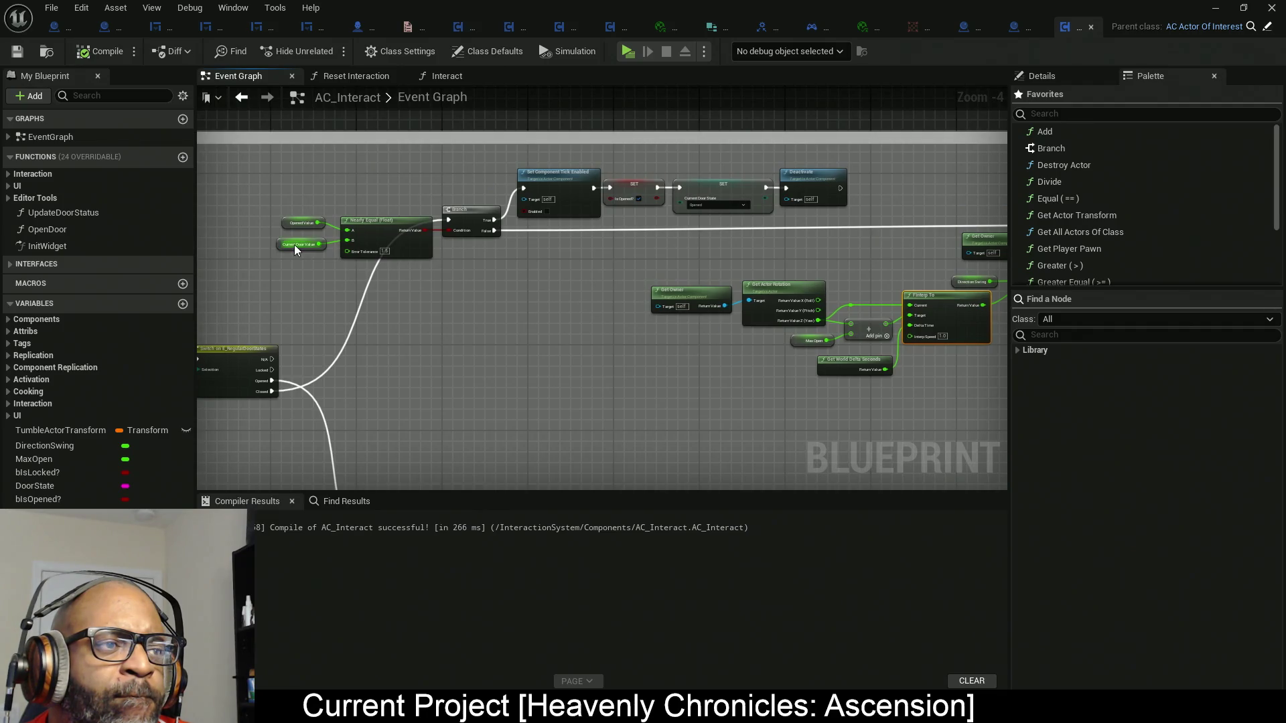
scroll(295, 243, "up", 1)
mouse_move(667, 284)
left_mouse_down()
mouse_move(385, 271)
mouse_move(217, 211)
left_mouse_up()
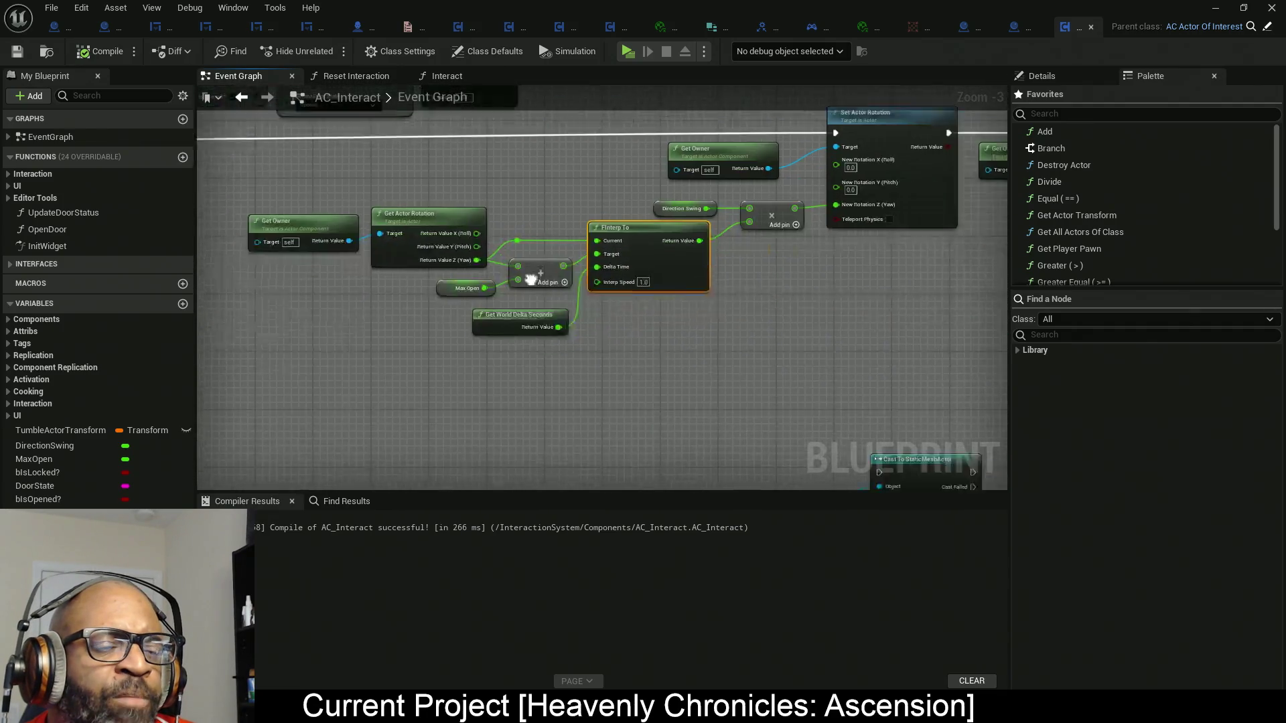
scroll(576, 324, "up", 2)
left_click_drag(672, 345, 718, 361)
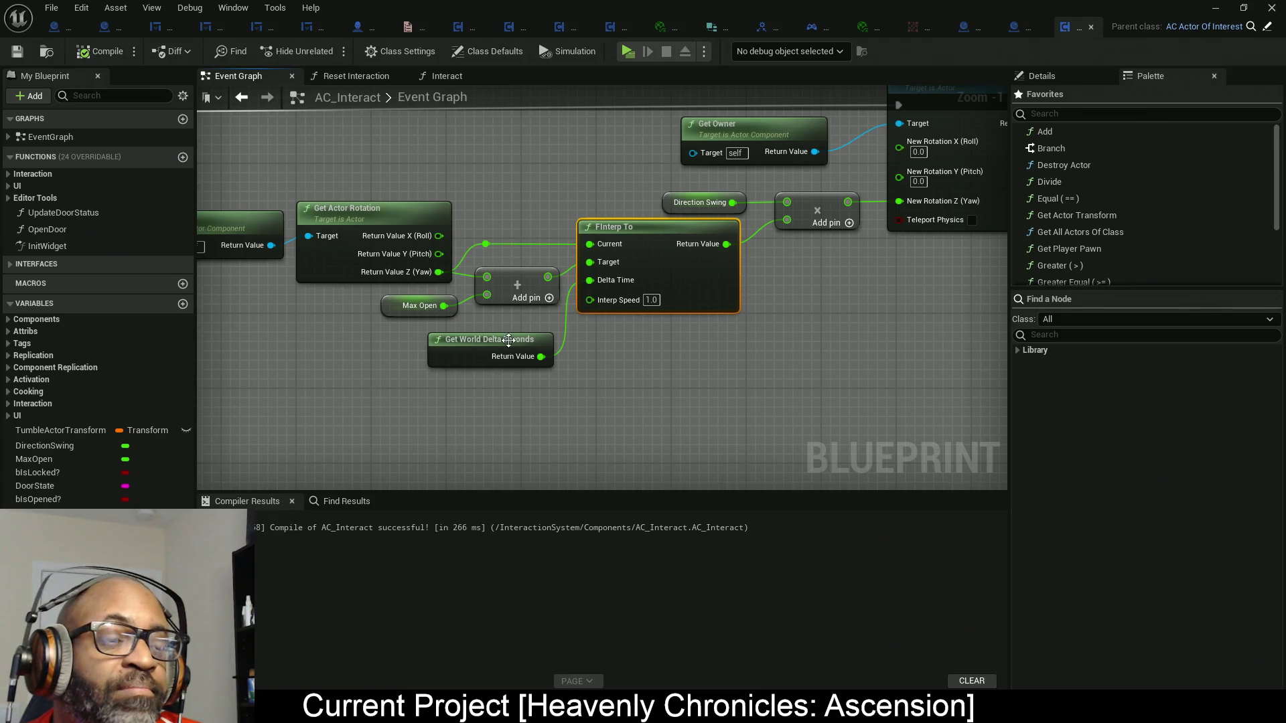
left_click_drag(529, 345, 710, 340)
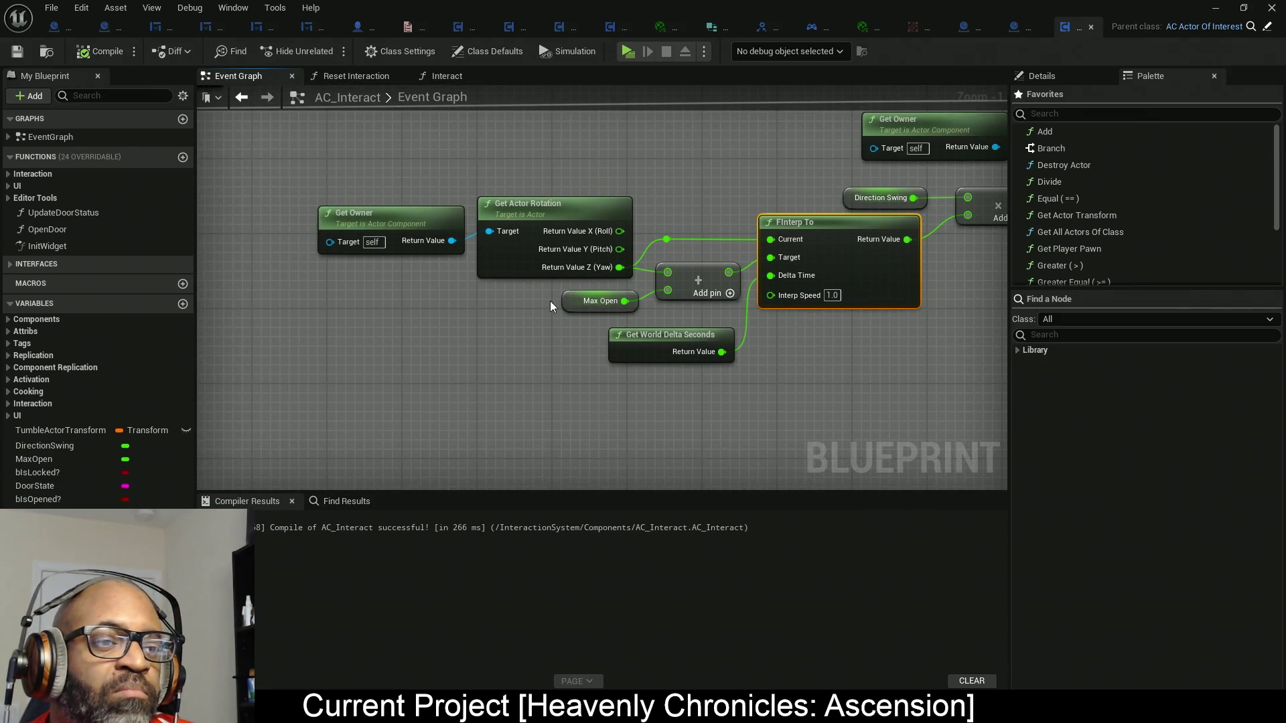
mouse_move(363, 191)
left_mouse_down()
mouse_move(549, 274)
mouse_move(695, 307)
mouse_move(615, 280)
mouse_move(568, 281)
left_mouse_up()
left_click(477, 376)
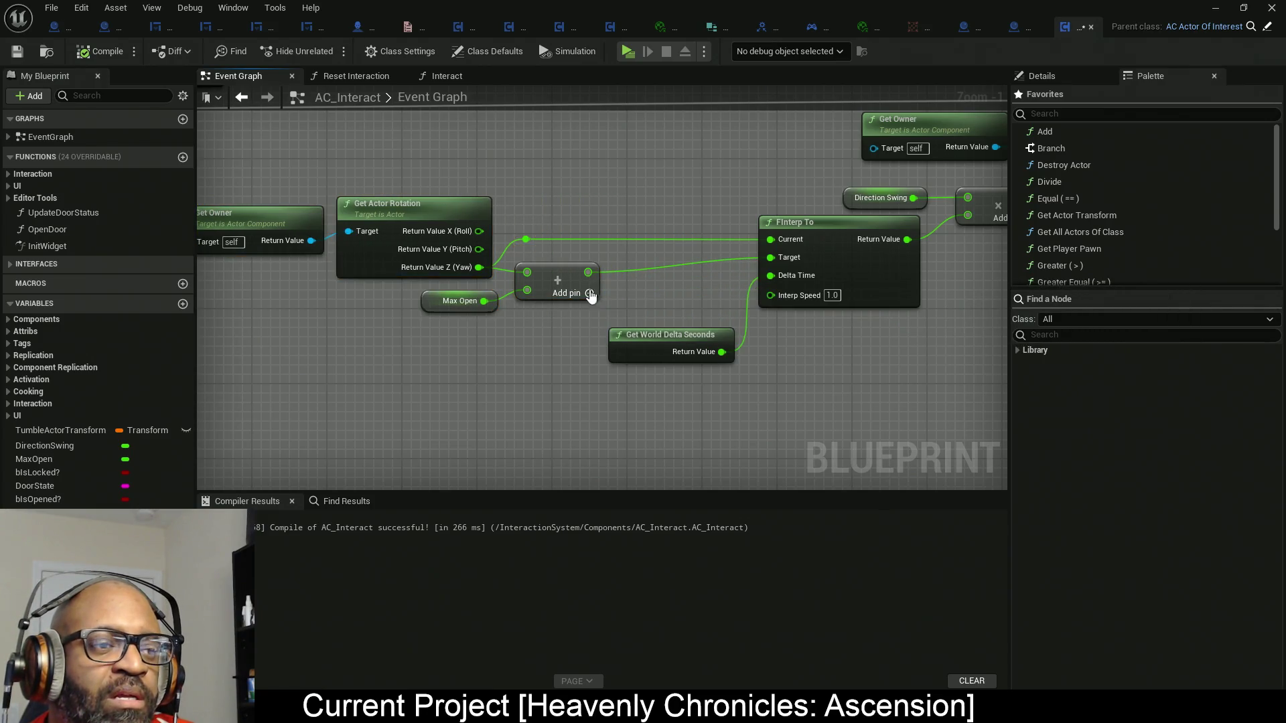
left_click_drag(670, 345, 660, 428)
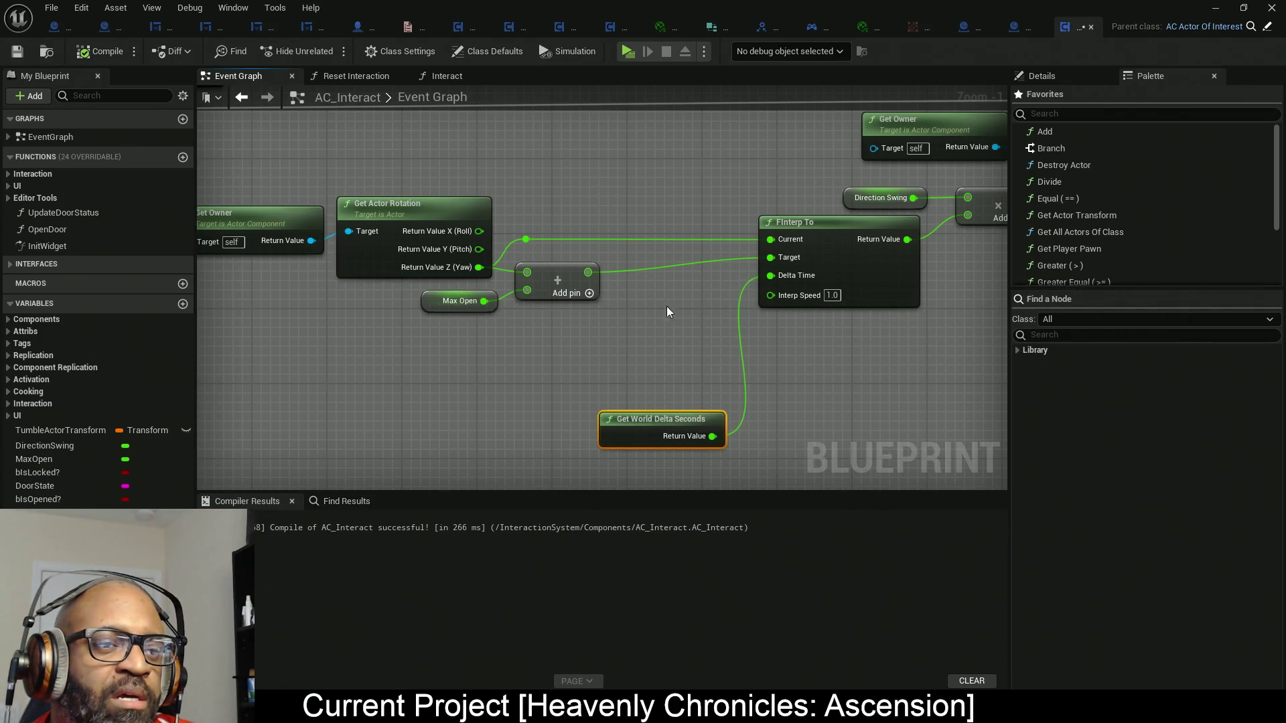
Insert a Clamp (Float) node between Add and FInterp To's Target, with current yaw into Min.
left_click_drag(772, 257, 684, 295)
type("c")
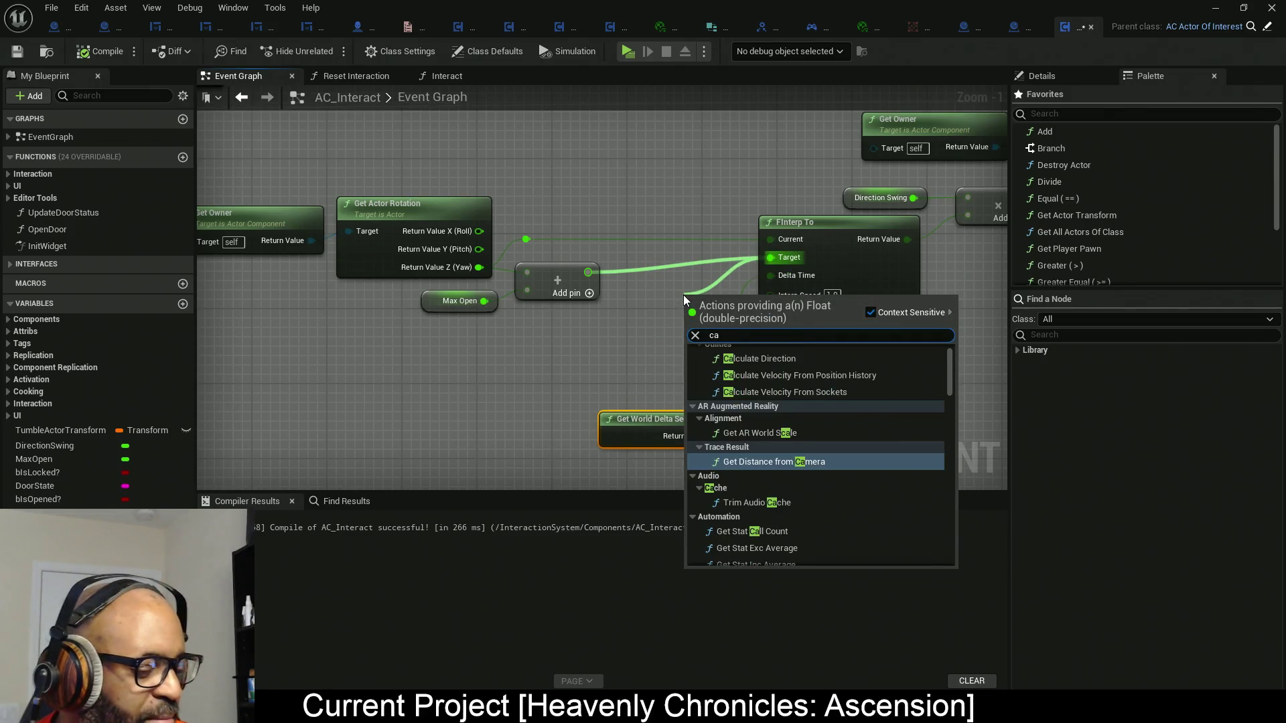
type("lam")
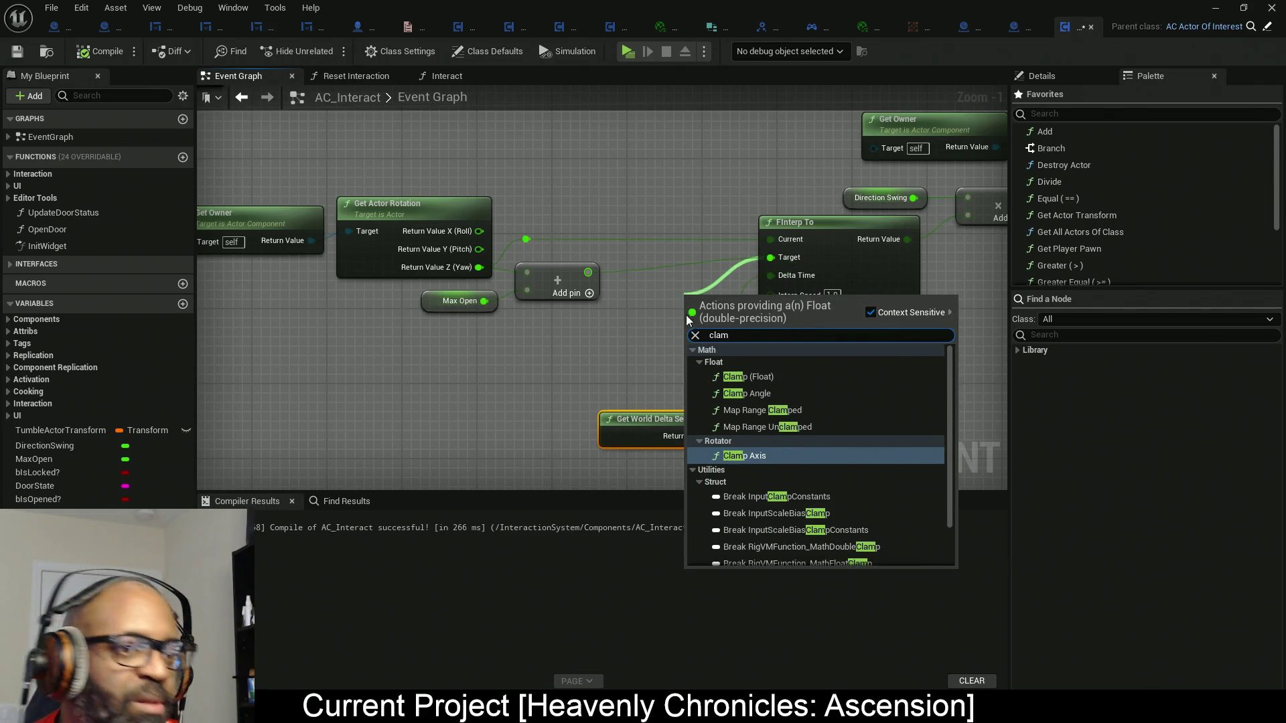
left_click(748, 378)
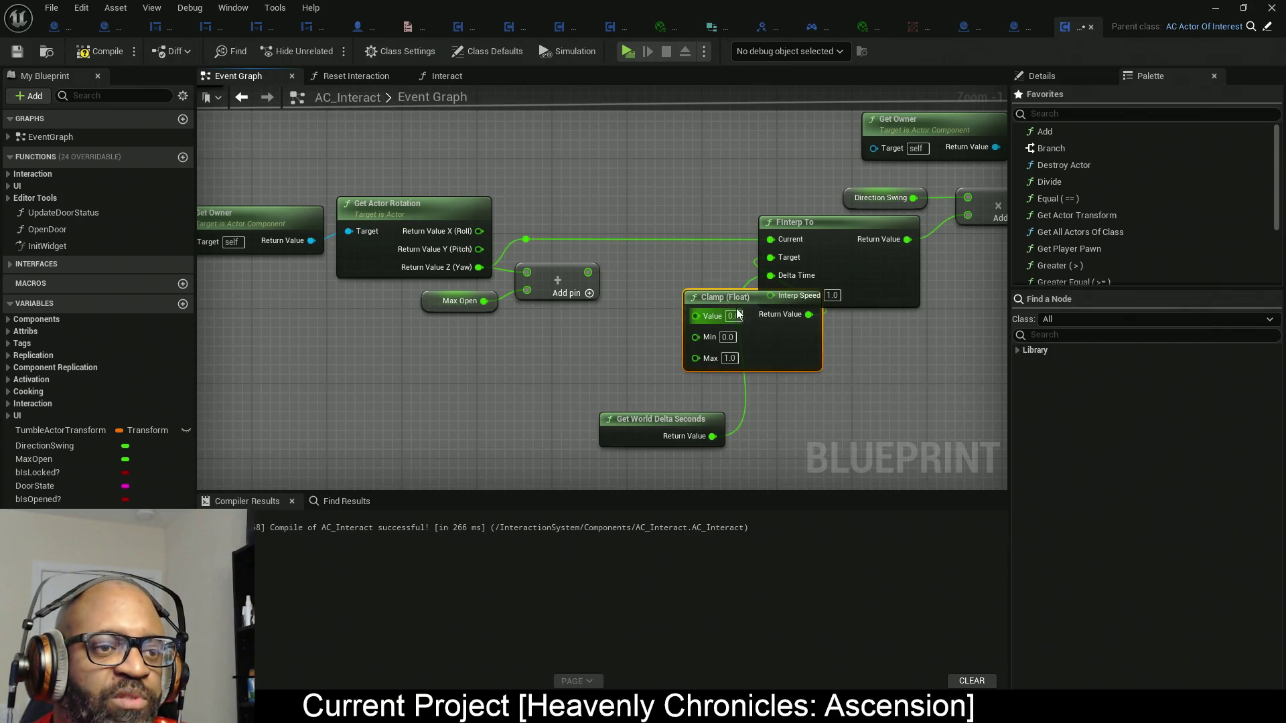
left_click_drag(710, 346, 699, 331)
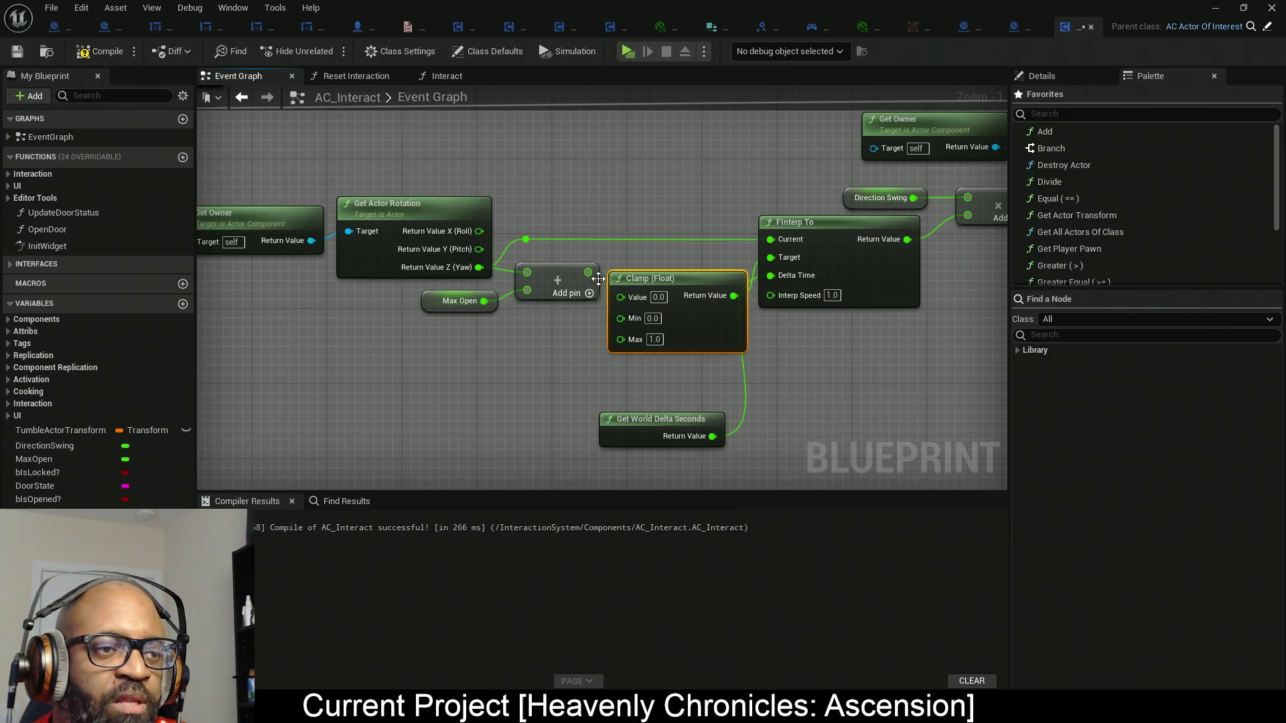
mouse_move(589, 274)
left_mouse_down()
mouse_move(627, 308)
mouse_move(712, 307)
left_mouse_up()
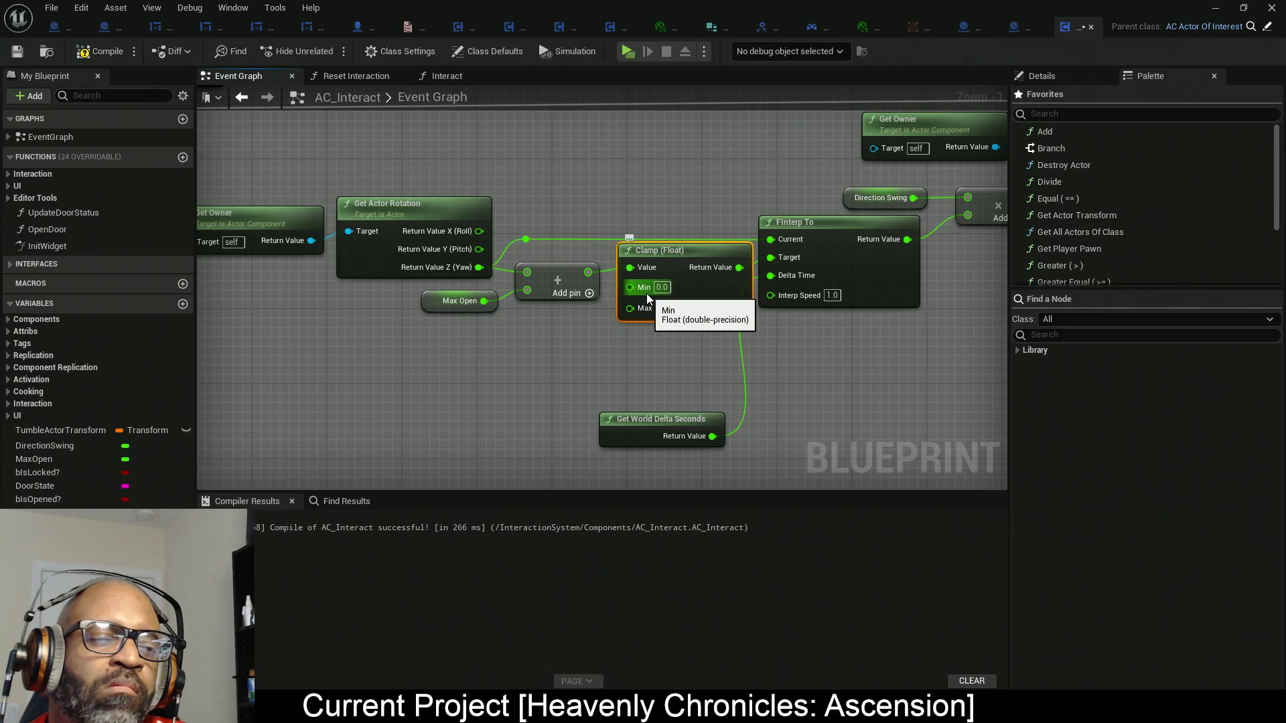
mouse_move(646, 294)
left_mouse_down()
mouse_move(561, 248)
mouse_move(479, 265)
mouse_move(616, 305)
mouse_move(484, 304)
left_mouse_up()
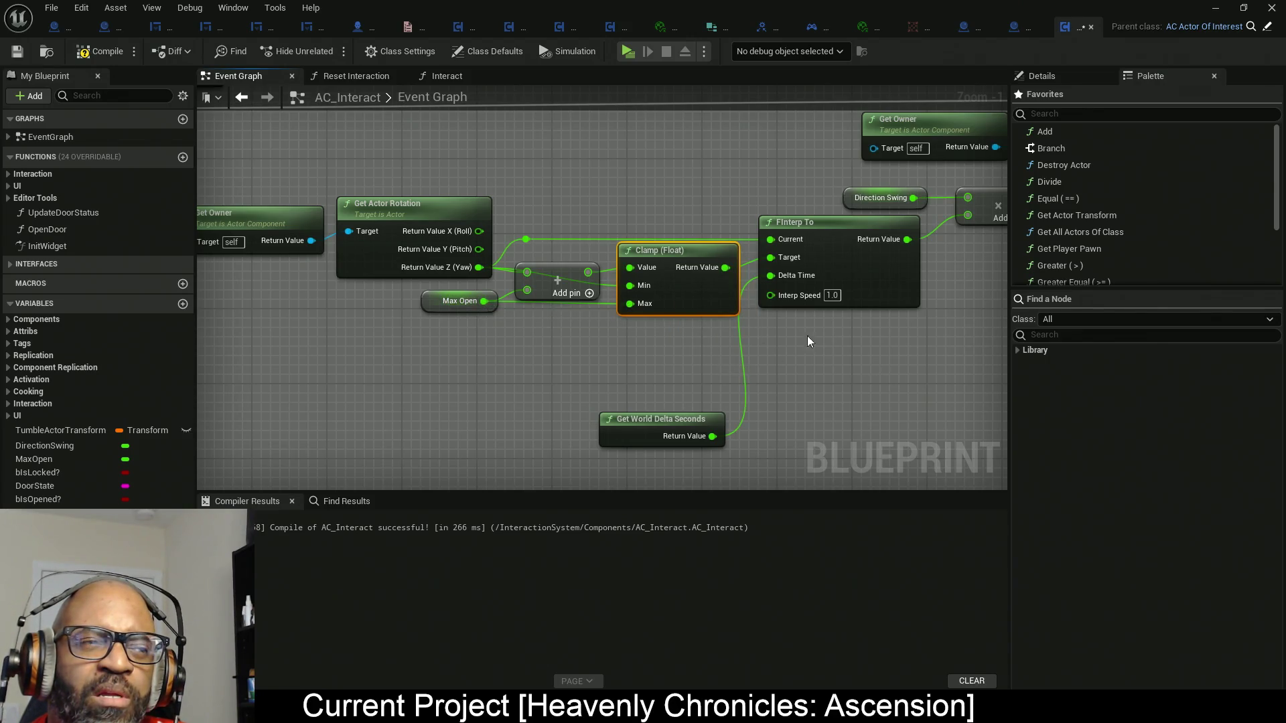
Compile and save AC_Interact, then play-test walking to the door in a standalone window.
key("F7")
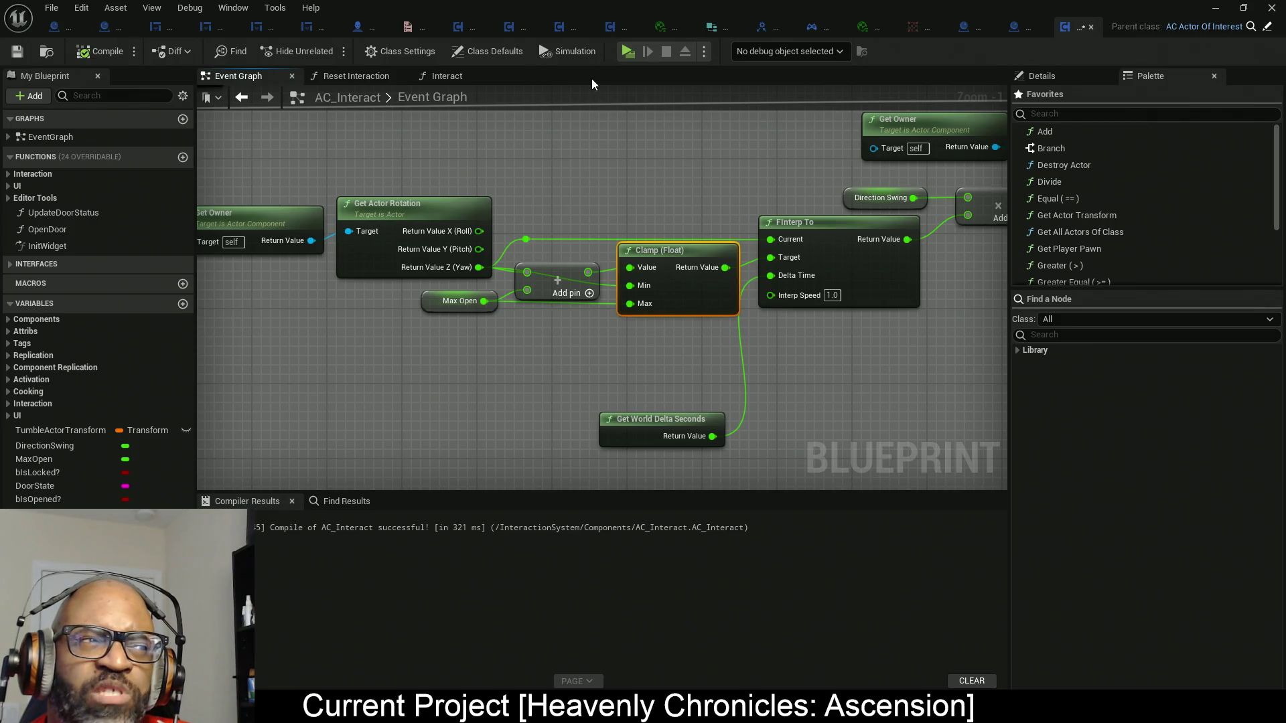
key("ctrl+s")
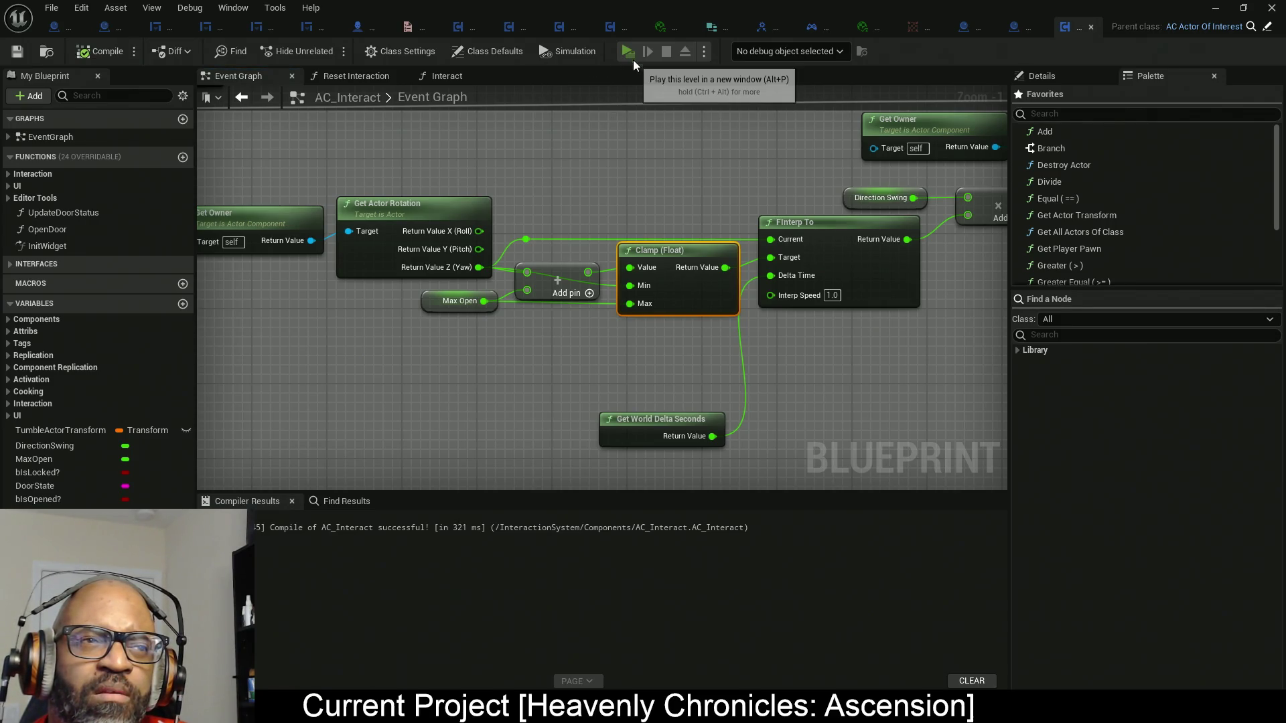
left_click(629, 54)
key("w")
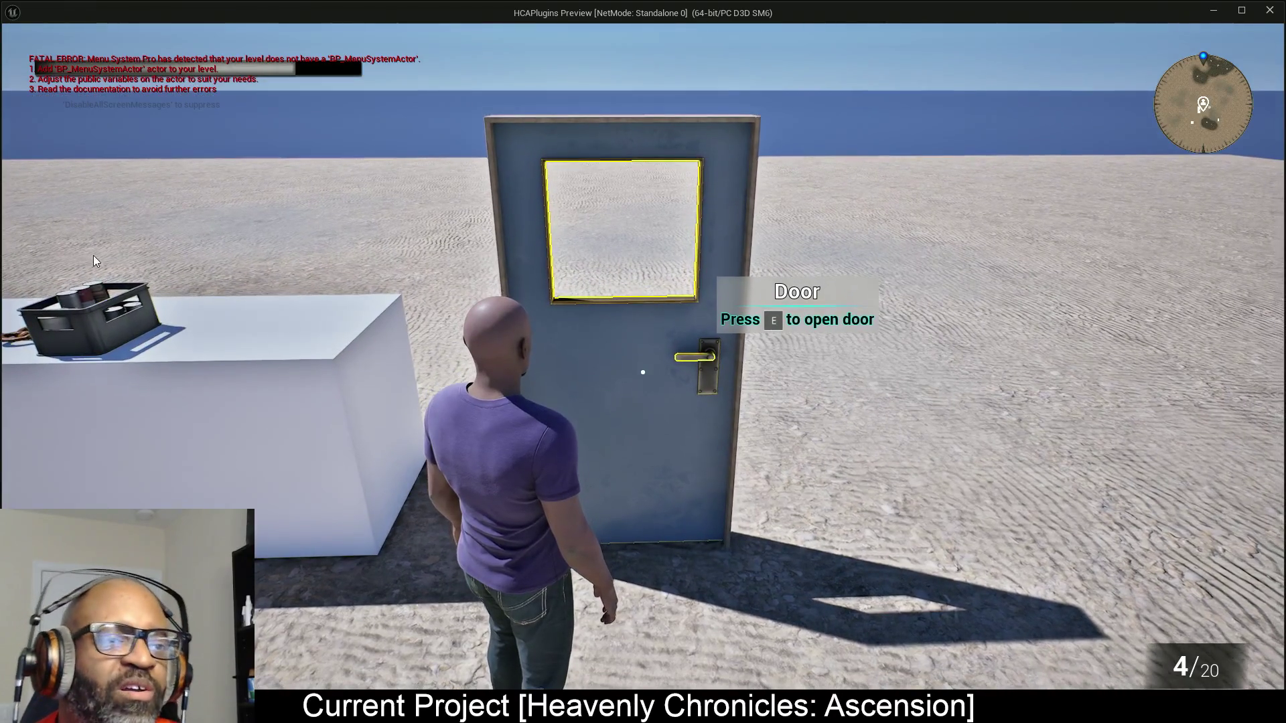
key("Escape")
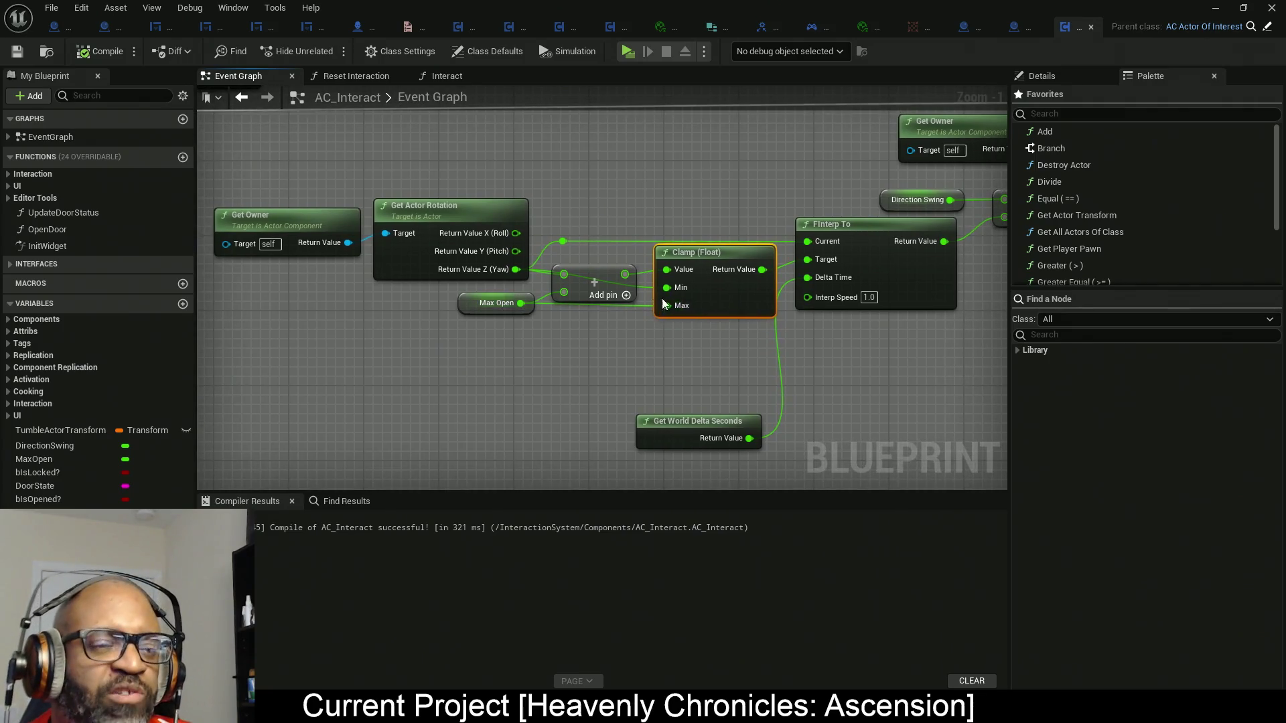
Nudge the Clamp (Float) node lower and recompile AC_Interact.
mouse_move(667, 288)
left_mouse_down()
mouse_move(576, 311)
mouse_move(517, 302)
left_mouse_up()
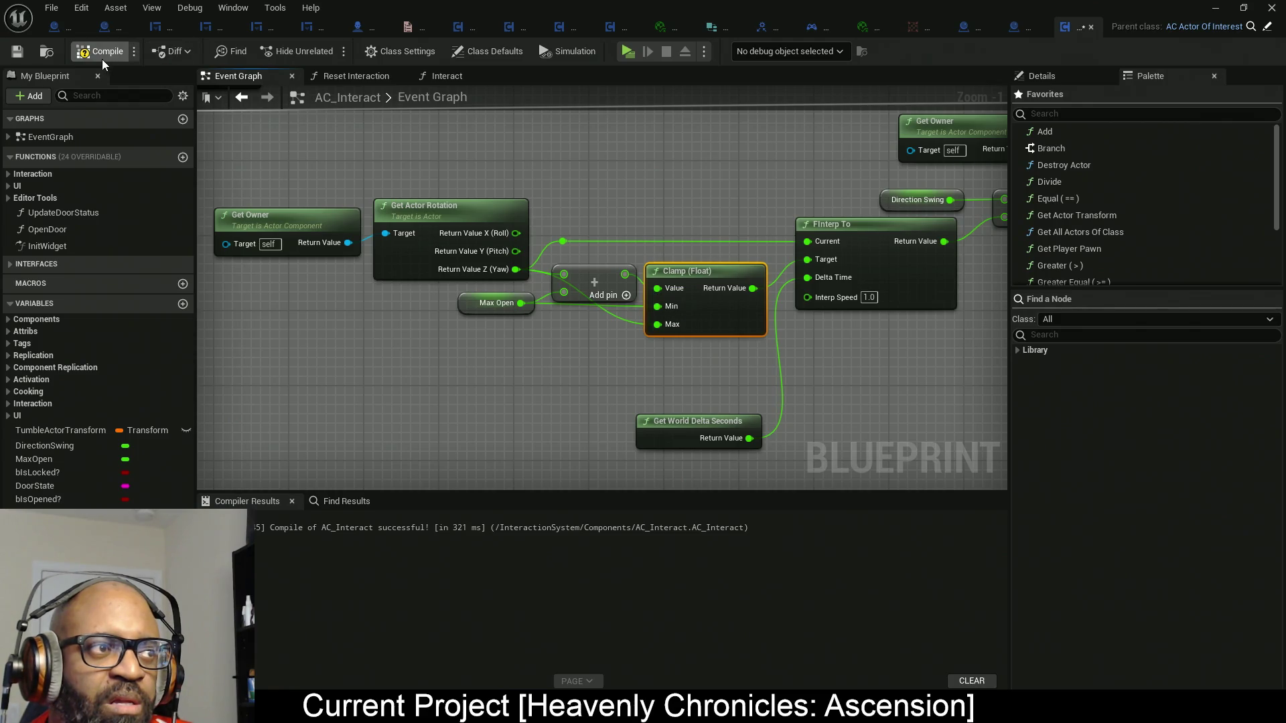
key("F7")
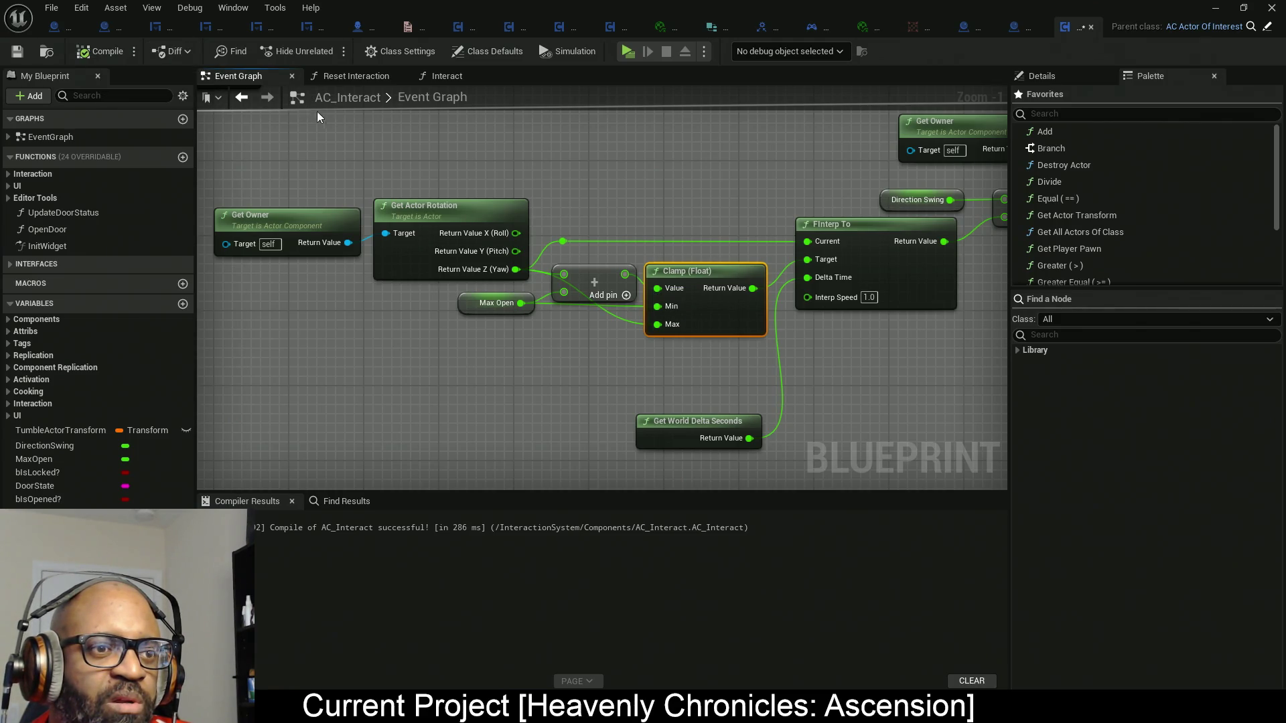
left_click(629, 52)
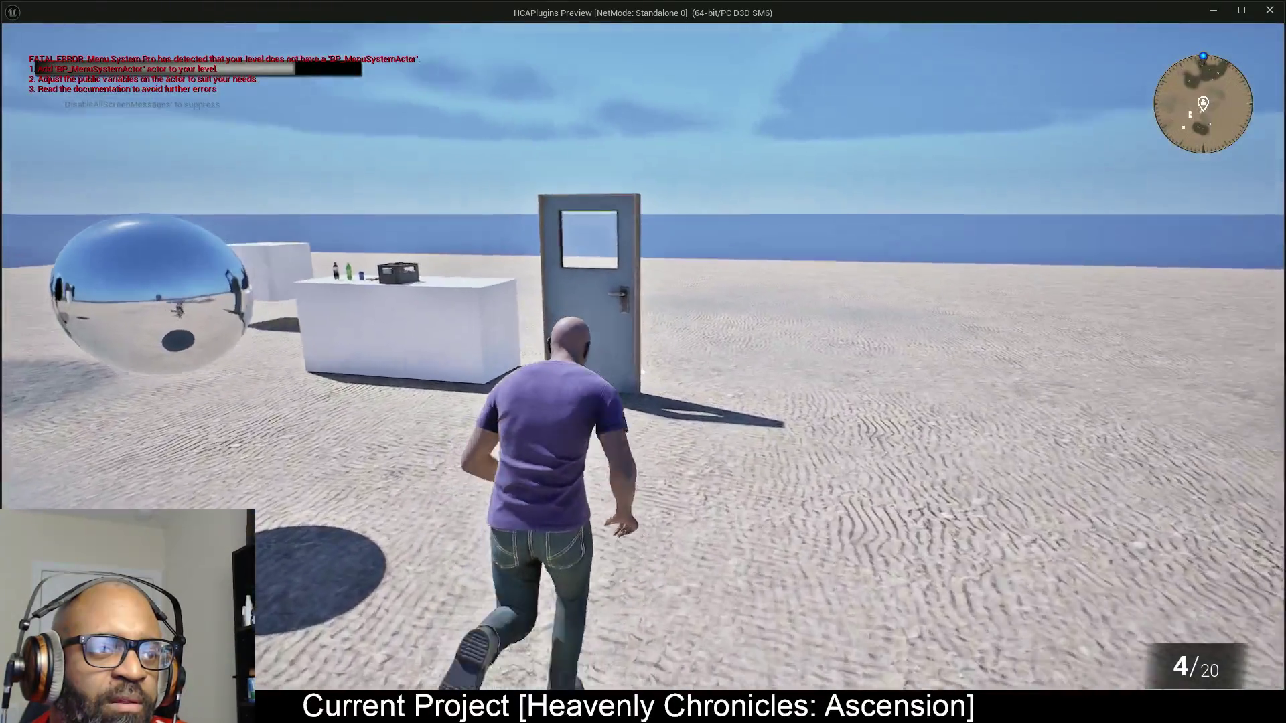
key("w")
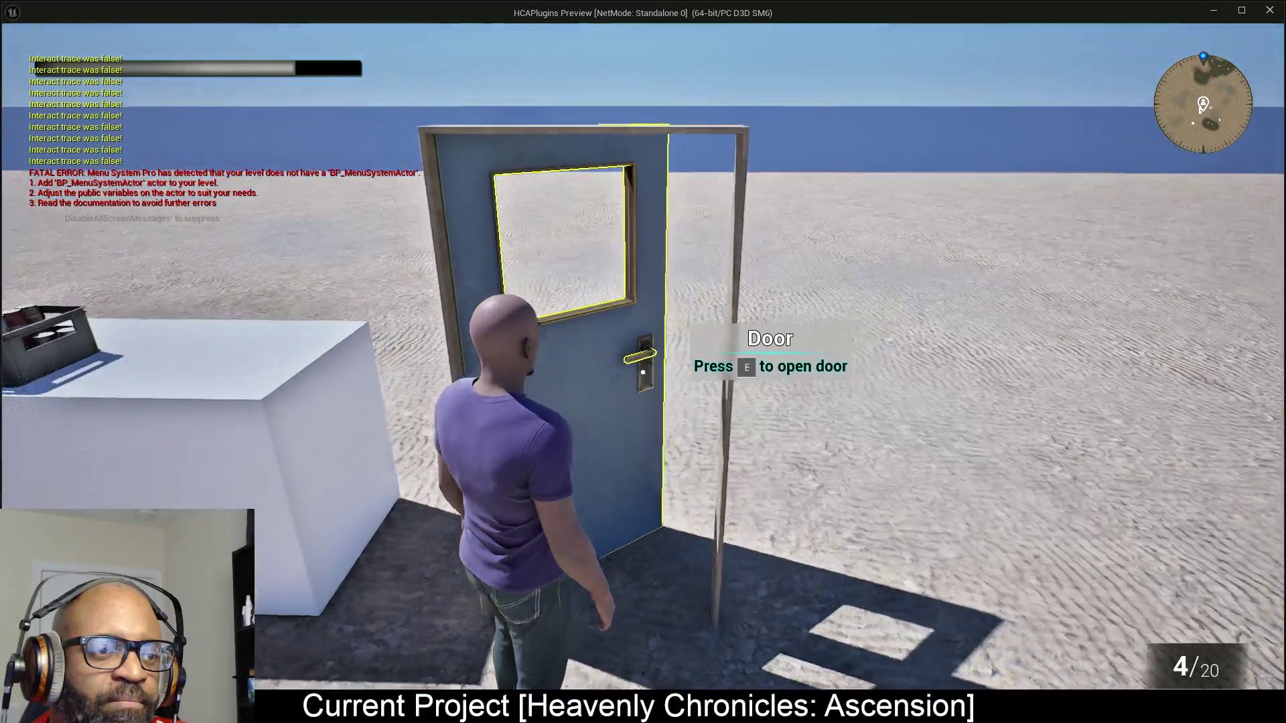
key("a")
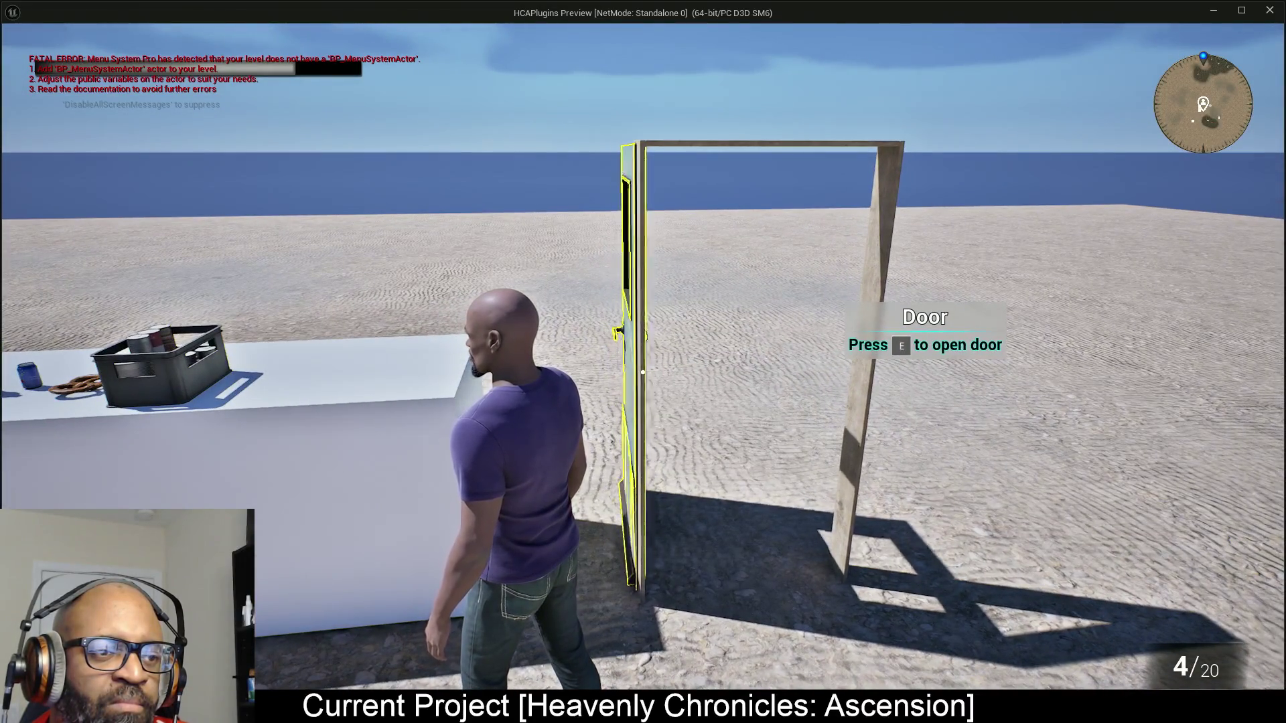
key("e")
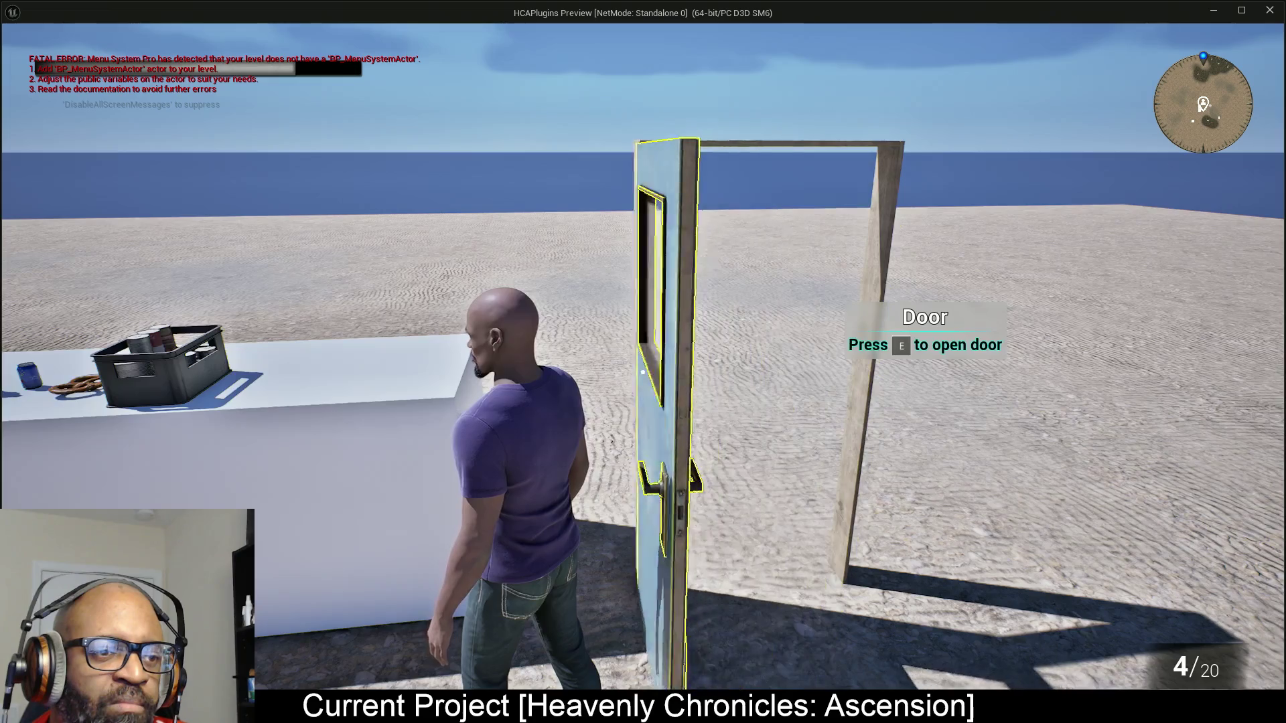
key("e")
key("e")
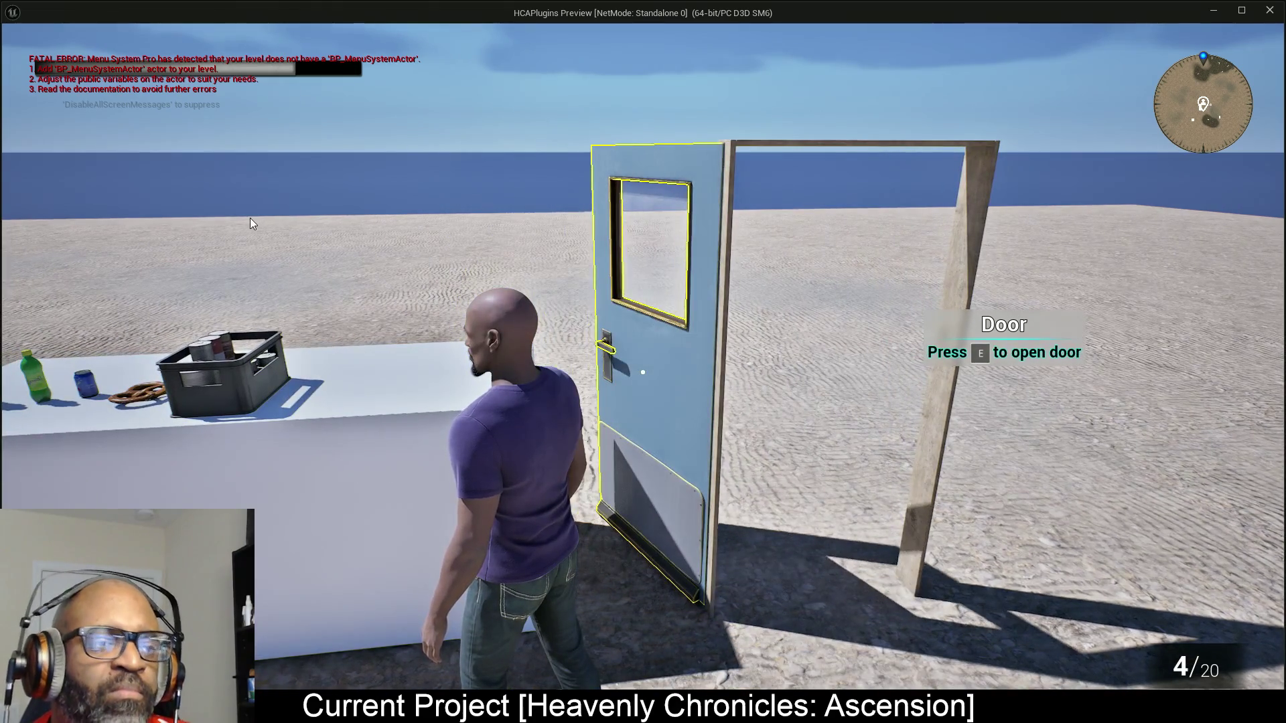
key("Escape")
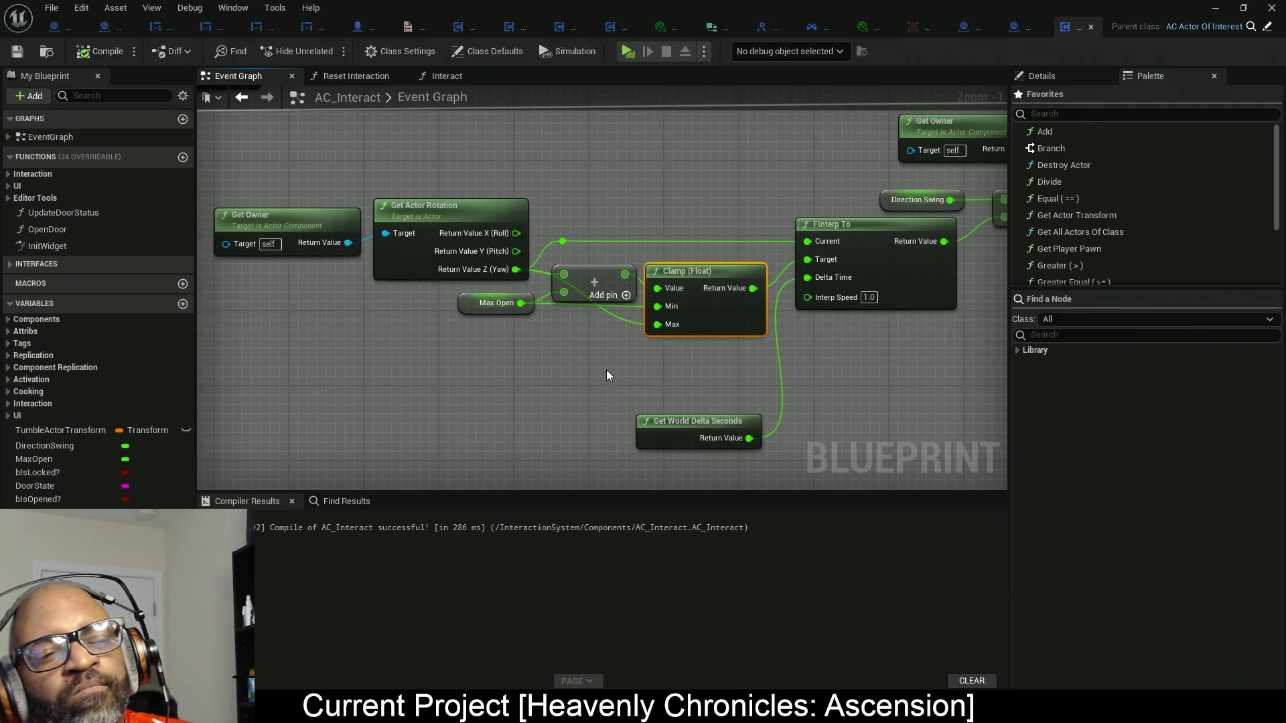
Wire Add's result straight into FInterp To's Target and delete the Clamp (Float) node.
mouse_move(675, 347)
left_mouse_down()
mouse_move(436, 339)
mouse_move(386, 404)
left_mouse_up()
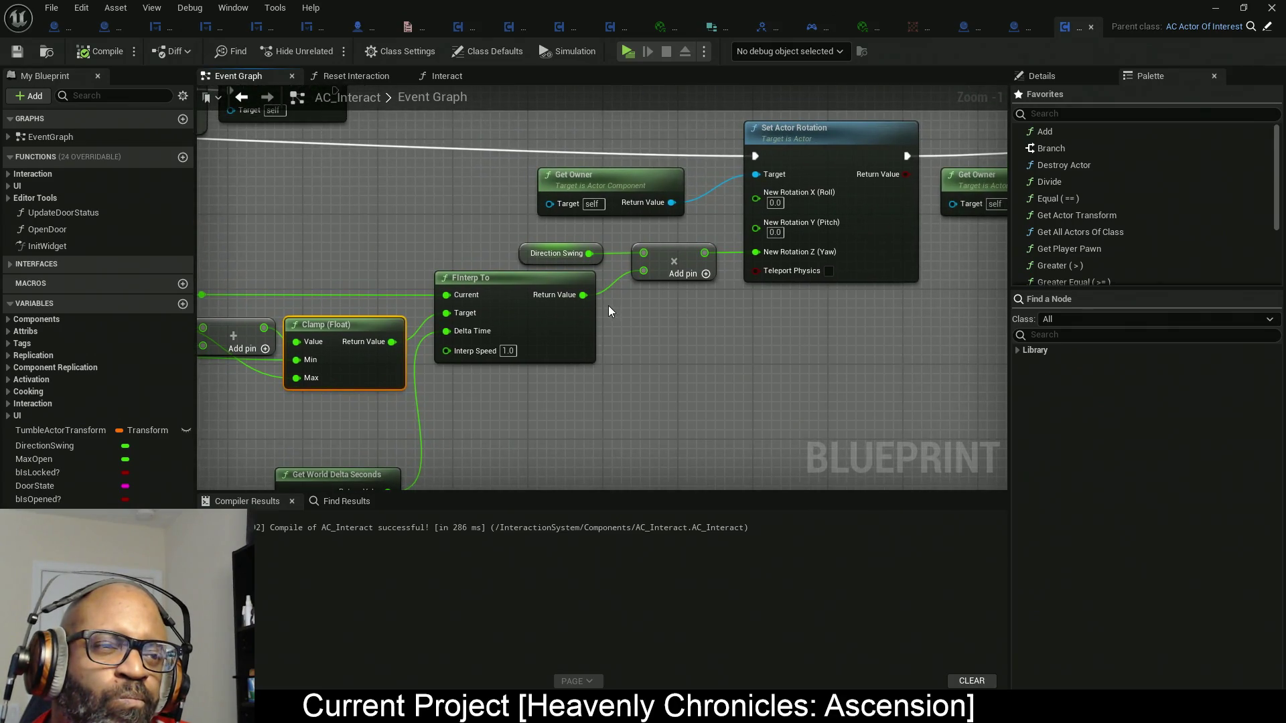
scroll(608, 310, "down", 2)
scroll(466, 357, "up", 3)
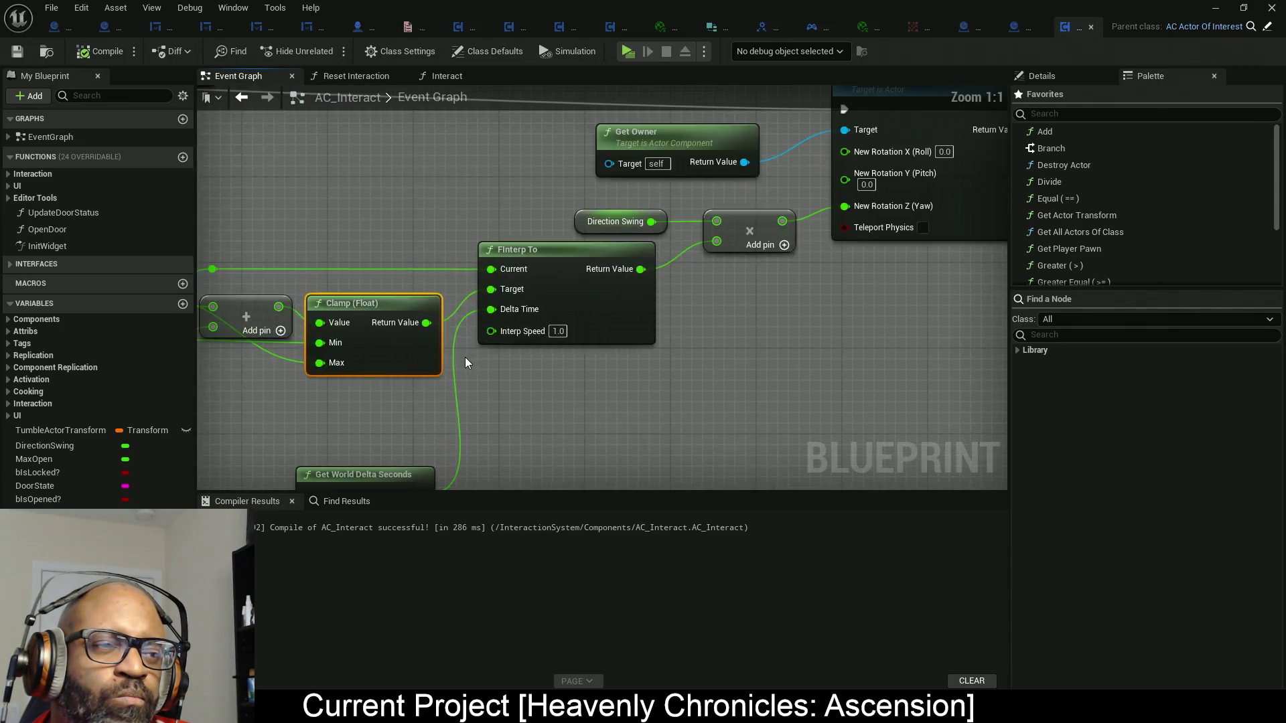
mouse_move(424, 368)
left_mouse_down()
mouse_move(714, 341)
mouse_move(717, 369)
left_mouse_up()
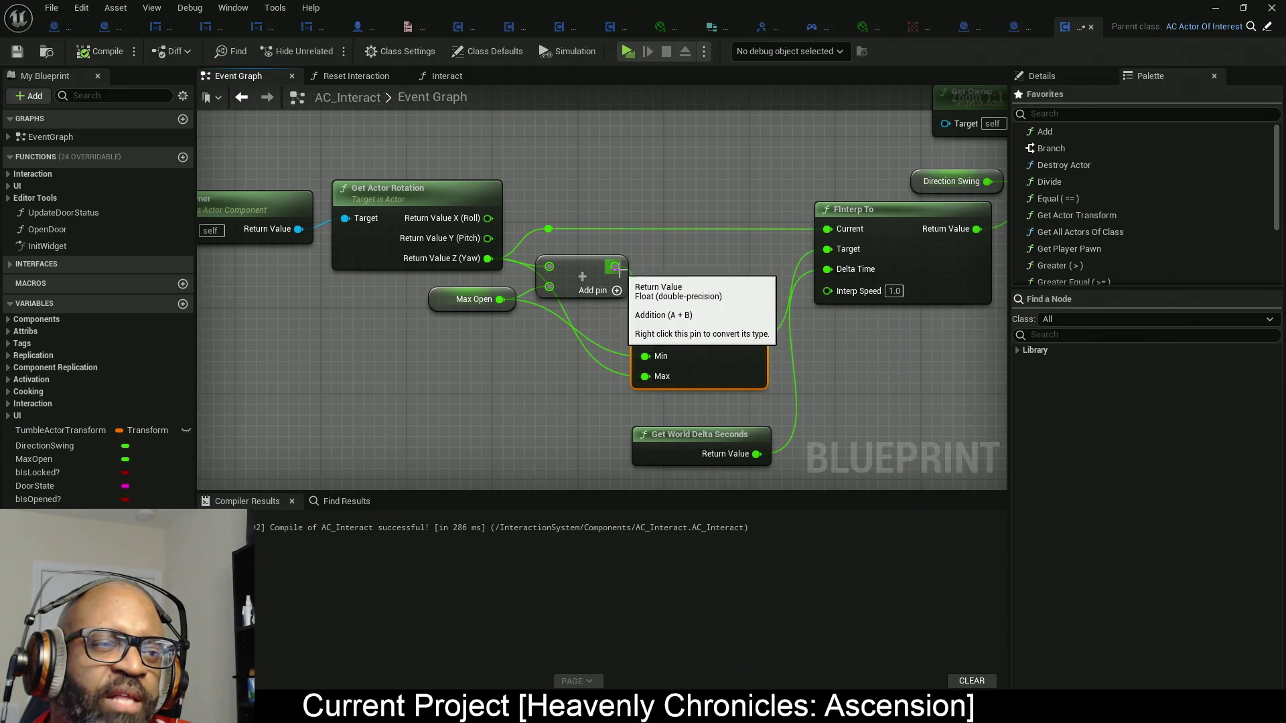
mouse_move(616, 268)
left_mouse_down()
mouse_move(869, 257)
mouse_move(850, 250)
left_mouse_up()
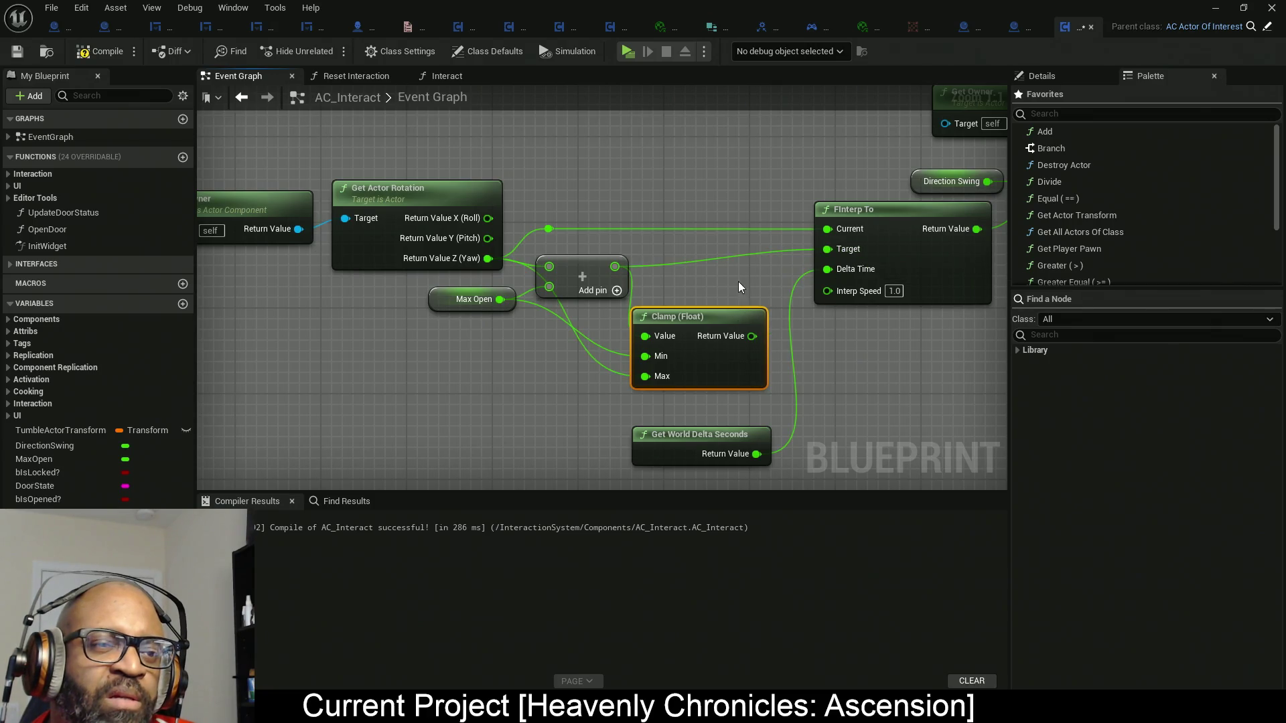
key("Delete")
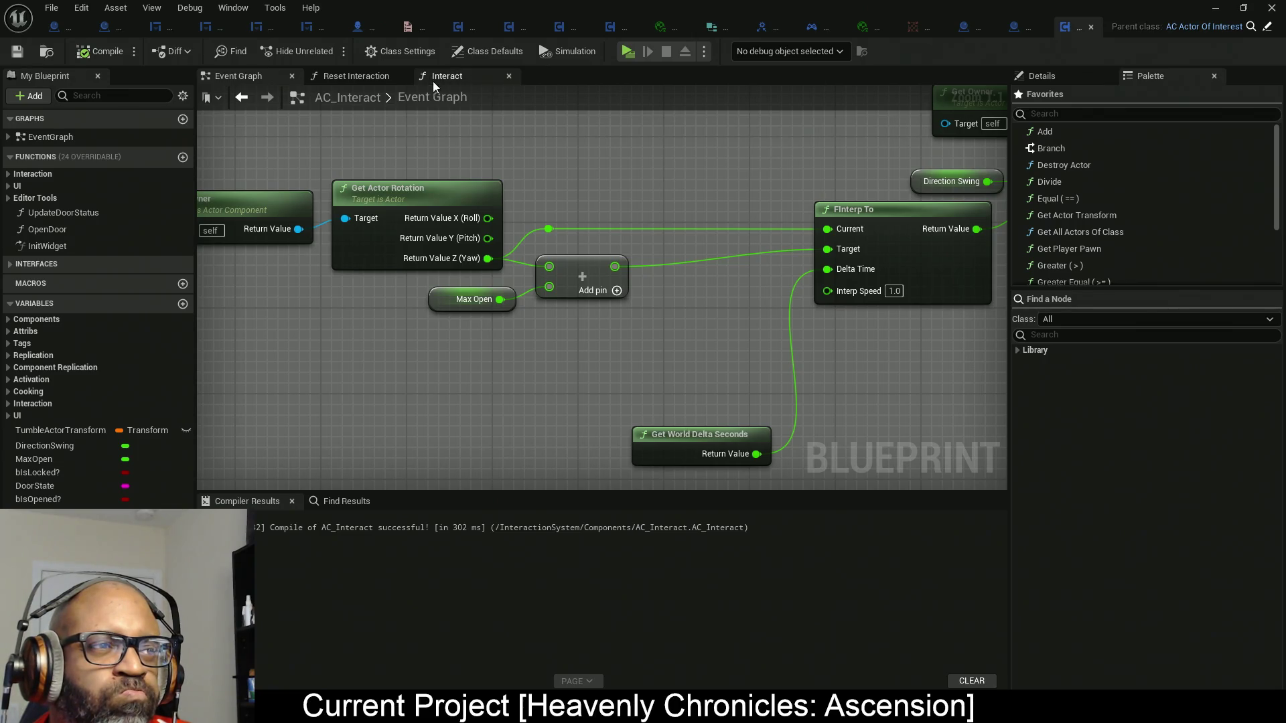
Look over the Event Tick, Branch and Switch nodes, then close the AC_Interact editor.
scroll(549, 166, "down", 12)
mouse_move(514, 242)
left_mouse_down()
mouse_move(511, 227)
mouse_move(553, 399)
mouse_move(556, 480)
mouse_move(553, 469)
mouse_move(623, 450)
mouse_move(647, 396)
left_mouse_up()
scroll(529, 244, "up", 9)
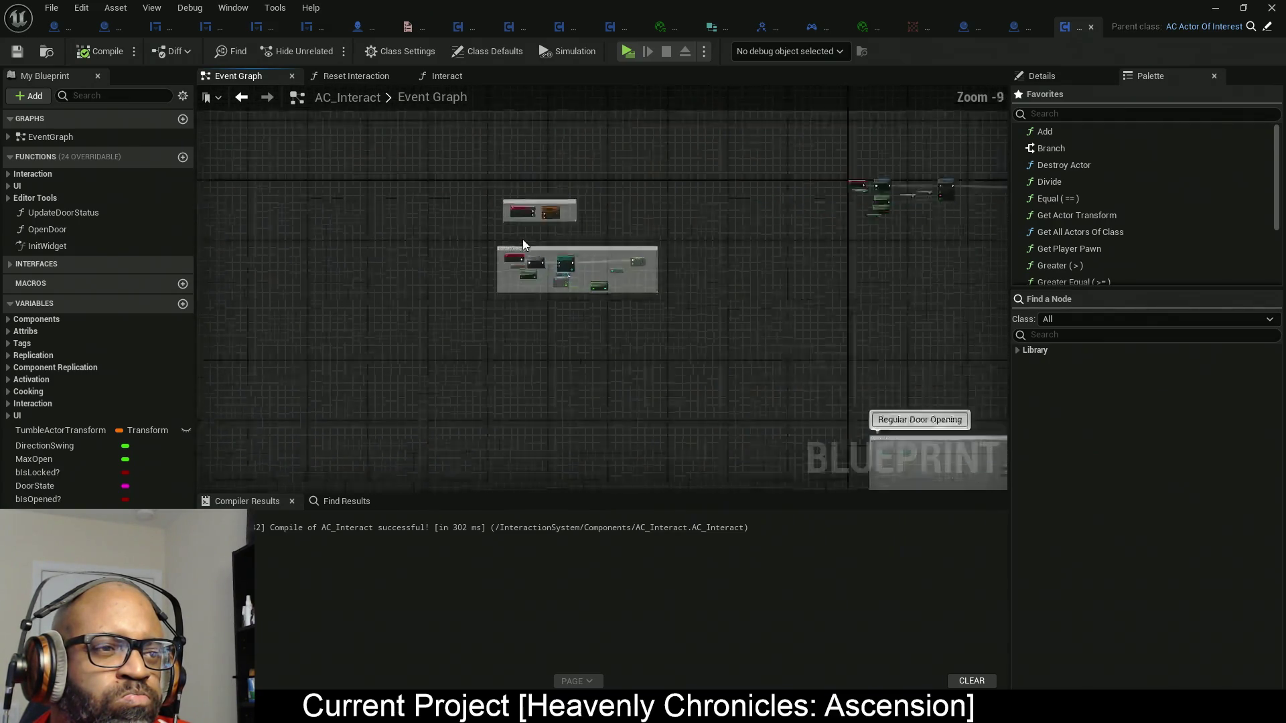
scroll(522, 239, "down", 9)
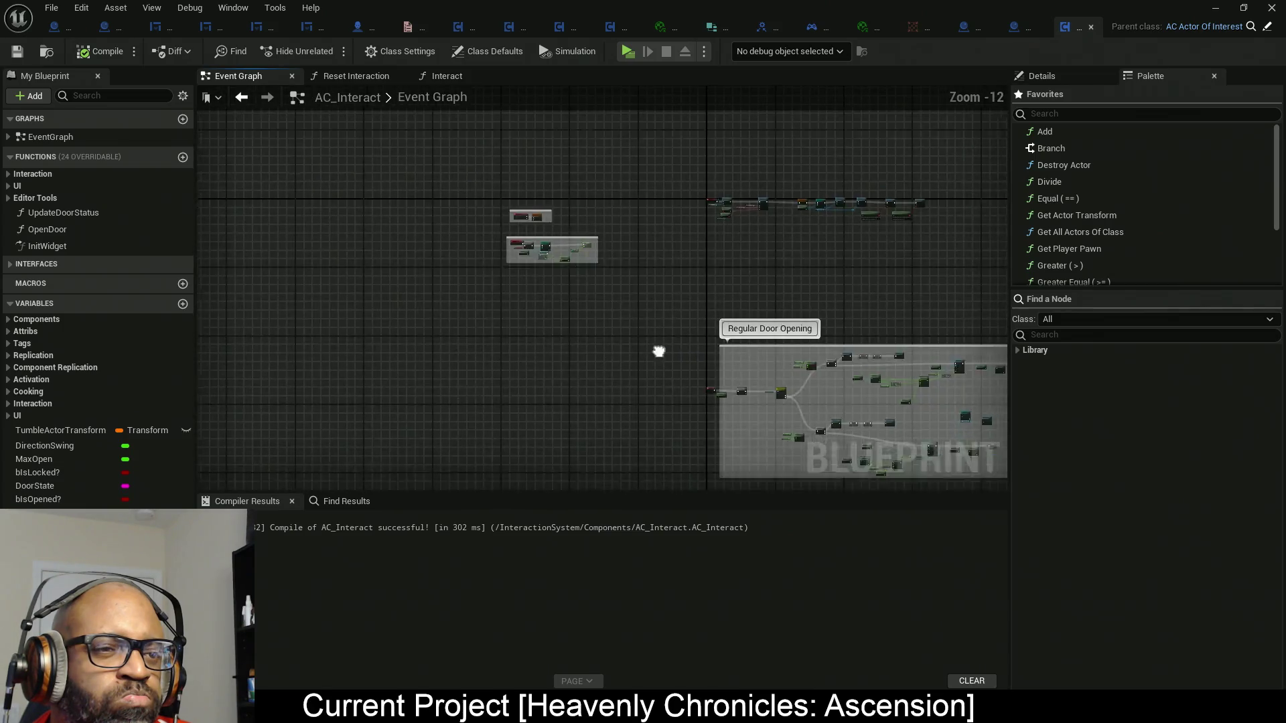
scroll(522, 227, "up", 8)
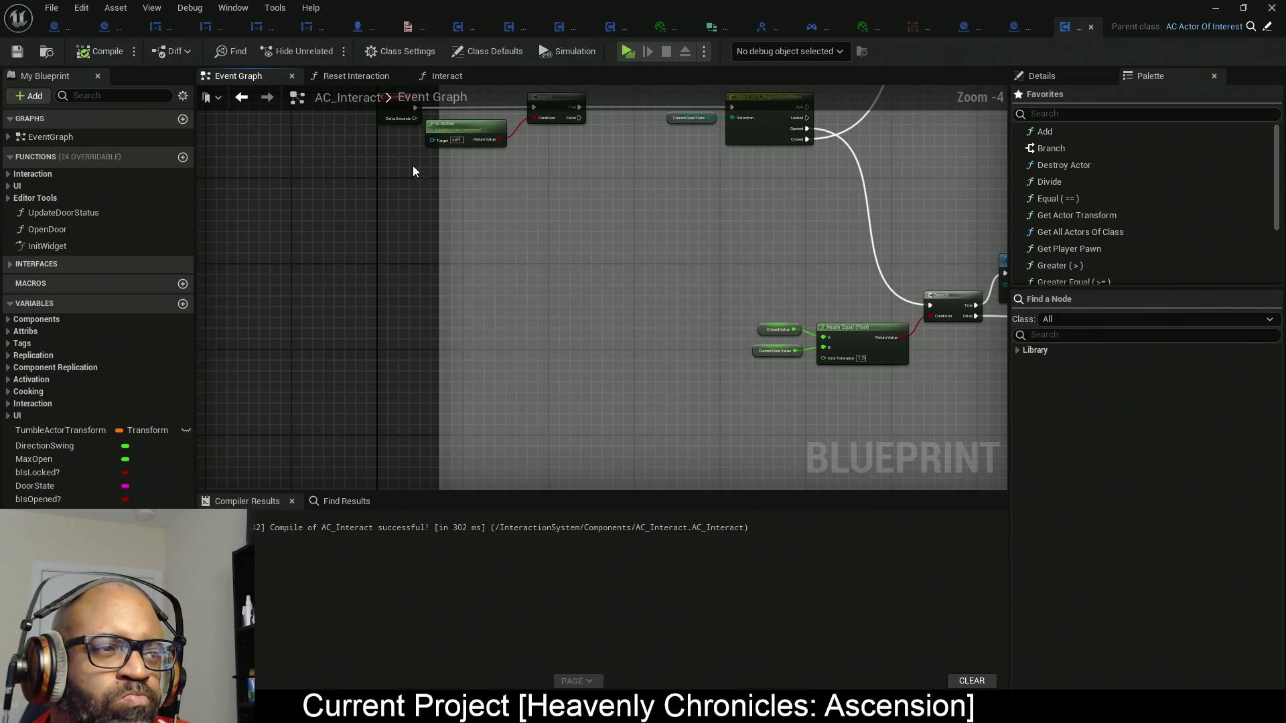
mouse_move(413, 166)
left_mouse_down()
mouse_move(475, 267)
mouse_move(436, 241)
left_mouse_up()
scroll(616, 265, "down", 5)
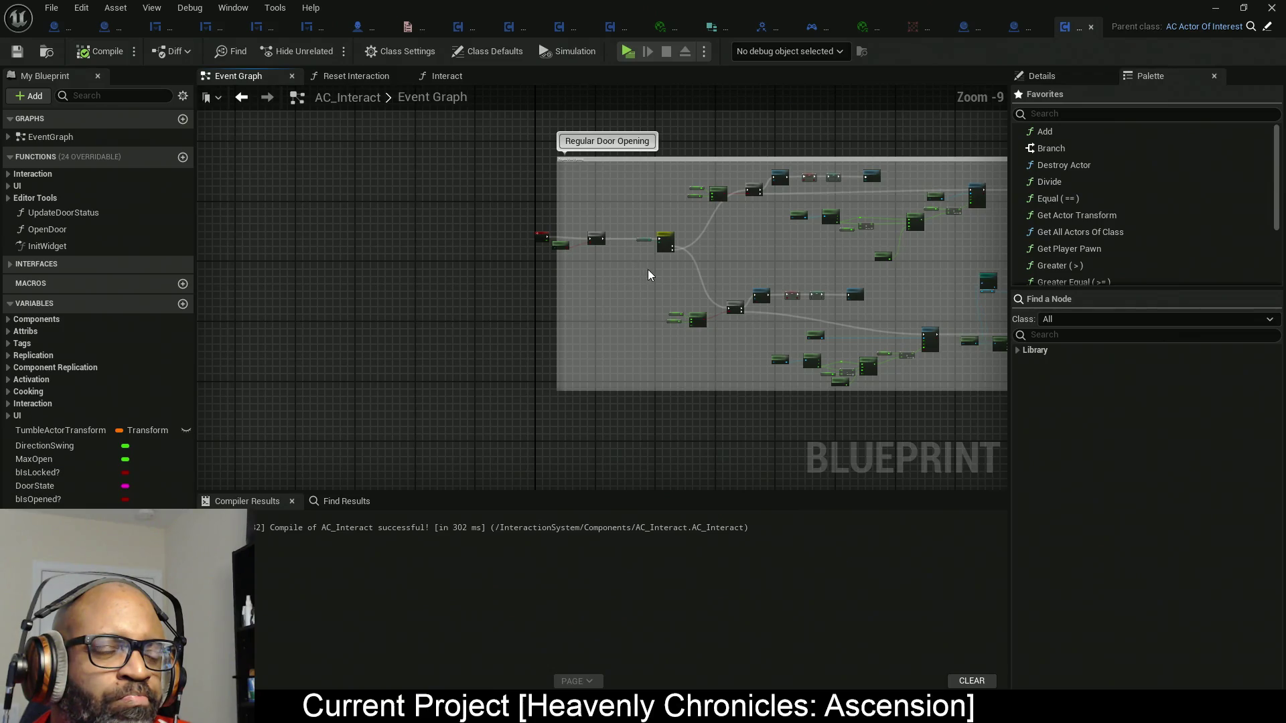
left_click(587, 27)
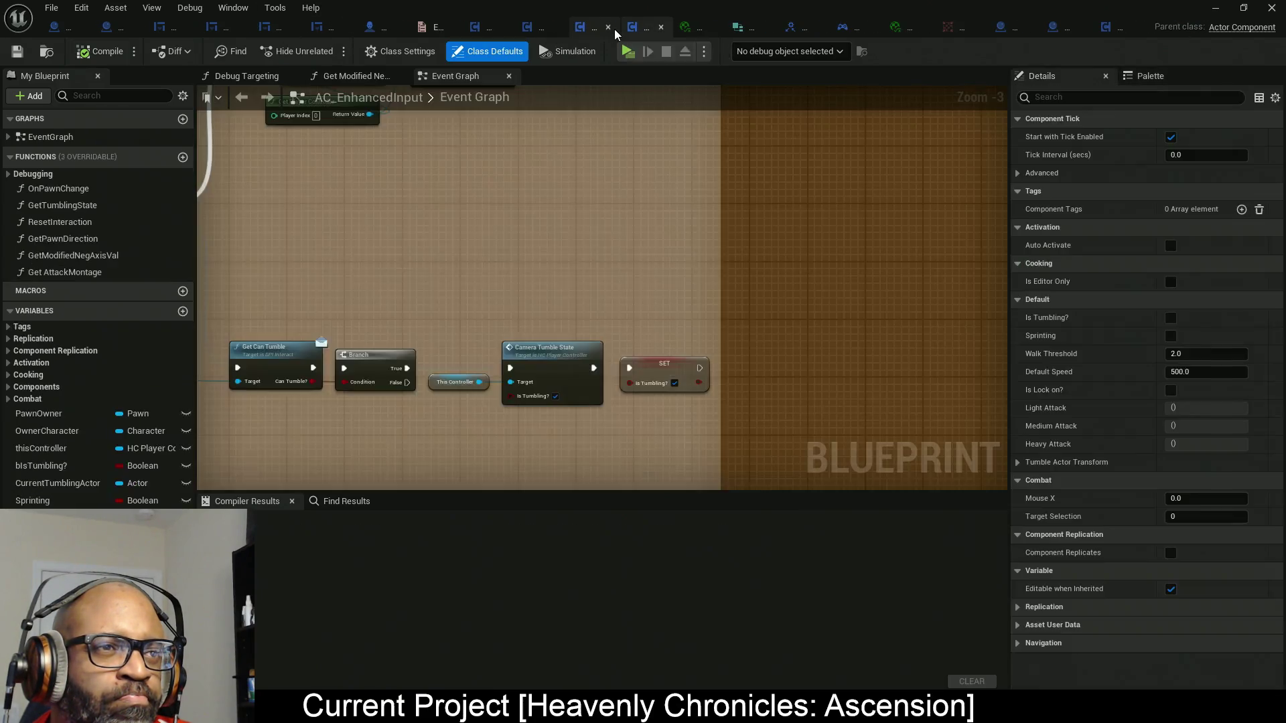
Survey AC_EnhancedInput's Interact, Get Can Tumble, Reset Interaction and IsValid node groups.
scroll(651, 272, "down", 7)
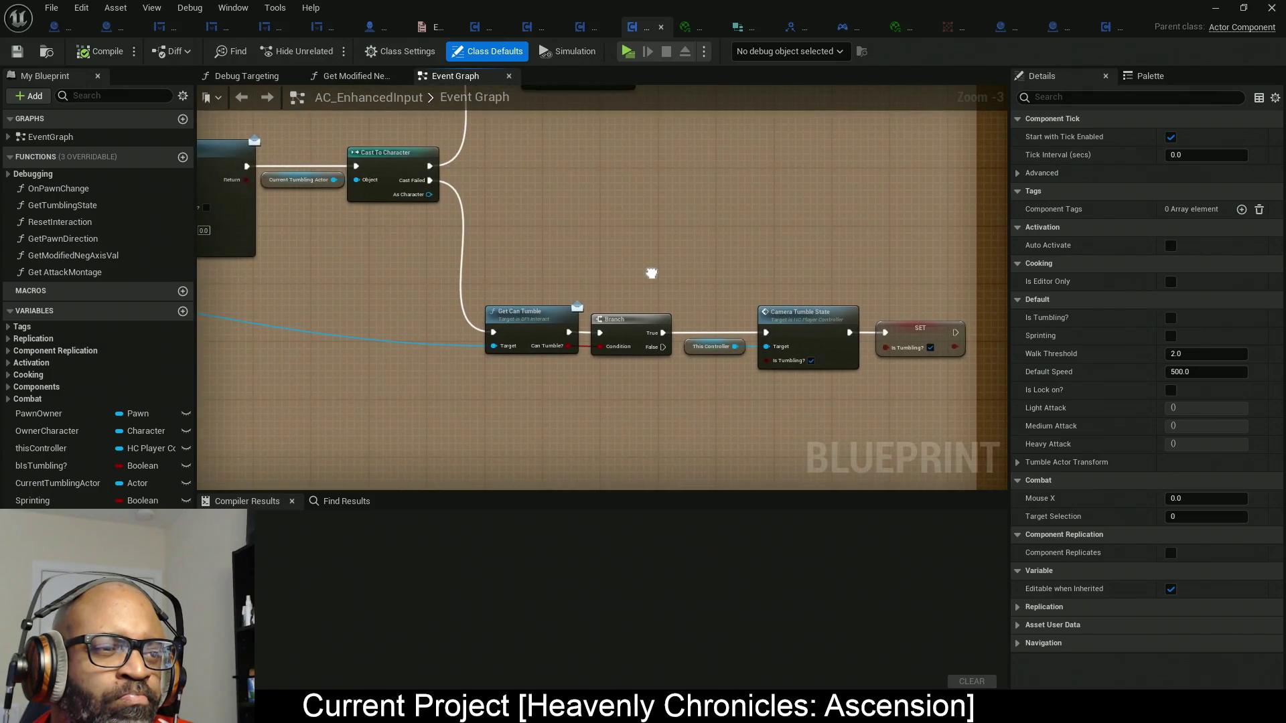
mouse_move(530, 272)
left_mouse_down()
mouse_move(666, 294)
mouse_move(433, 243)
mouse_move(411, 201)
left_mouse_up()
scroll(790, 272, "up", 9)
mouse_move(634, 261)
left_mouse_down()
mouse_move(554, 221)
mouse_move(921, 267)
left_mouse_up()
scroll(921, 267, "down", 2)
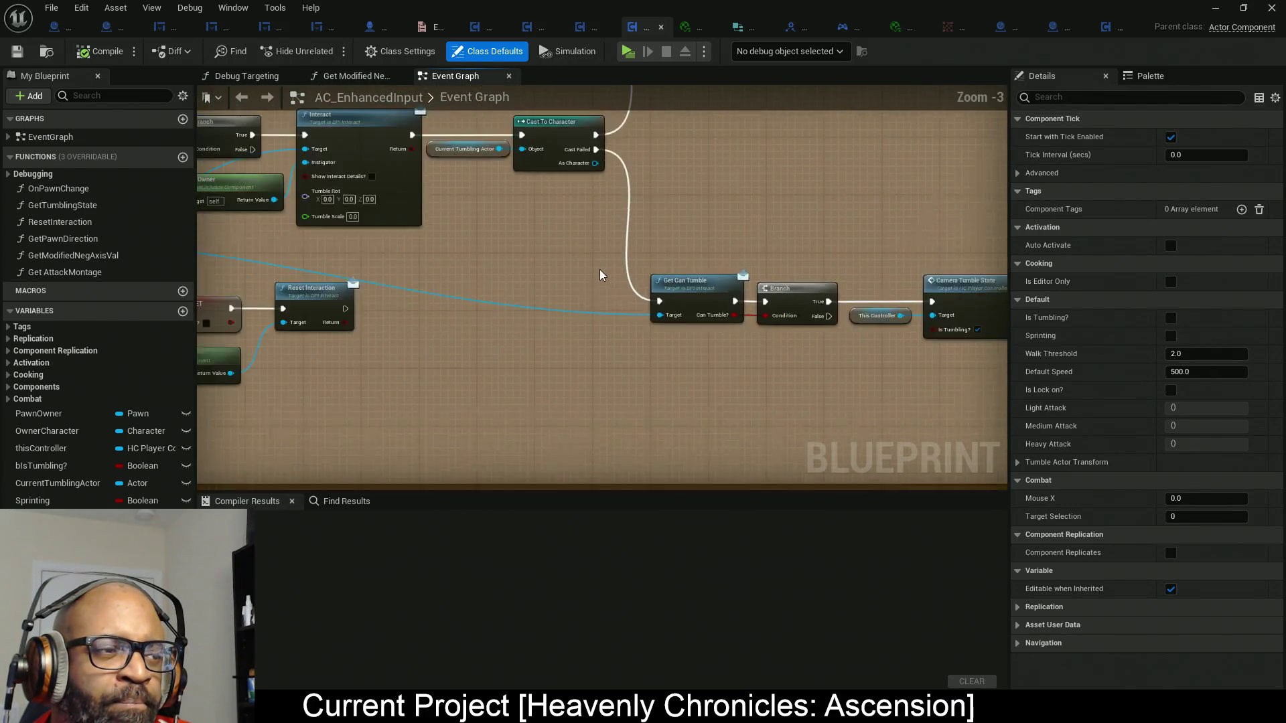
mouse_move(603, 272)
left_mouse_down()
mouse_move(704, 266)
mouse_move(574, 330)
mouse_move(604, 330)
left_mouse_up()
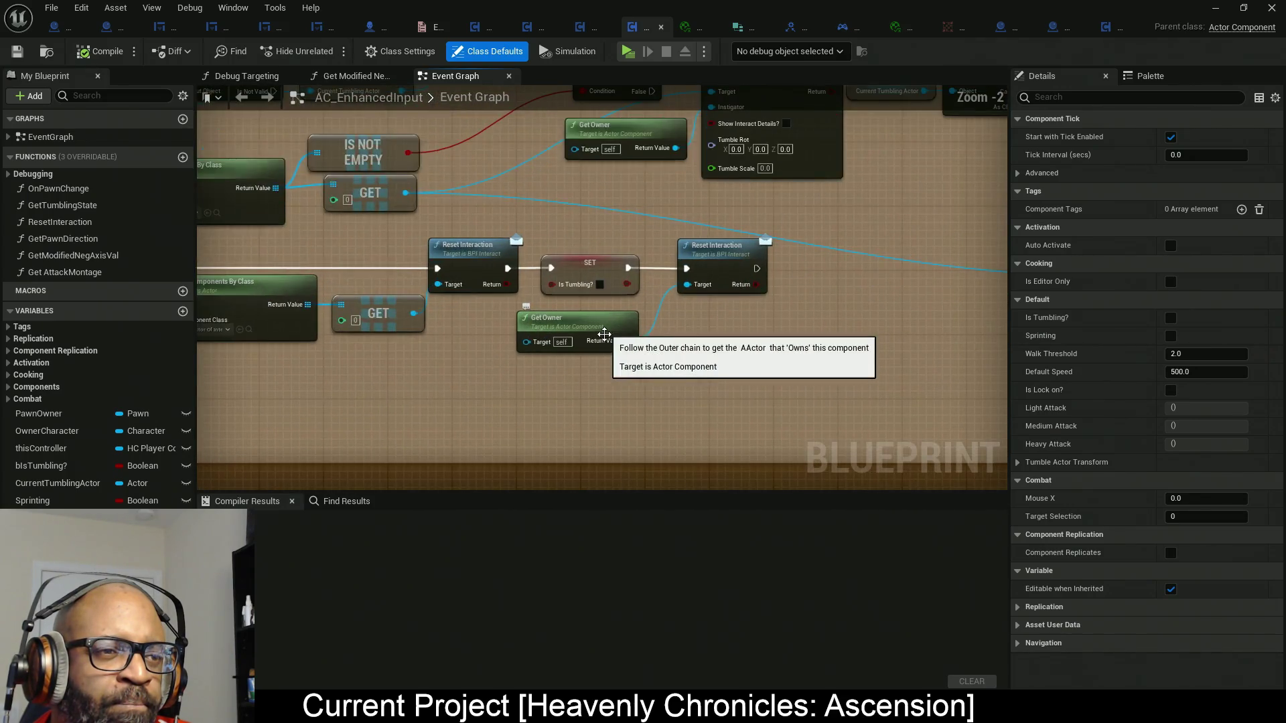
scroll(436, 382, "up", 1)
left_click_drag(436, 382, 871, 385)
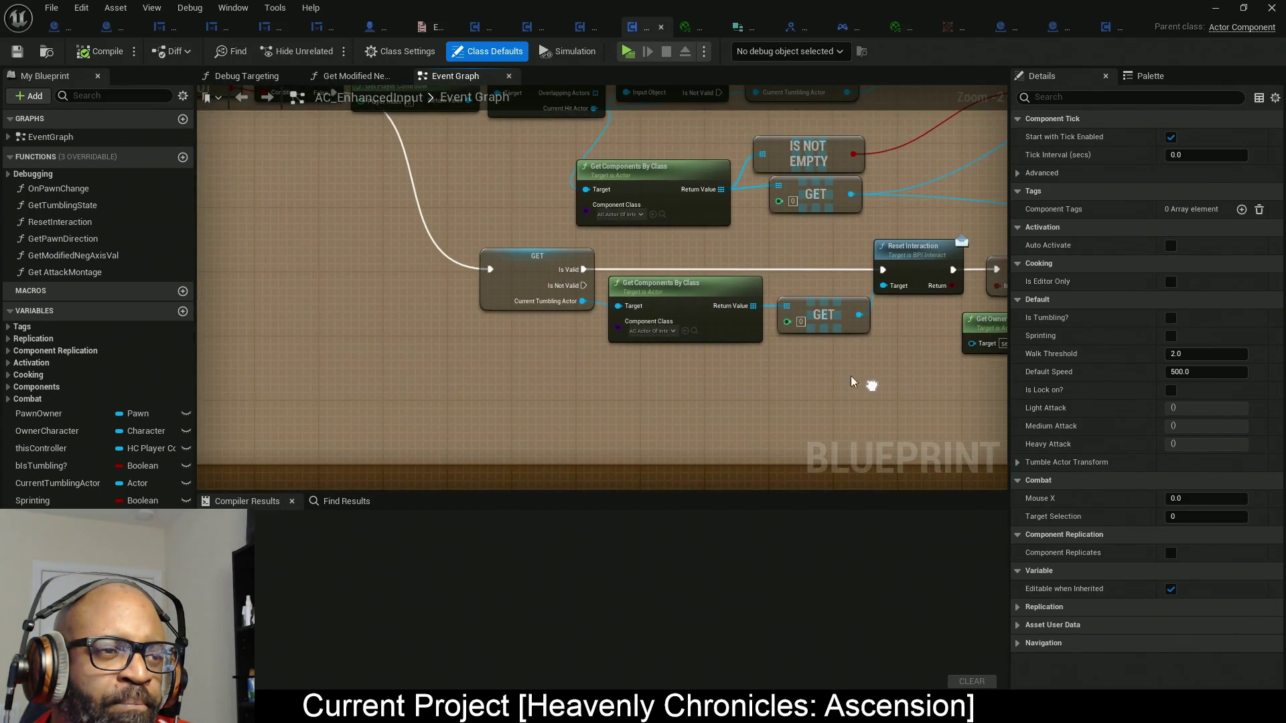
mouse_move(460, 220)
left_mouse_down()
mouse_move(516, 385)
mouse_move(689, 383)
mouse_move(451, 373)
mouse_move(468, 460)
mouse_move(694, 320)
mouse_move(538, 351)
mouse_move(363, 312)
left_mouse_up()
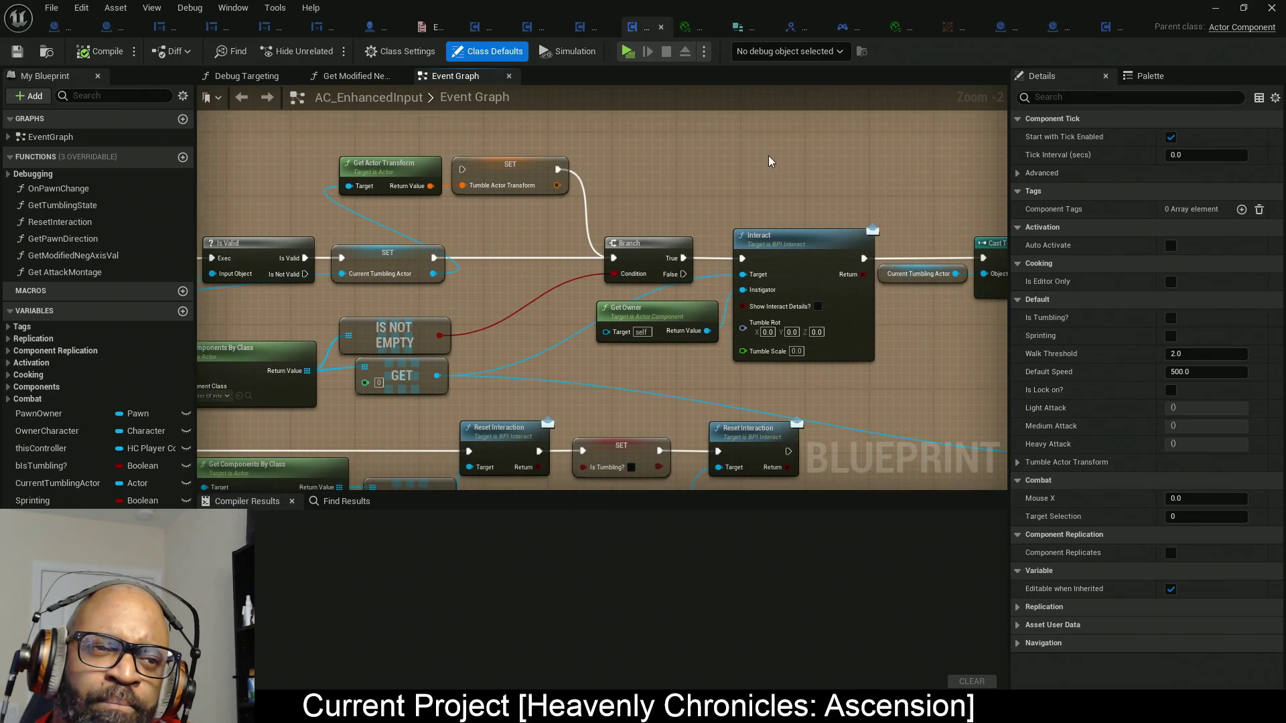
Select the Interact call node, then switch to the HC_PlayerController blueprint.
left_click(825, 339)
left_click_drag(887, 391, 813, 308)
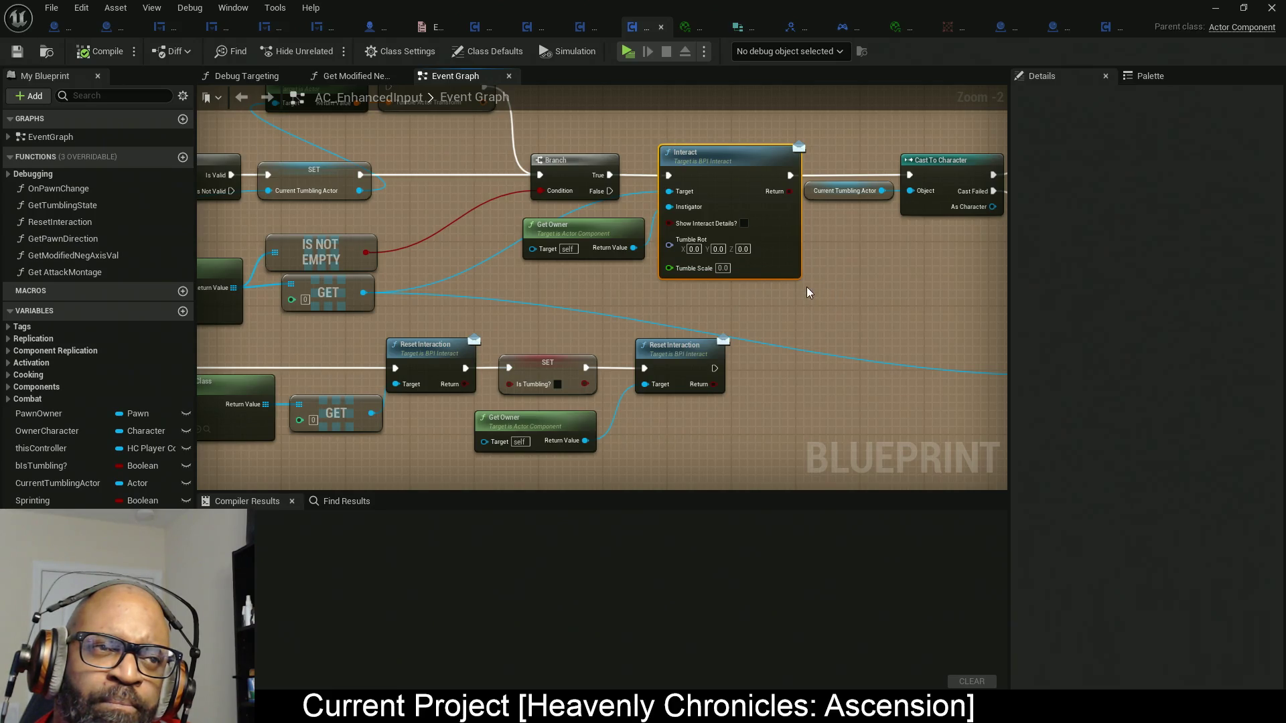
left_click(842, 28)
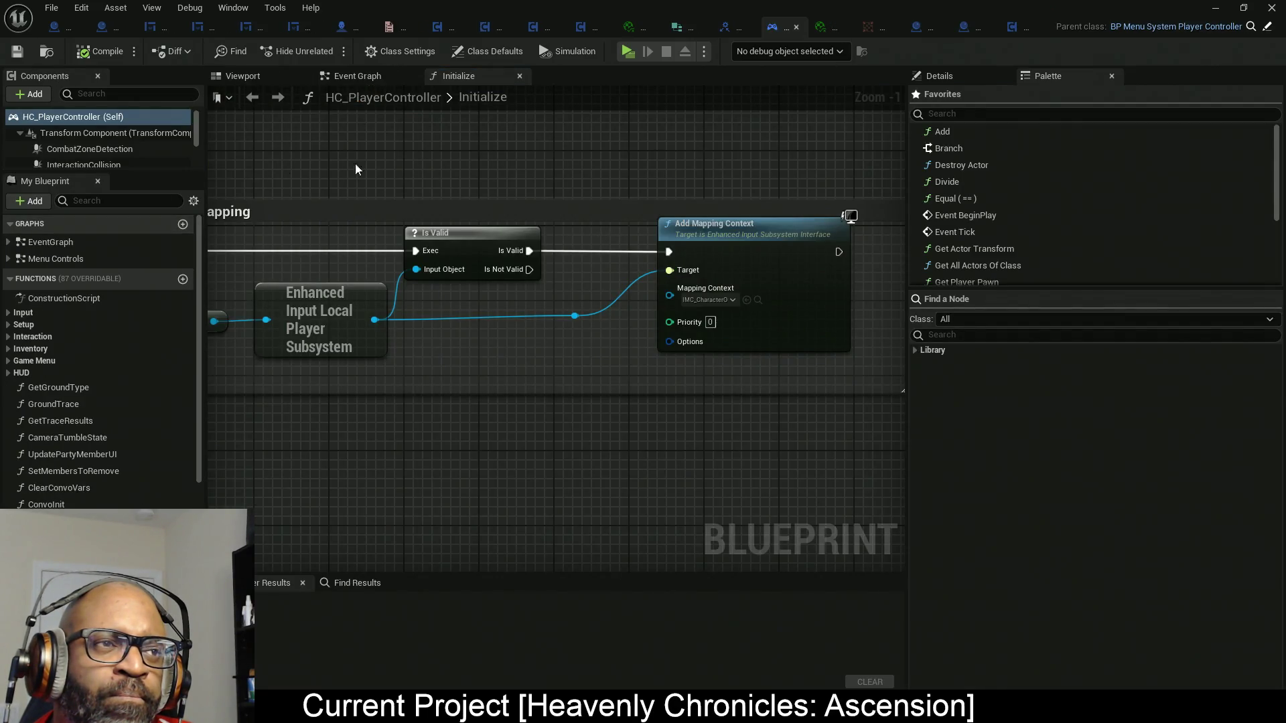
Inspect HC_PlayerController's Interaction > Interact interface function, then go back to AC_EnhancedInput.
left_click(8, 337)
left_click(10, 339)
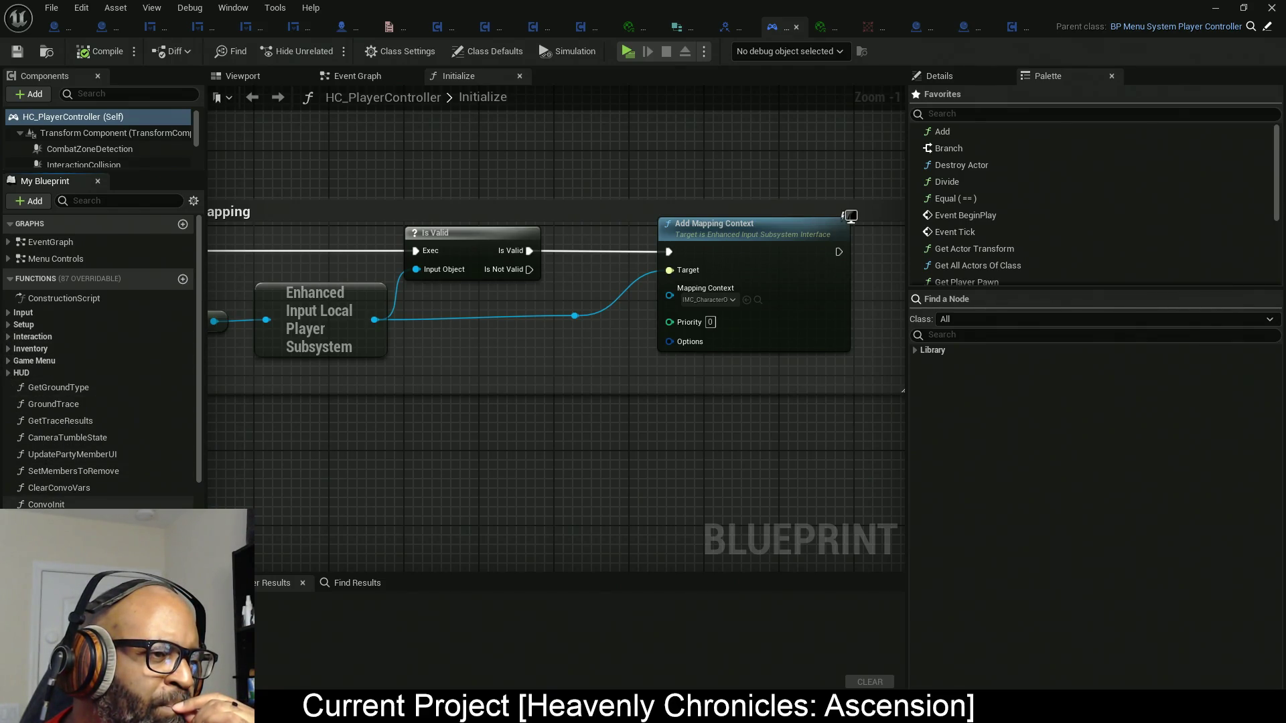
scroll(60, 507, "down", 2)
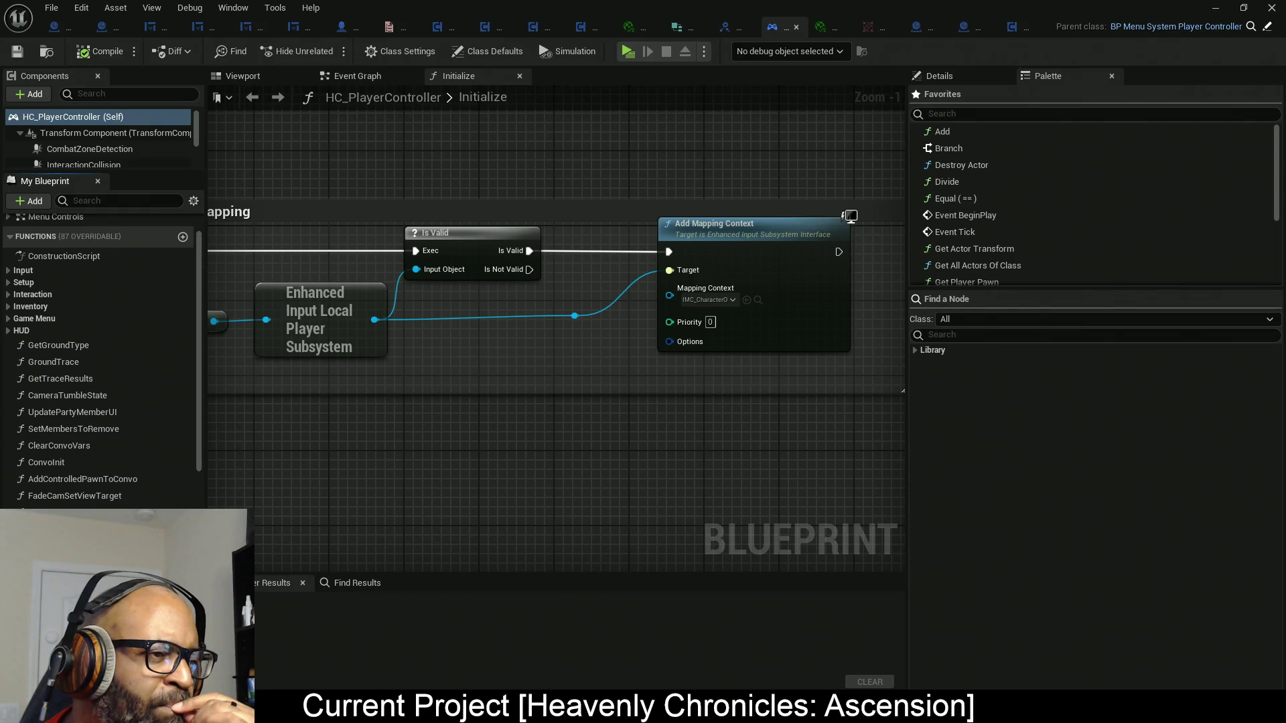
scroll(55, 448, "down", 10)
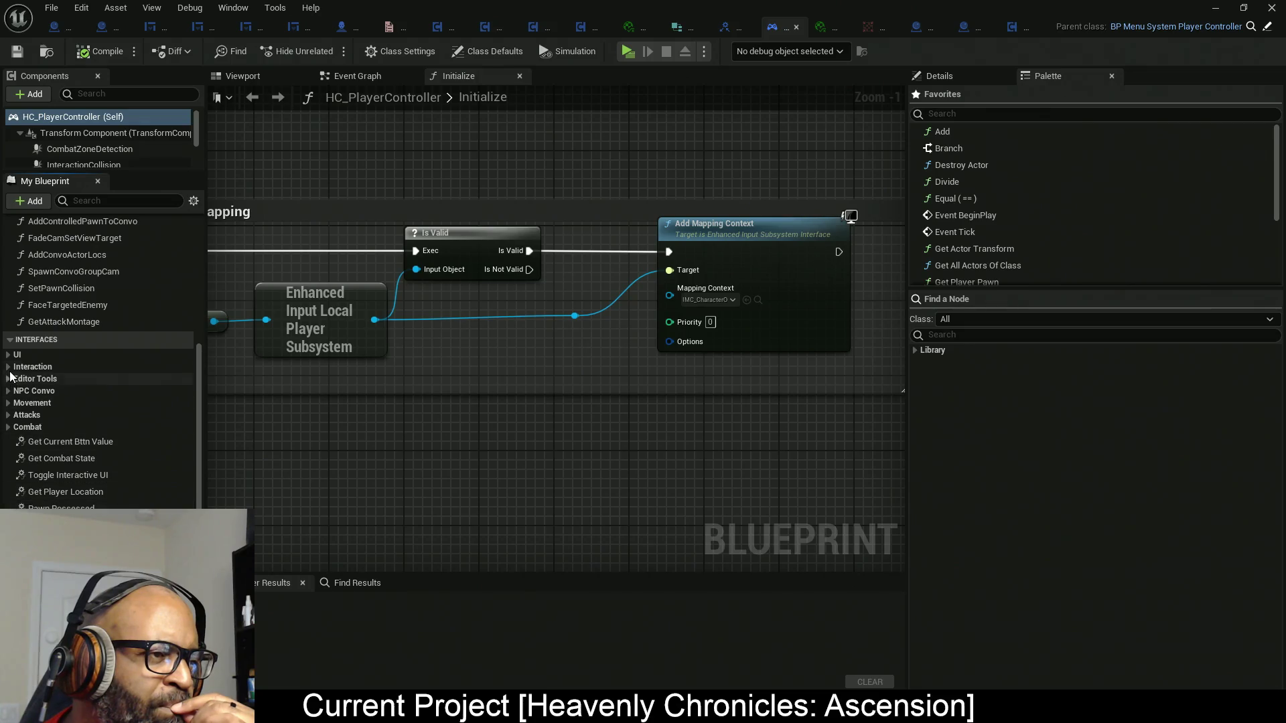
left_click(9, 369)
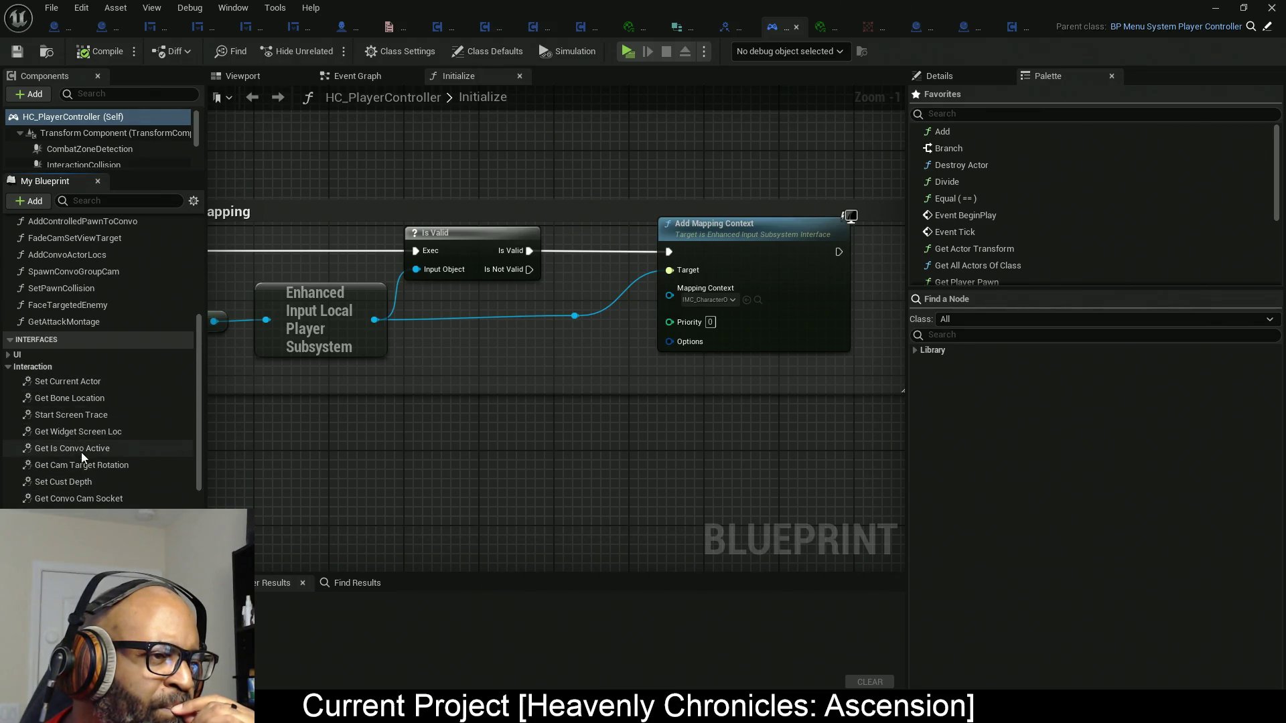
scroll(77, 481, "down", 5)
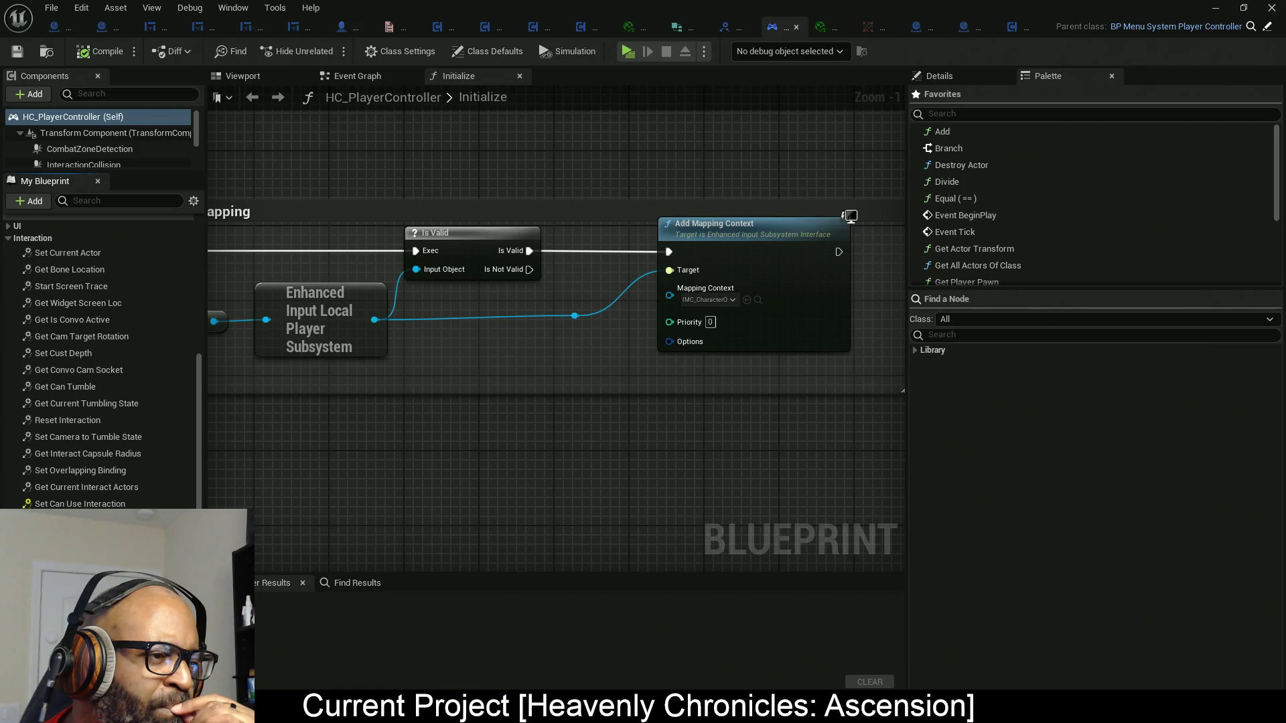
double_click(386, 395)
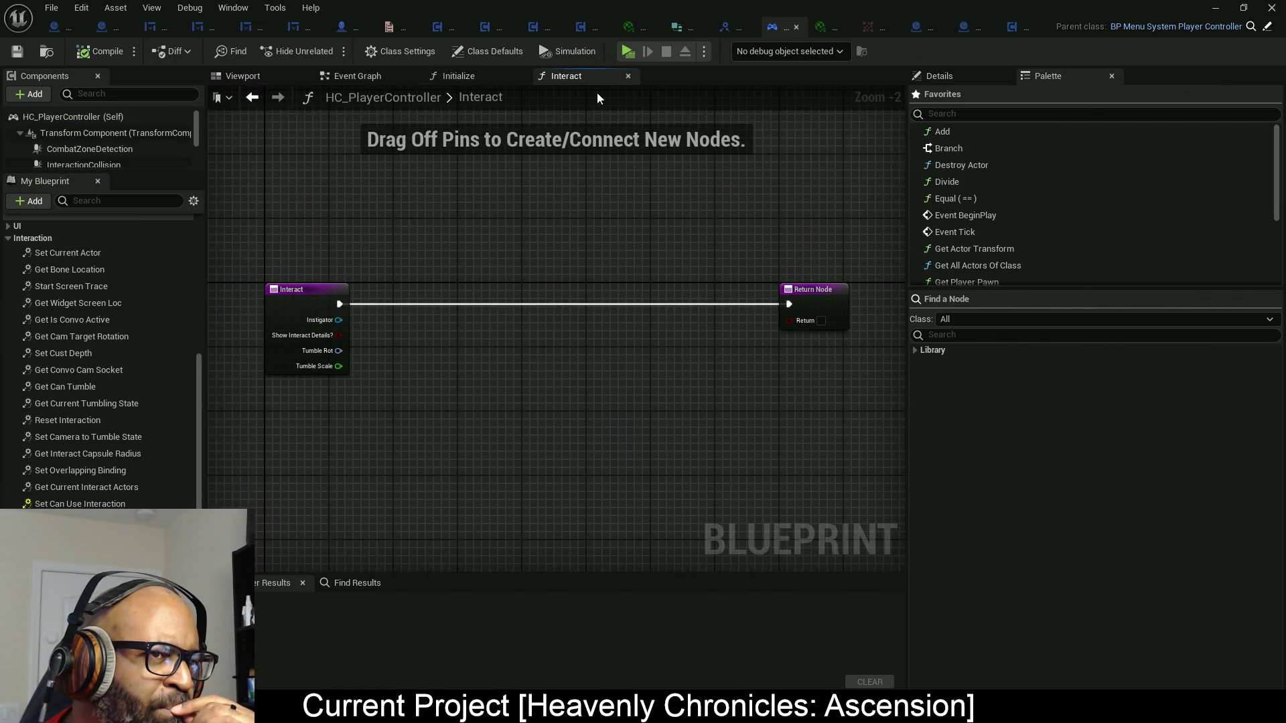
left_click(628, 77)
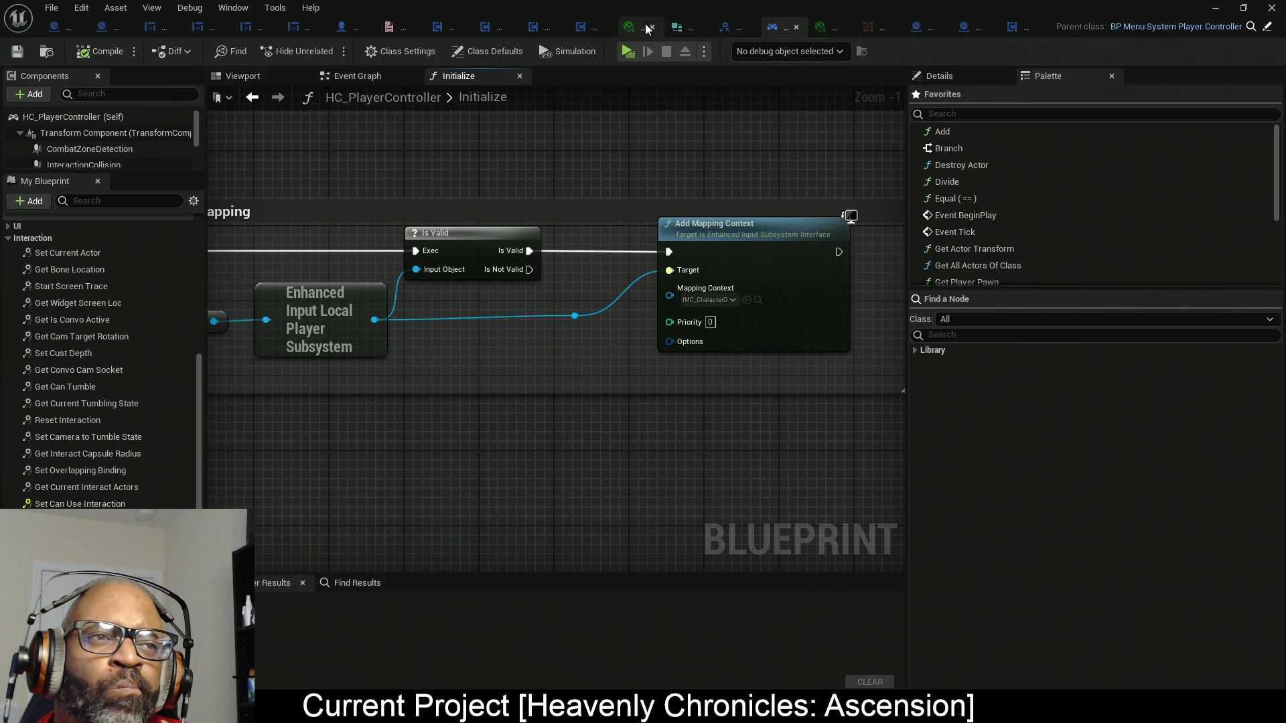
left_click(581, 28)
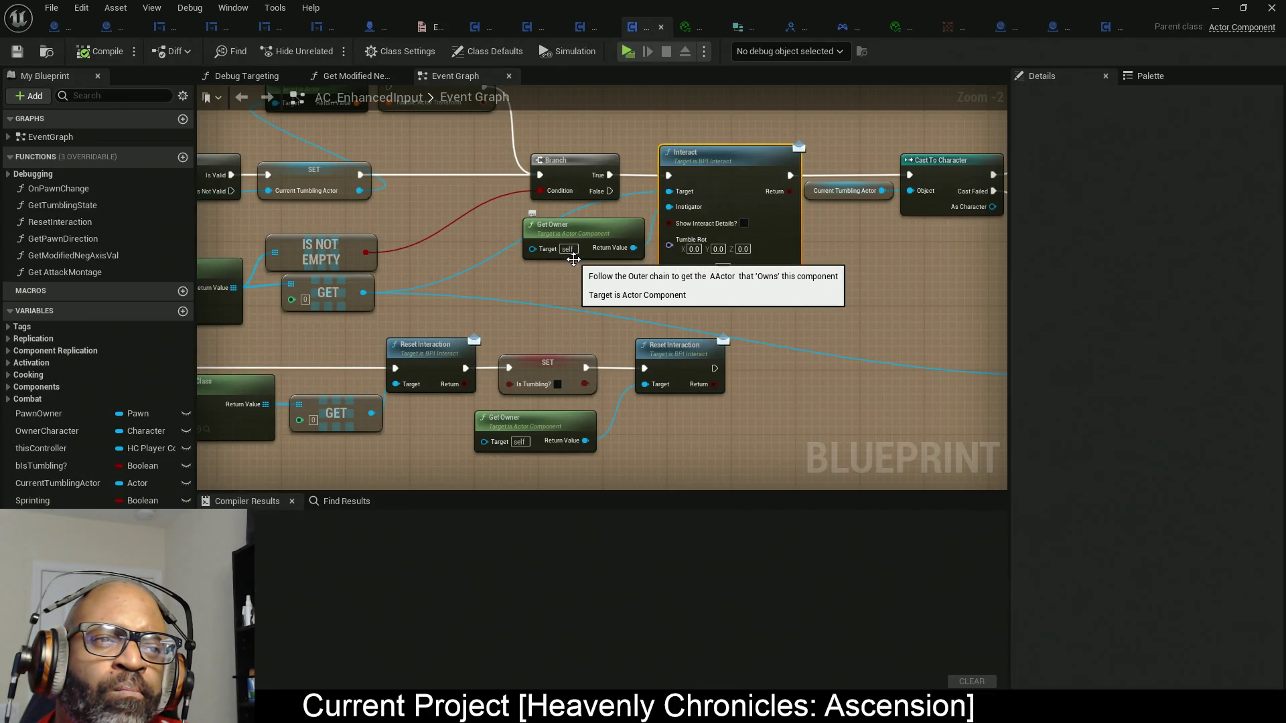
Pan left to the Is Valid nodes, then switch to the AC_Interact Event Graph.
left_click_drag(543, 283, 591, 281)
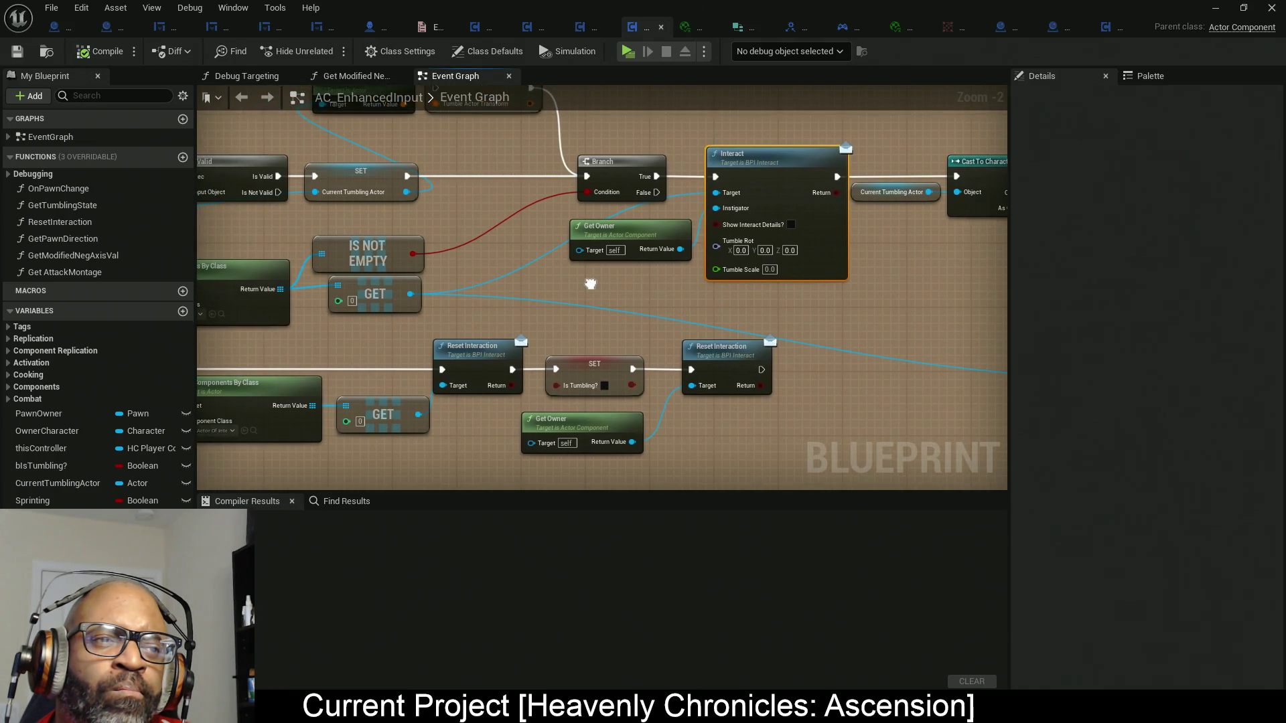
left_click_drag(491, 295, 808, 180)
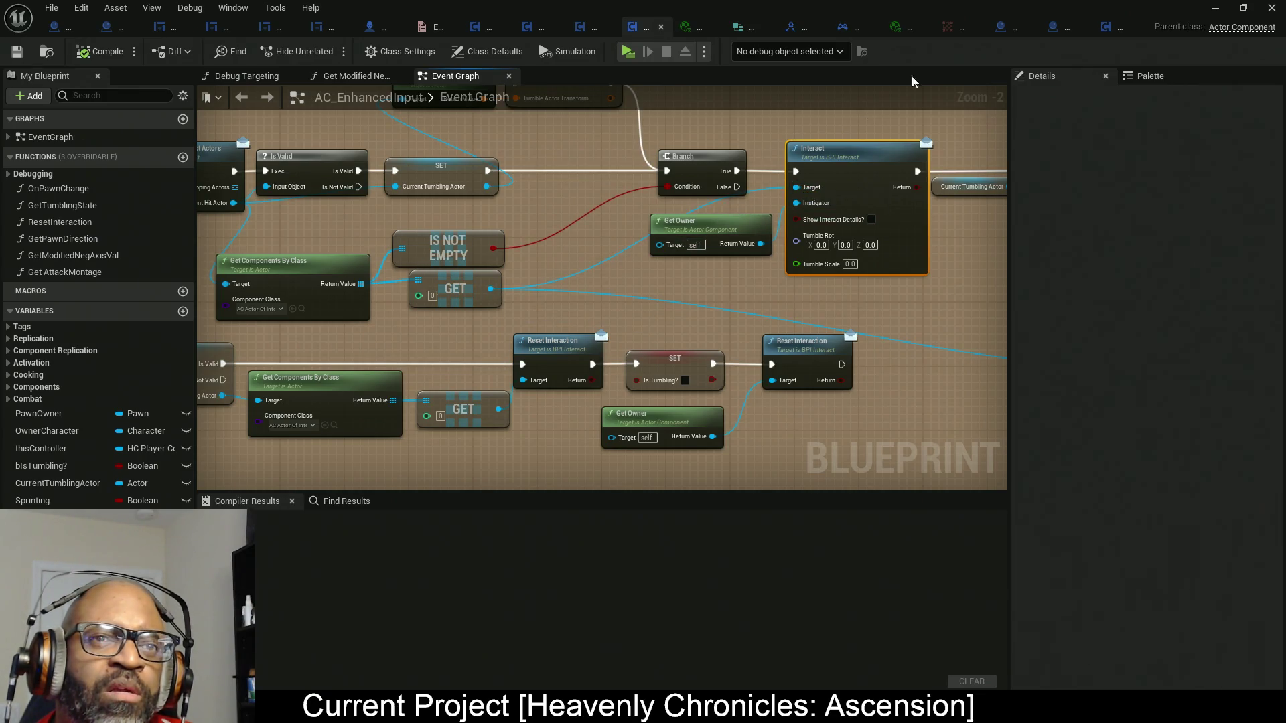
left_click(1105, 27)
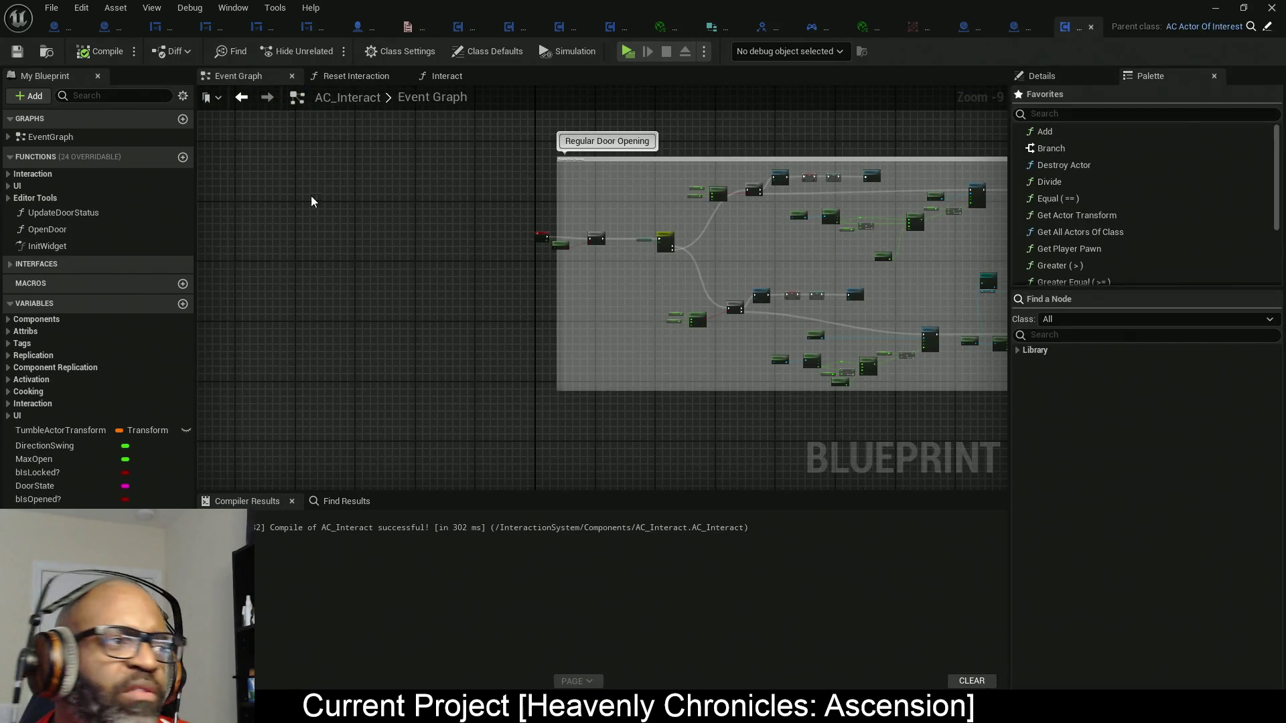
Open AC_Interact's Interact function from the Interaction category in My Blueprint.
left_click(16, 264)
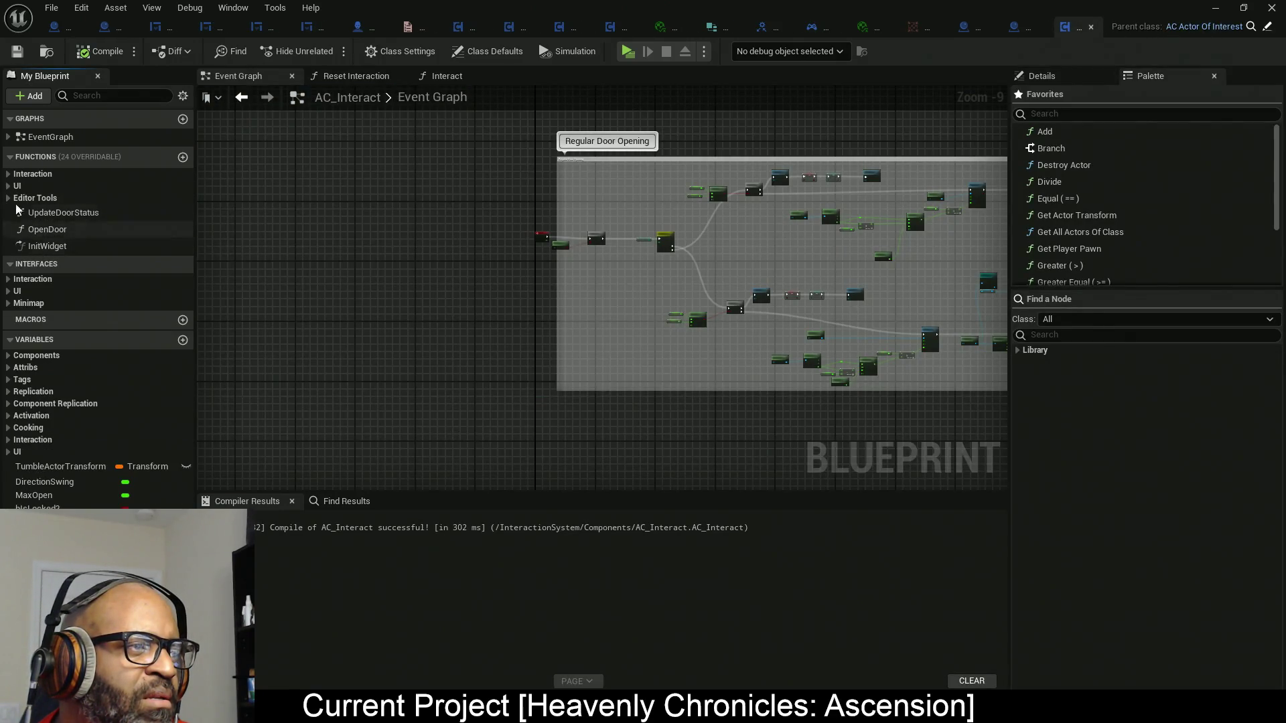
left_click(9, 174)
double_click(46, 189)
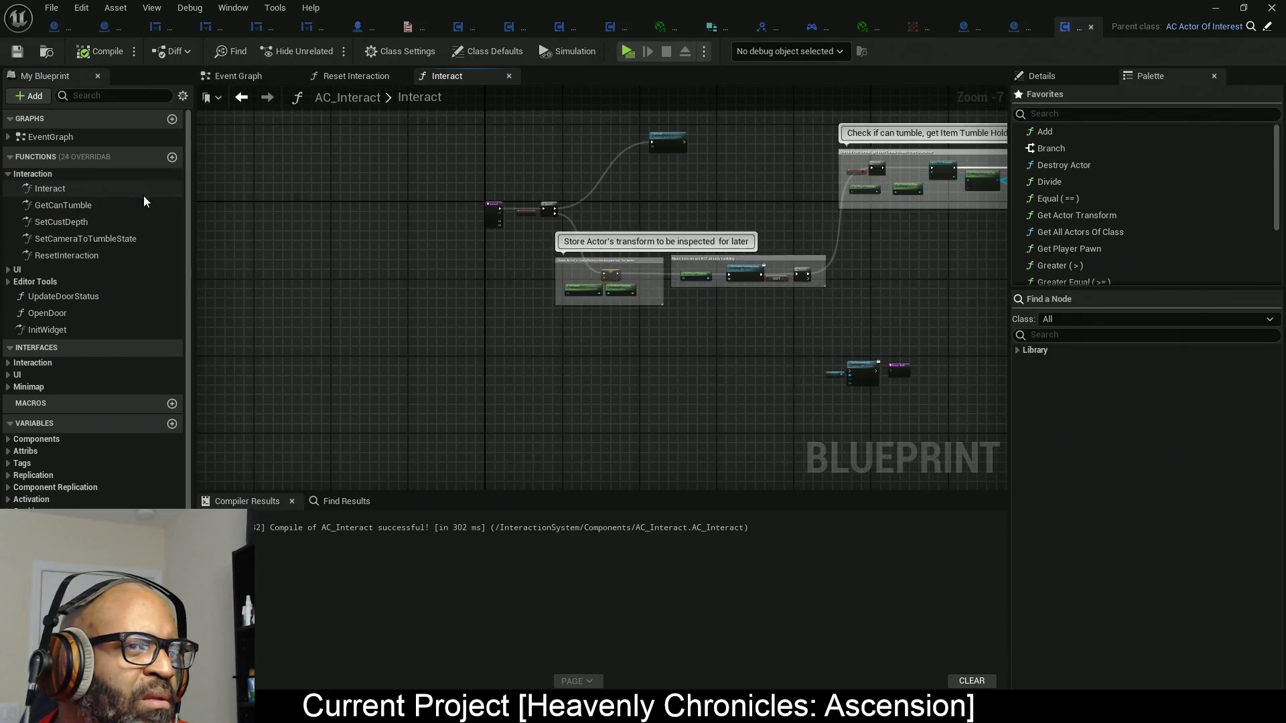
scroll(435, 254, "up", 4)
Inspect the Is Door? Branch, the Activate node, the SET node and Get Owner transform nodes.
mouse_move(419, 249)
left_mouse_down()
mouse_move(546, 338)
mouse_move(698, 259)
mouse_move(698, 278)
mouse_move(449, 230)
left_mouse_up()
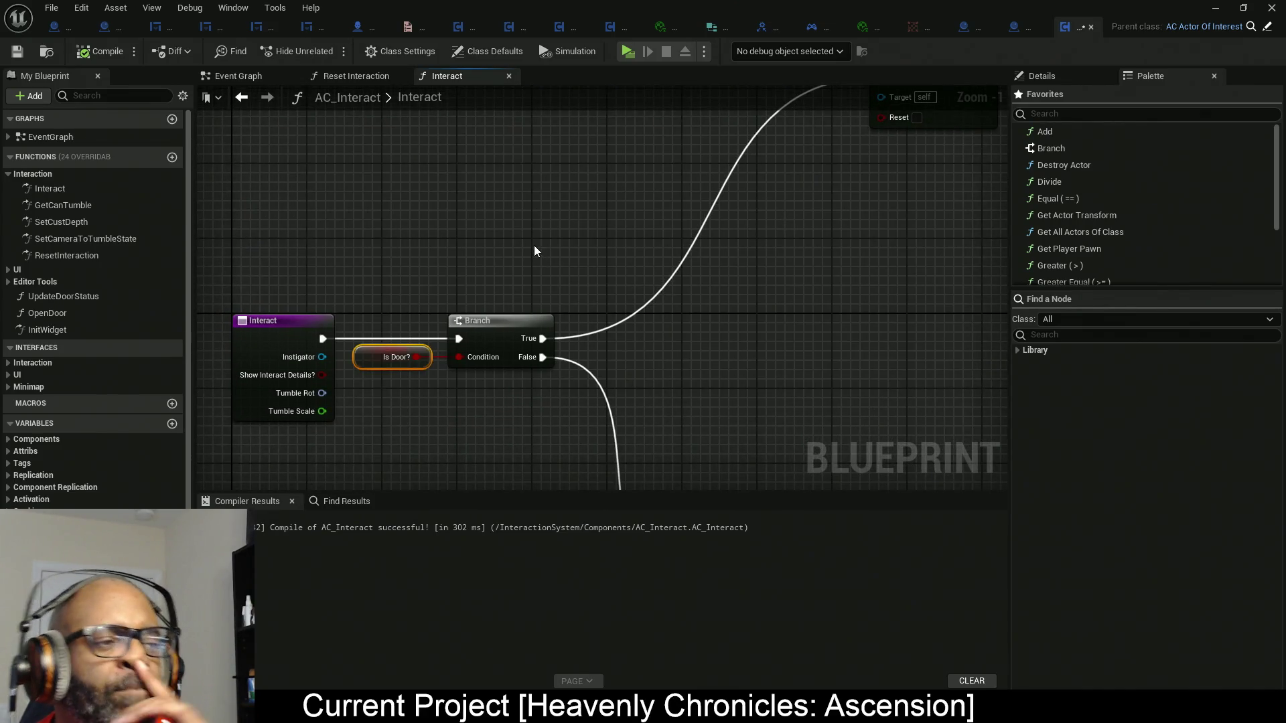
mouse_move(580, 264)
left_mouse_down()
mouse_move(482, 382)
mouse_move(453, 394)
mouse_move(461, 385)
left_mouse_up()
left_click_drag(605, 188, 947, 340)
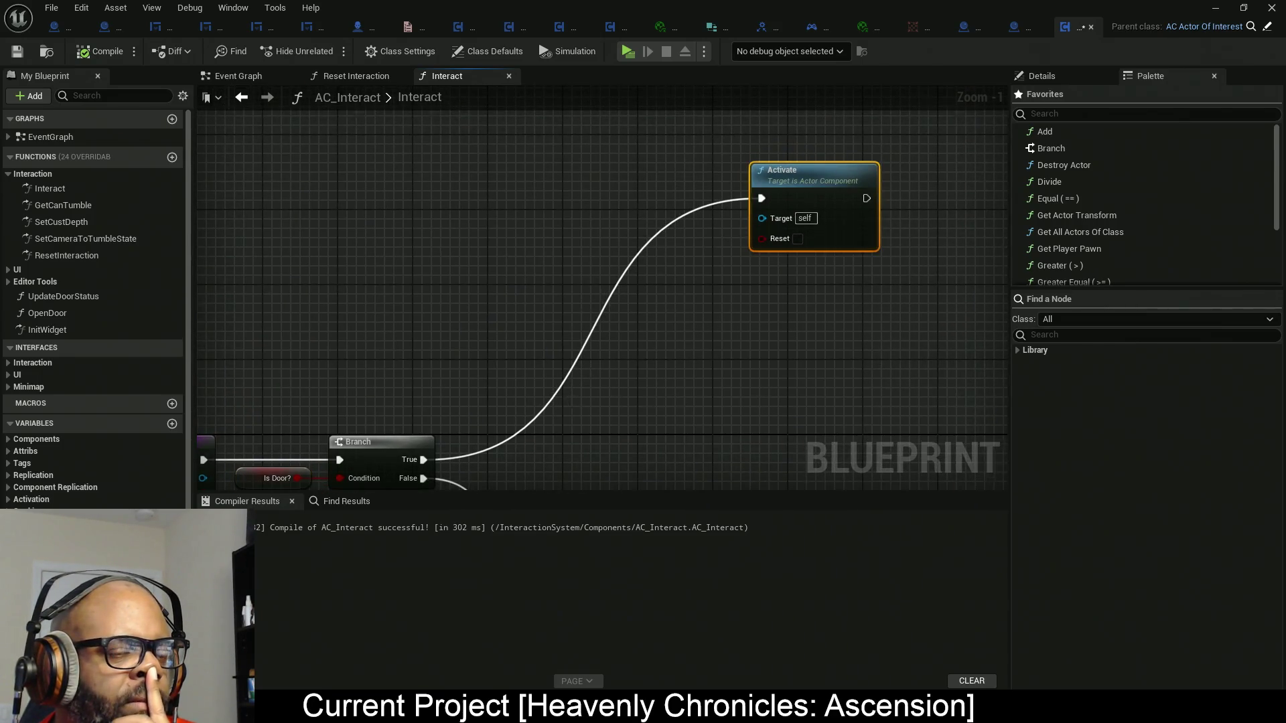
left_click_drag(565, 398, 649, 301)
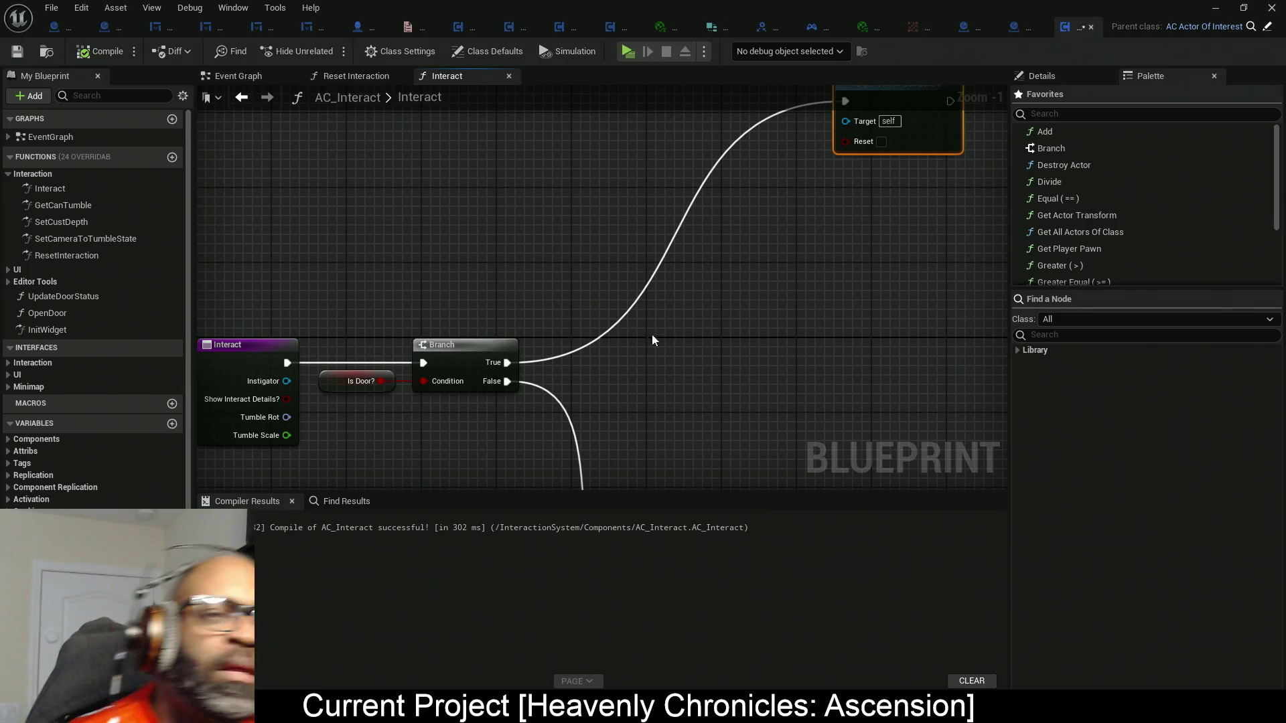
scroll(655, 342, "down", 2)
mouse_move(573, 307)
left_mouse_down()
mouse_move(572, 230)
mouse_move(573, 256)
left_mouse_up()
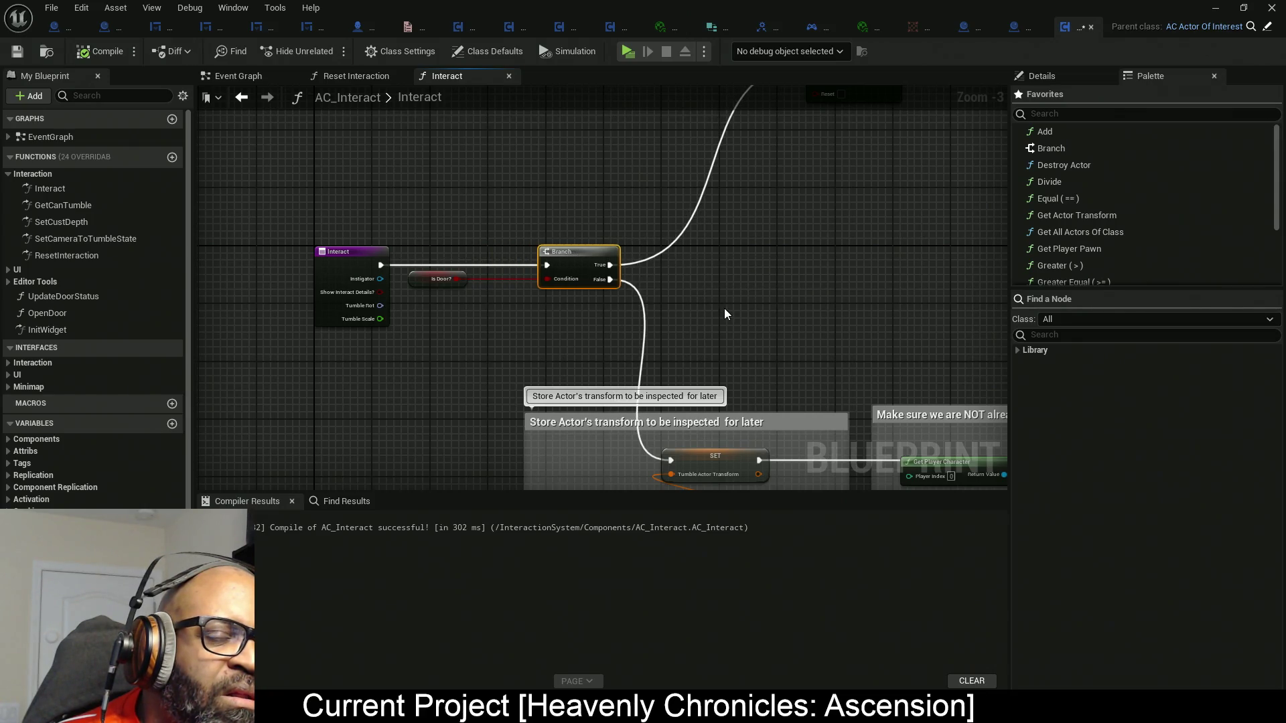
mouse_move(725, 310)
left_mouse_down()
mouse_move(652, 379)
mouse_move(665, 248)
mouse_move(373, 235)
mouse_move(898, 243)
mouse_move(537, 273)
mouse_move(464, 403)
mouse_move(359, 422)
mouse_move(657, 410)
mouse_move(399, 416)
mouse_move(662, 400)
mouse_move(294, 405)
mouse_move(685, 394)
mouse_move(453, 408)
mouse_move(417, 403)
mouse_move(560, 413)
mouse_move(370, 393)
mouse_move(106, 328)
mouse_move(359, 318)
left_mouse_up()
scroll(462, 312, "up", 3)
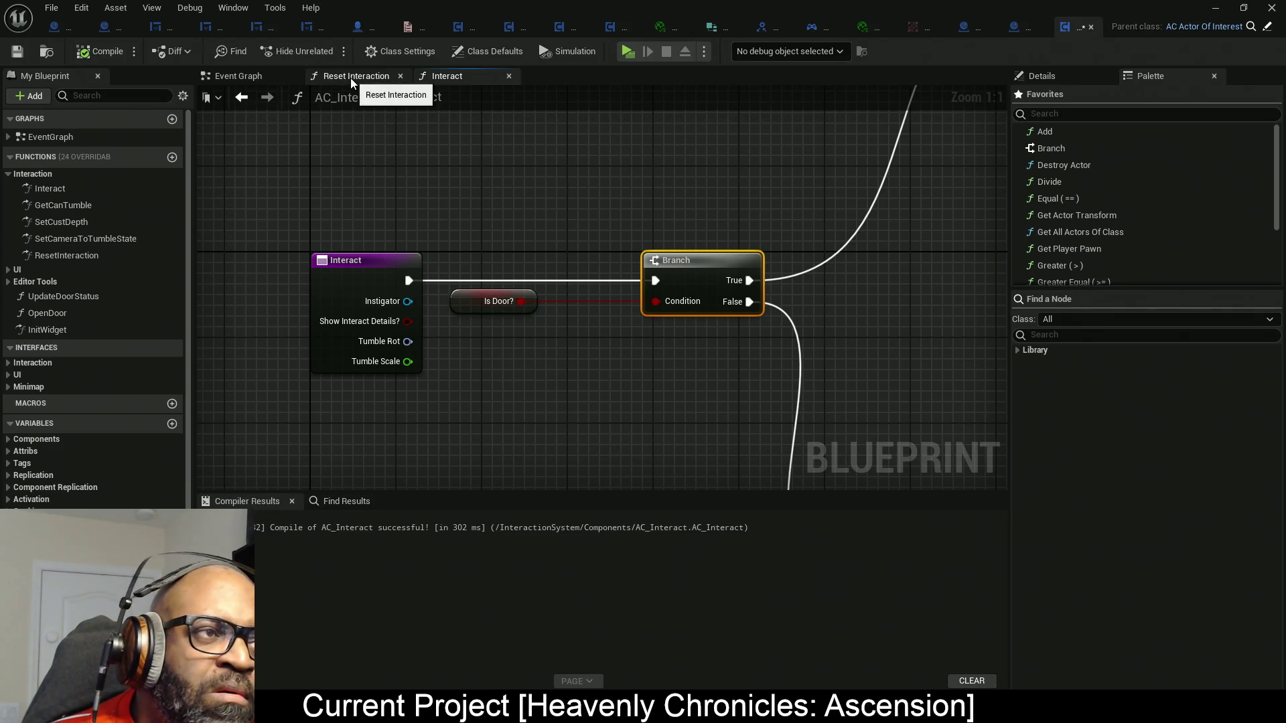
Review the Regular Door Opening nodes in AC_Interact's Event Graph, then return to the Interact graph.
left_click(269, 81)
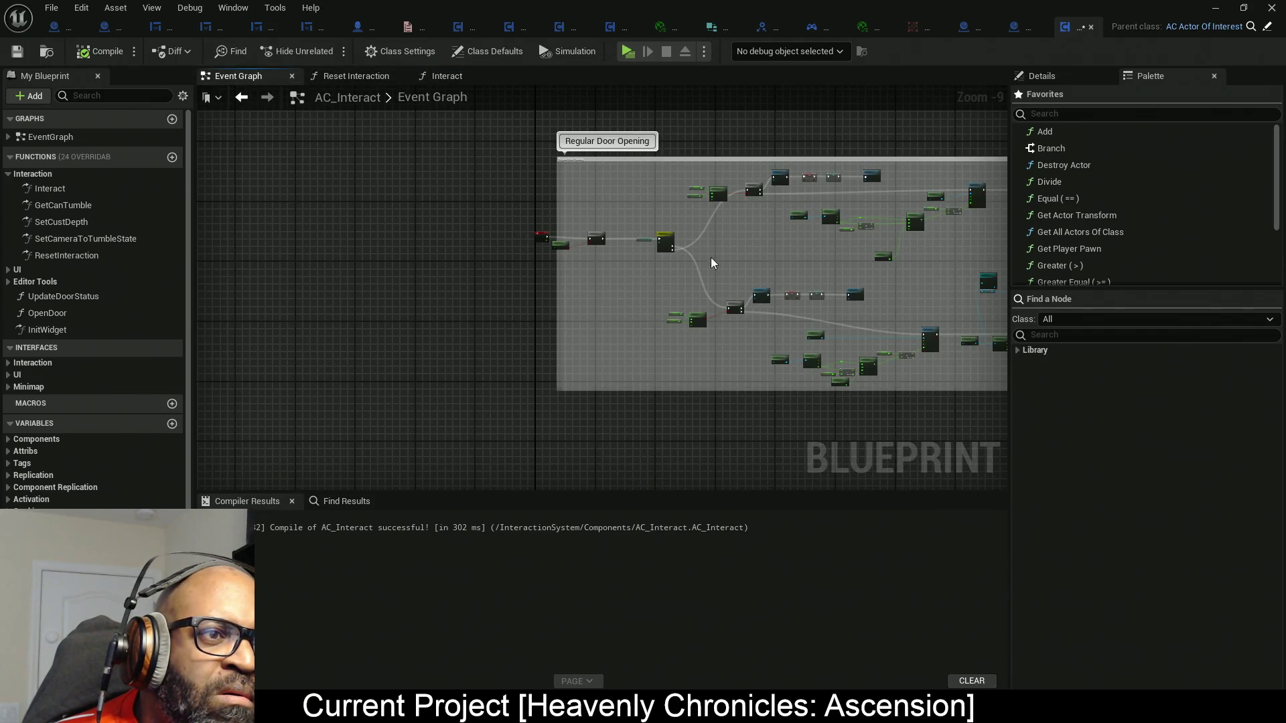
left_click_drag(709, 257, 422, 278)
scroll(93, 435, "down", 2)
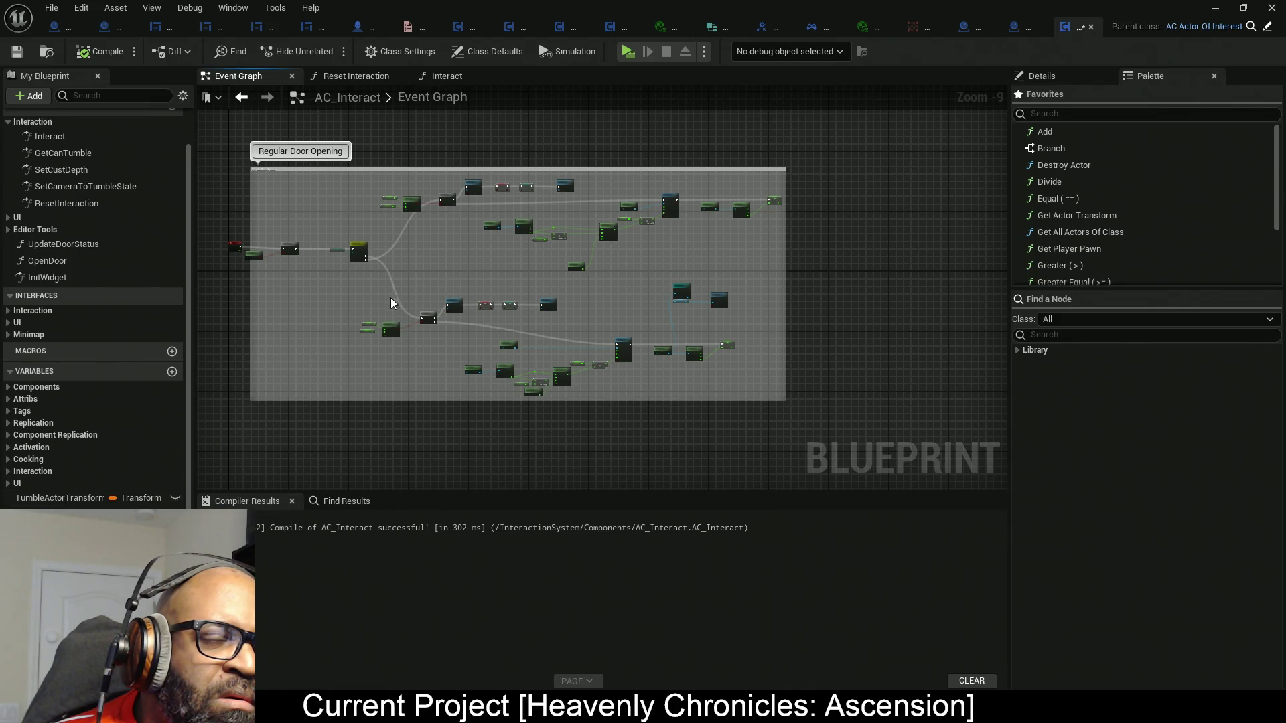
scroll(490, 290, "up", 4)
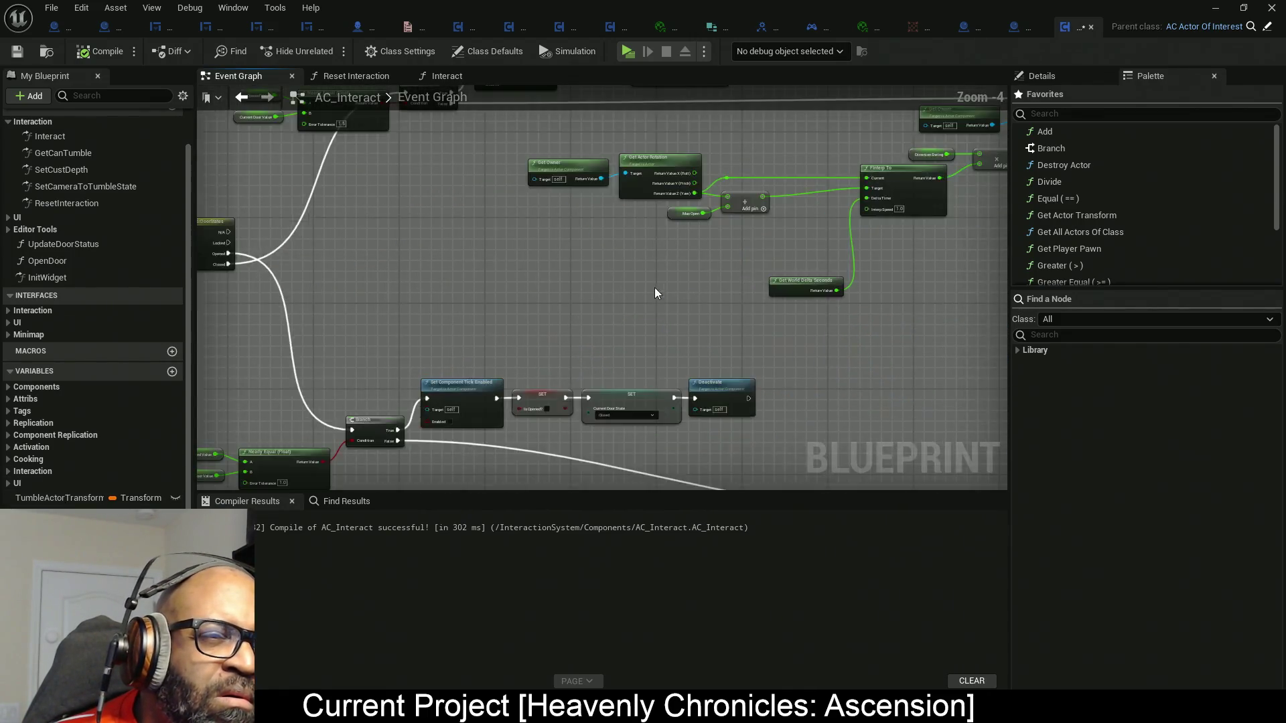
scroll(549, 385, "up", 4)
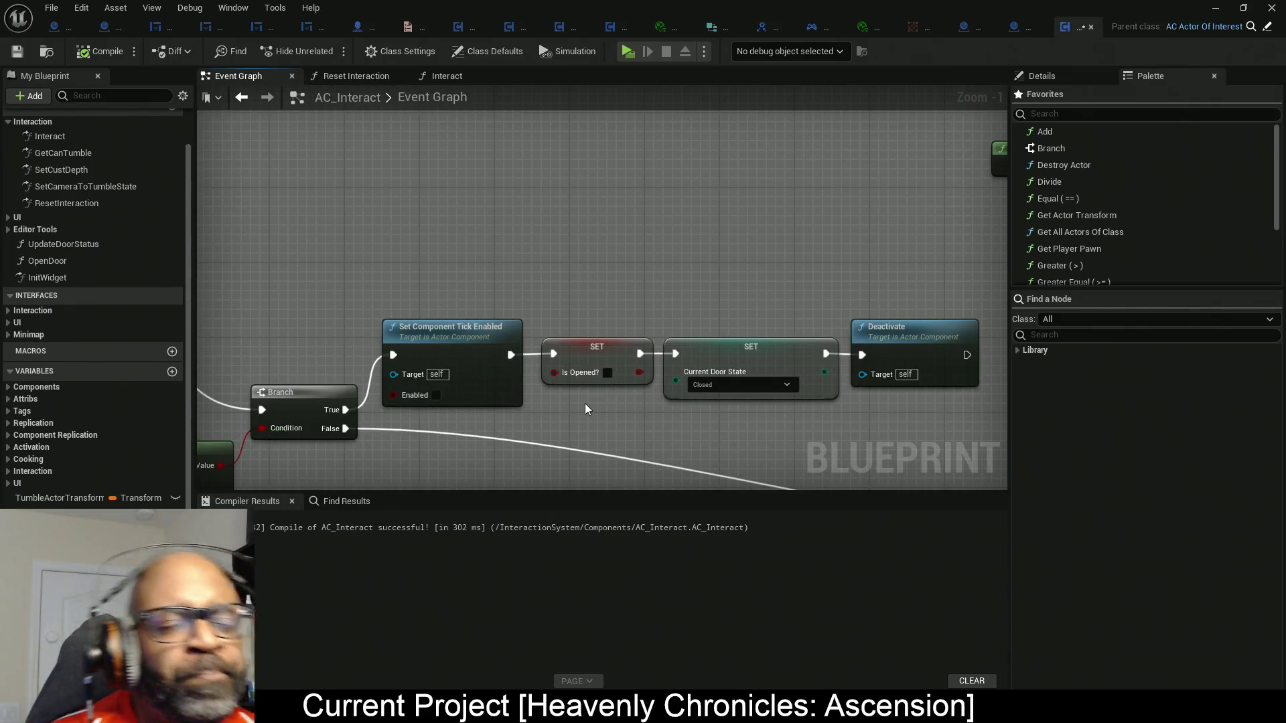
scroll(585, 406, "down", 5)
scroll(556, 362, "down", 1)
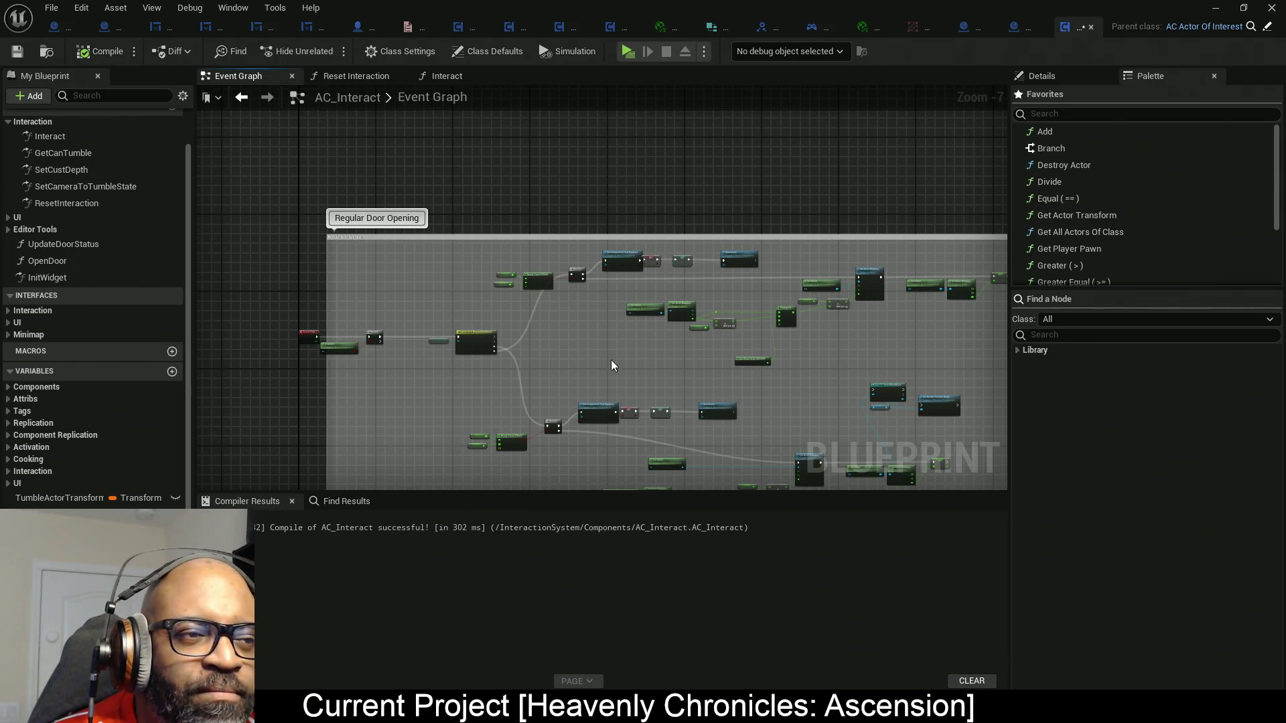
left_click_drag(554, 360, 616, 360)
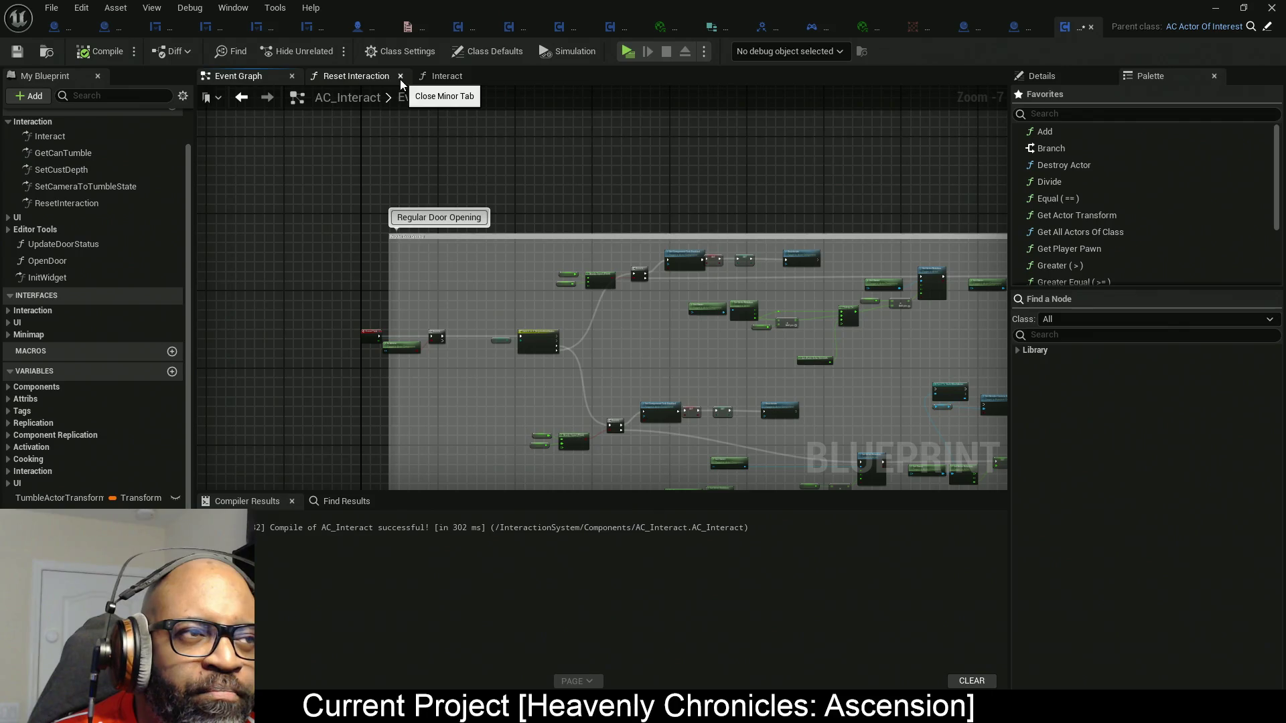
left_click(449, 79)
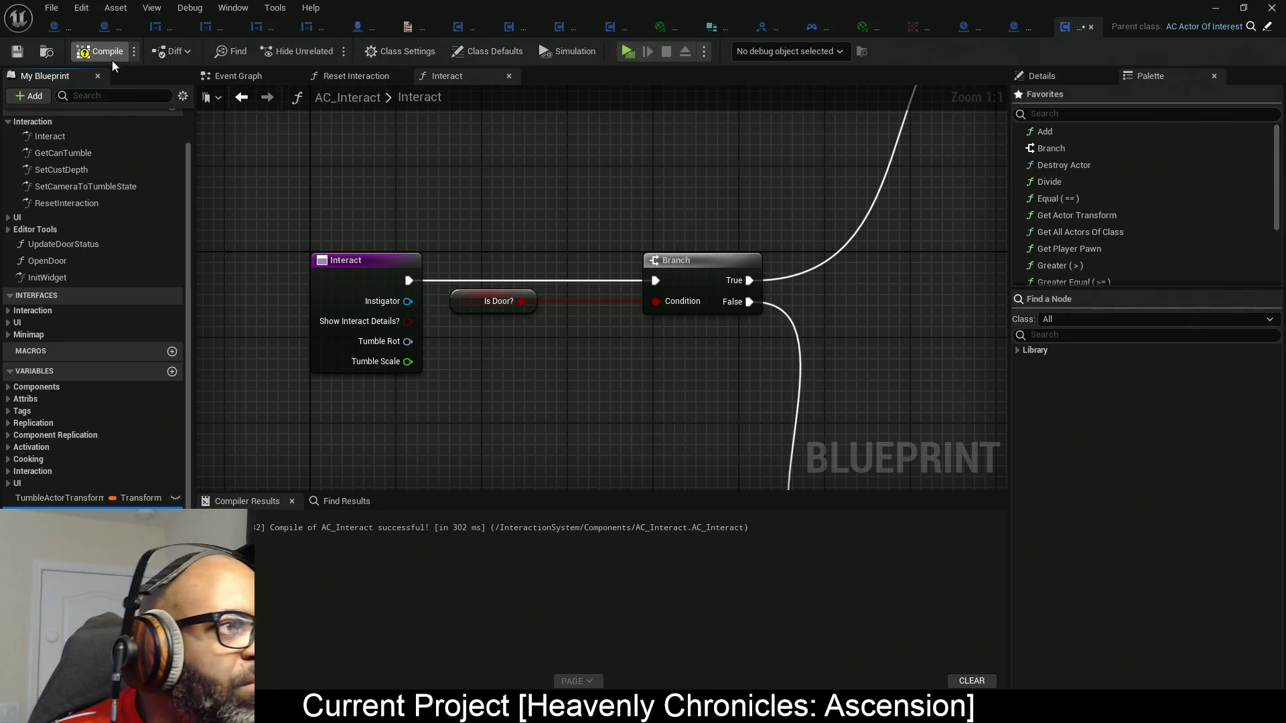
Compile, add a bIsInteracting (Is Interacting?) getter, and unplug Is Door? from the Branch condition.
key("F7")
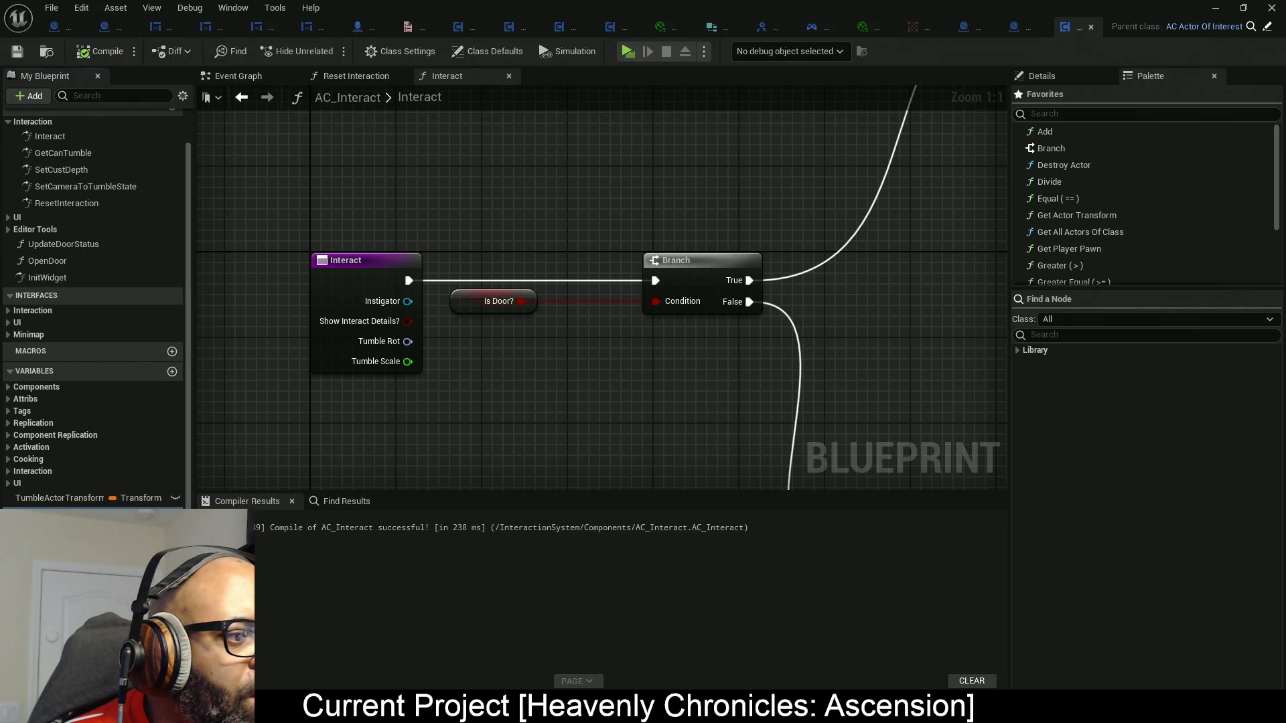
mouse_move(67, 509)
left_mouse_down()
mouse_move(319, 468)
mouse_move(500, 349)
mouse_move(454, 338)
left_mouse_up()
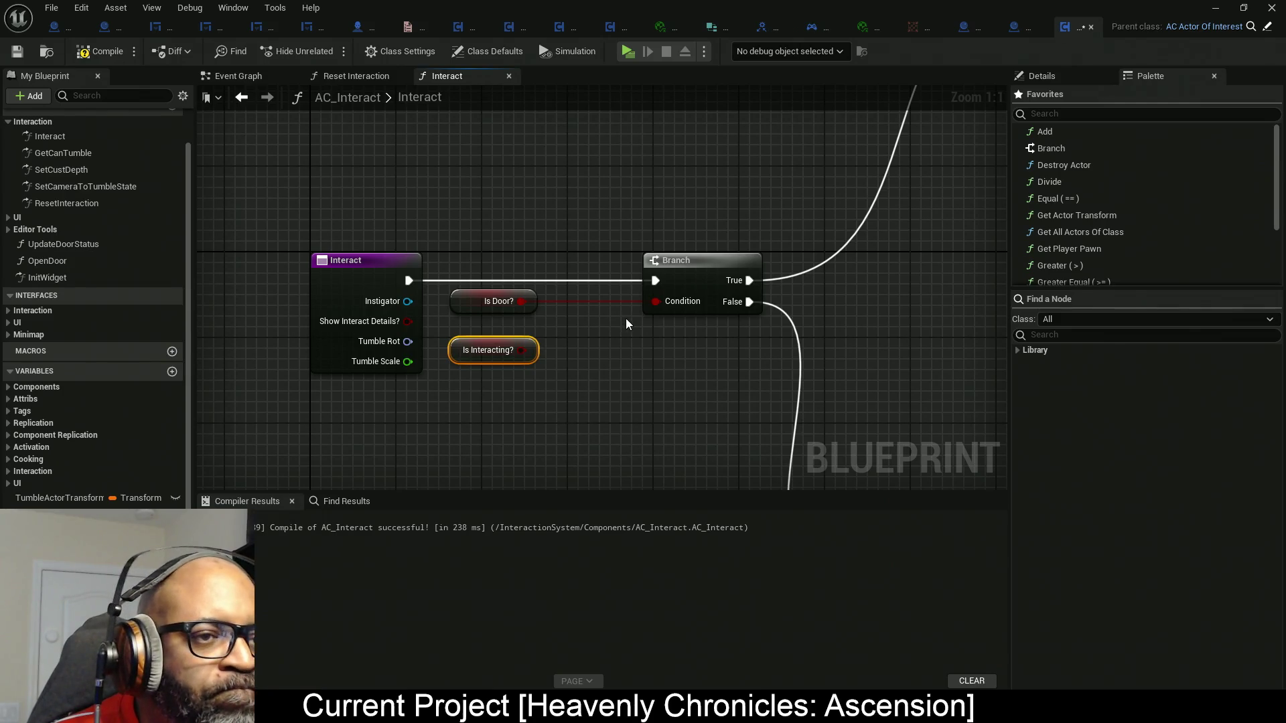
left_click(665, 304, "alt")
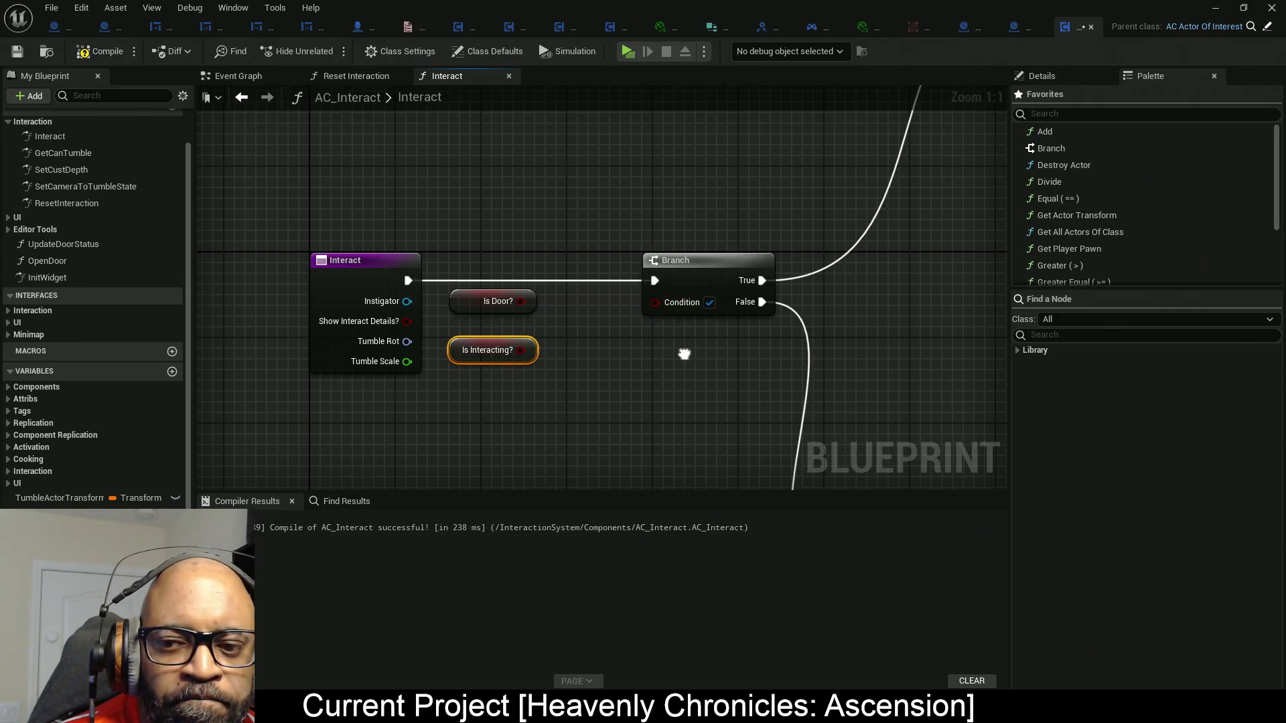
left_click_drag(683, 353, 589, 345)
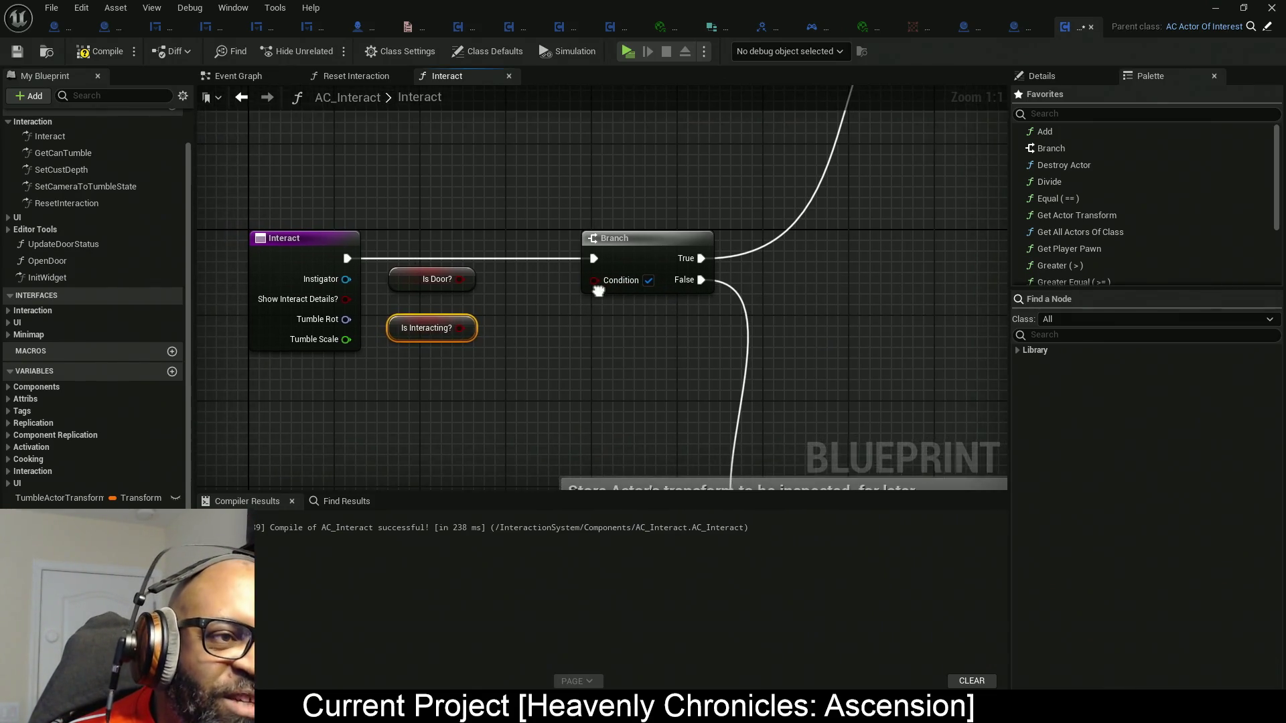
Feed the Branch condition from a new AND Boolean node with Is Door? as its first input.
left_click_drag(596, 278, 572, 311)
type("and")
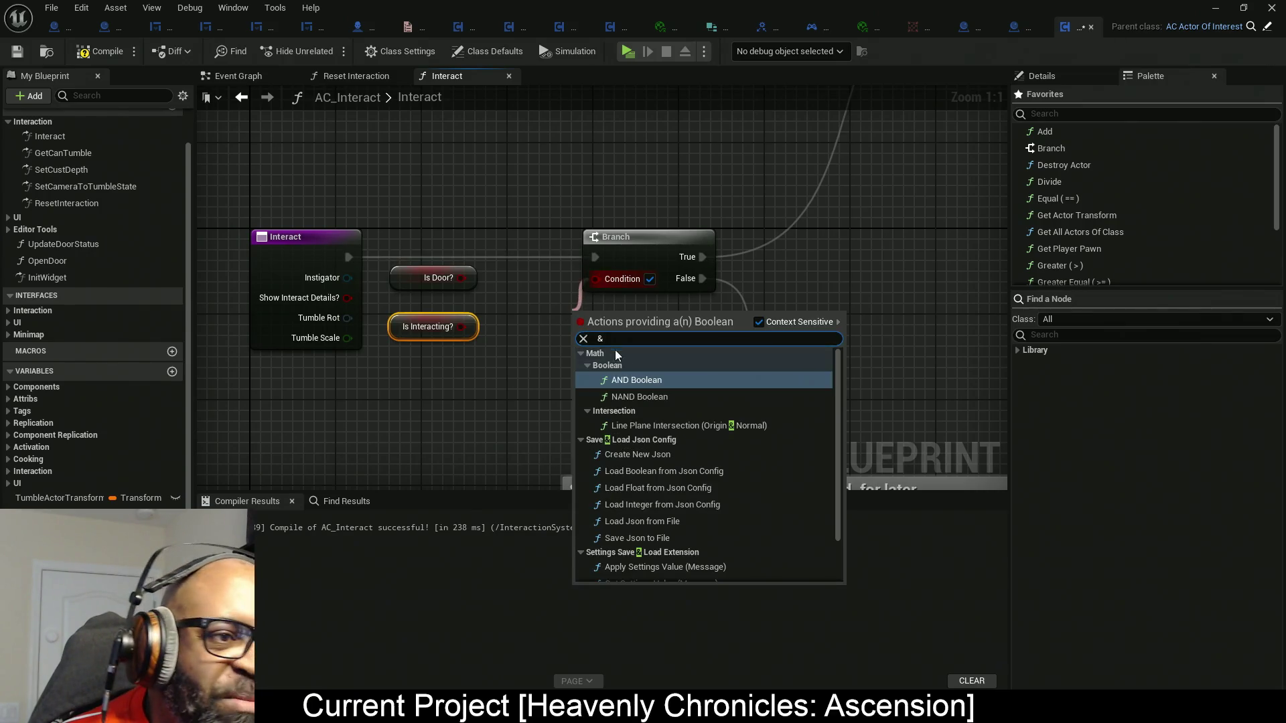
left_click(636, 379)
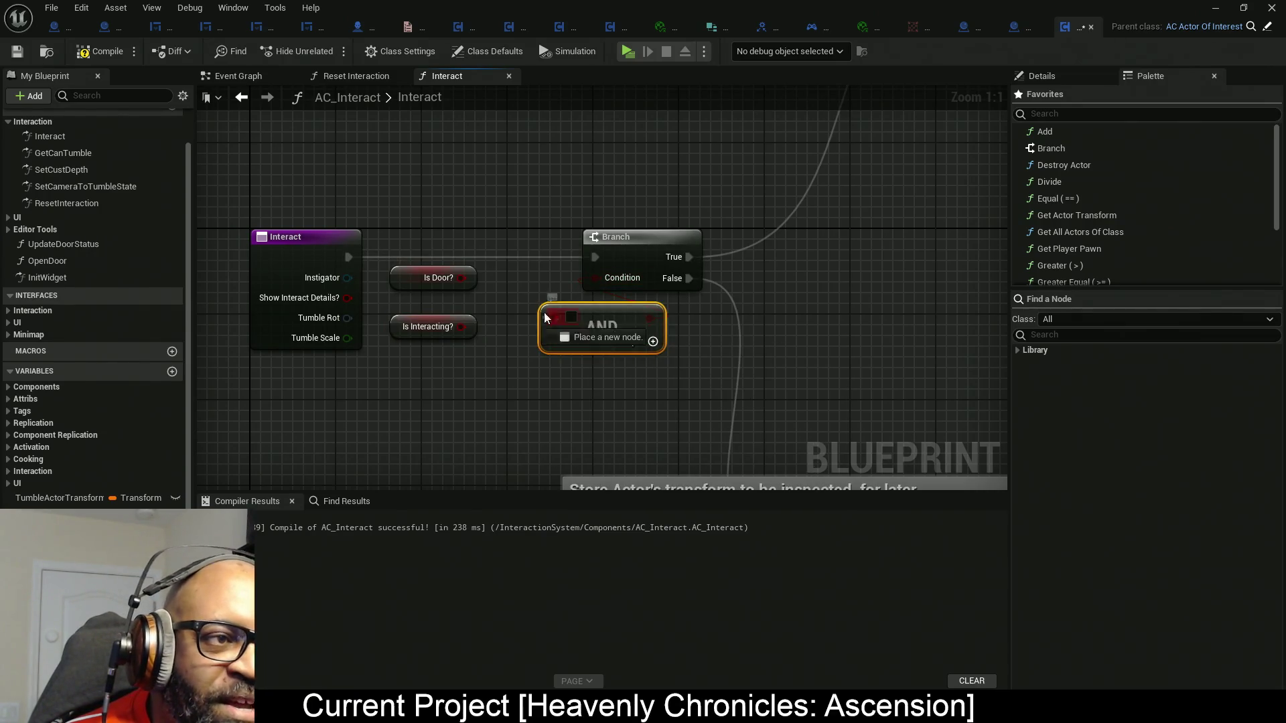
left_click_drag(552, 316, 462, 279)
left_click_drag(556, 340, 509, 328)
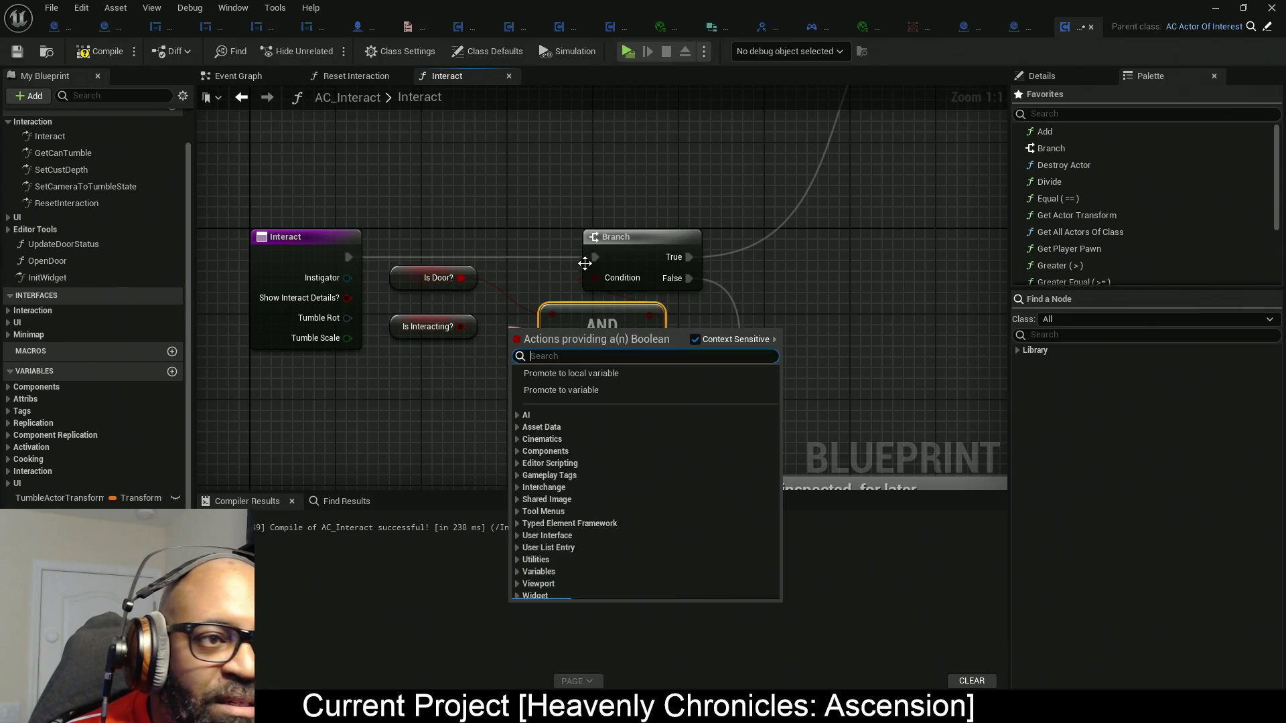
Align the Branch, AND and Is Door? nodes so the wires run straight.
left_click_drag(801, 258, 844, 257)
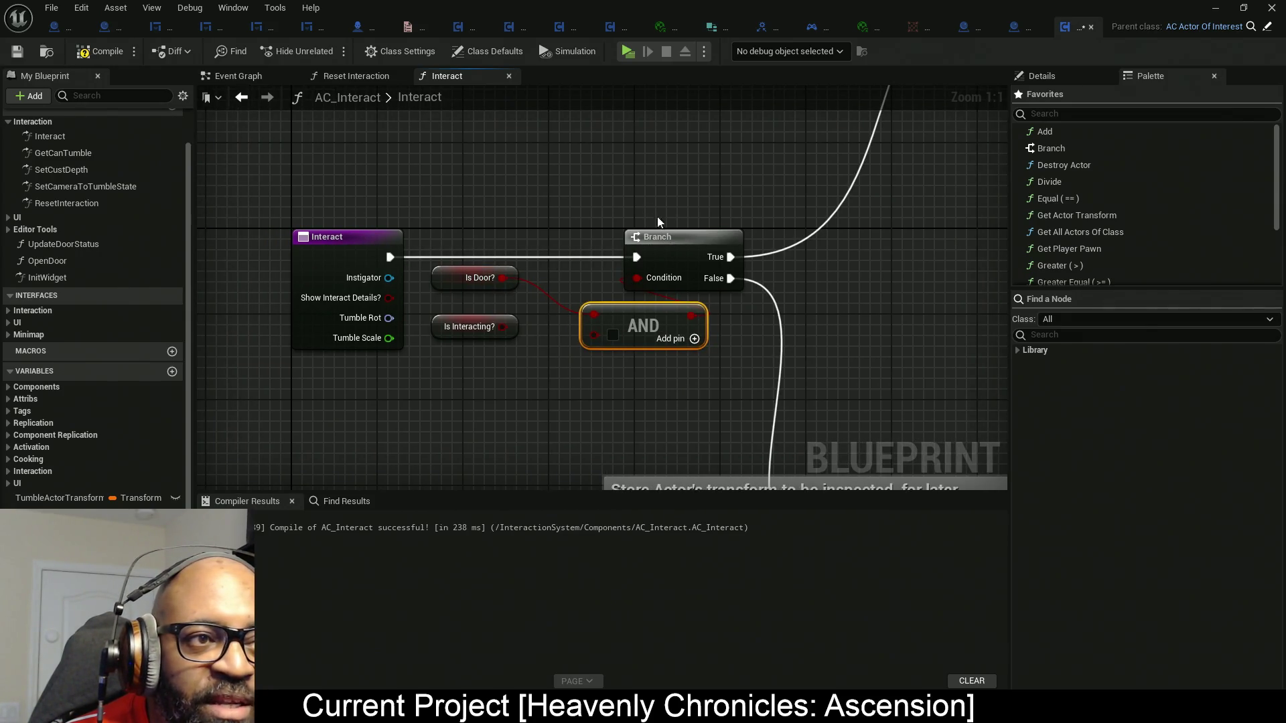
left_click_drag(663, 246, 768, 248)
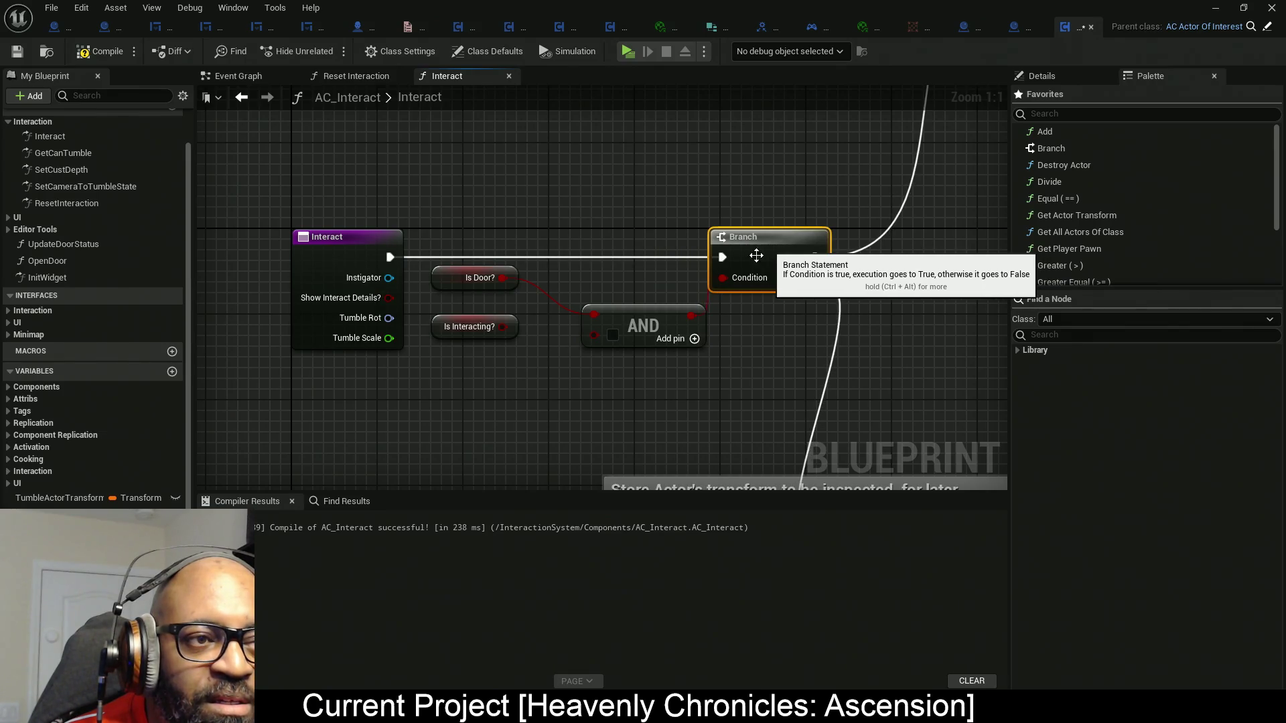
mouse_move(641, 318)
left_mouse_down()
mouse_move(617, 279)
mouse_move(615, 293)
left_mouse_up()
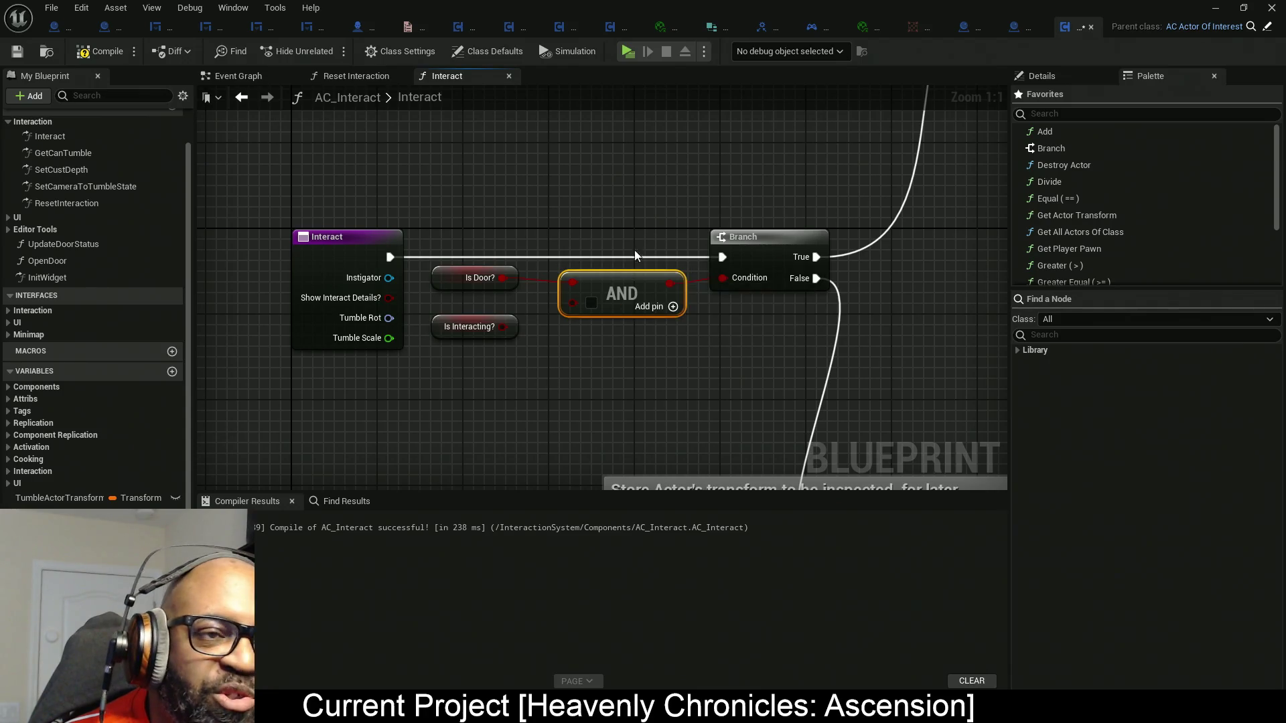
left_click_drag(742, 192, 330, 276)
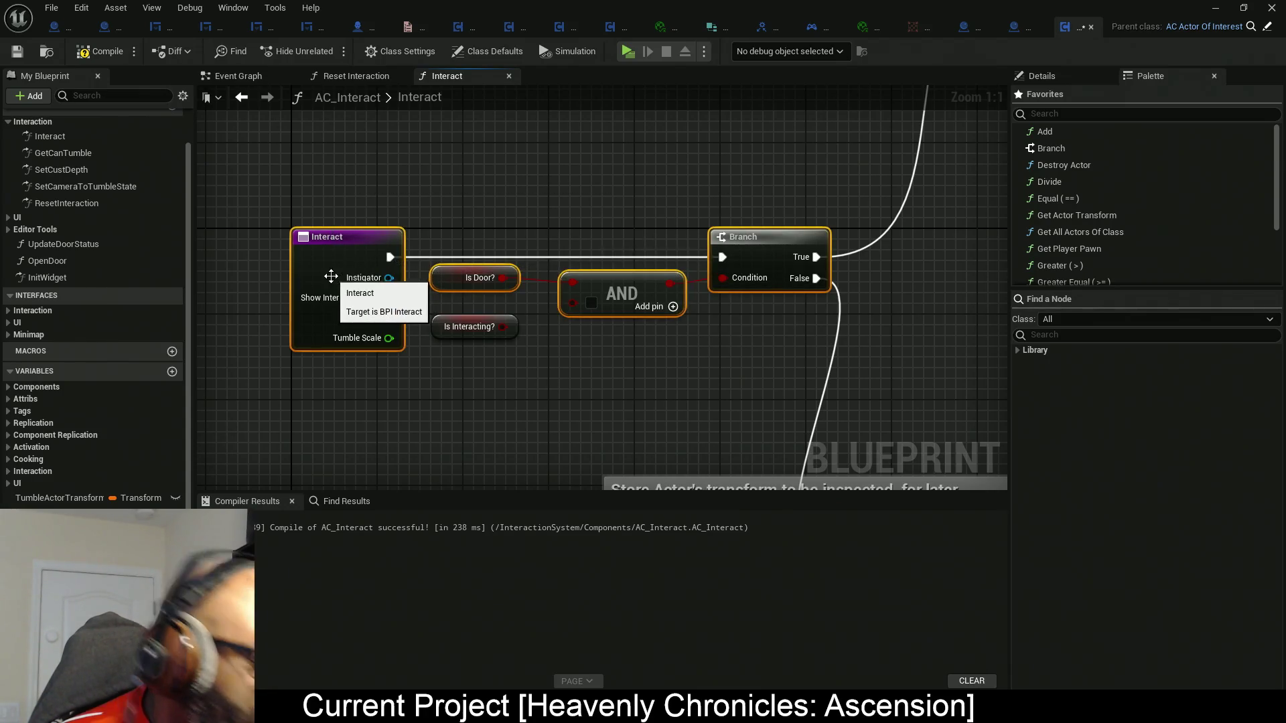
key("q")
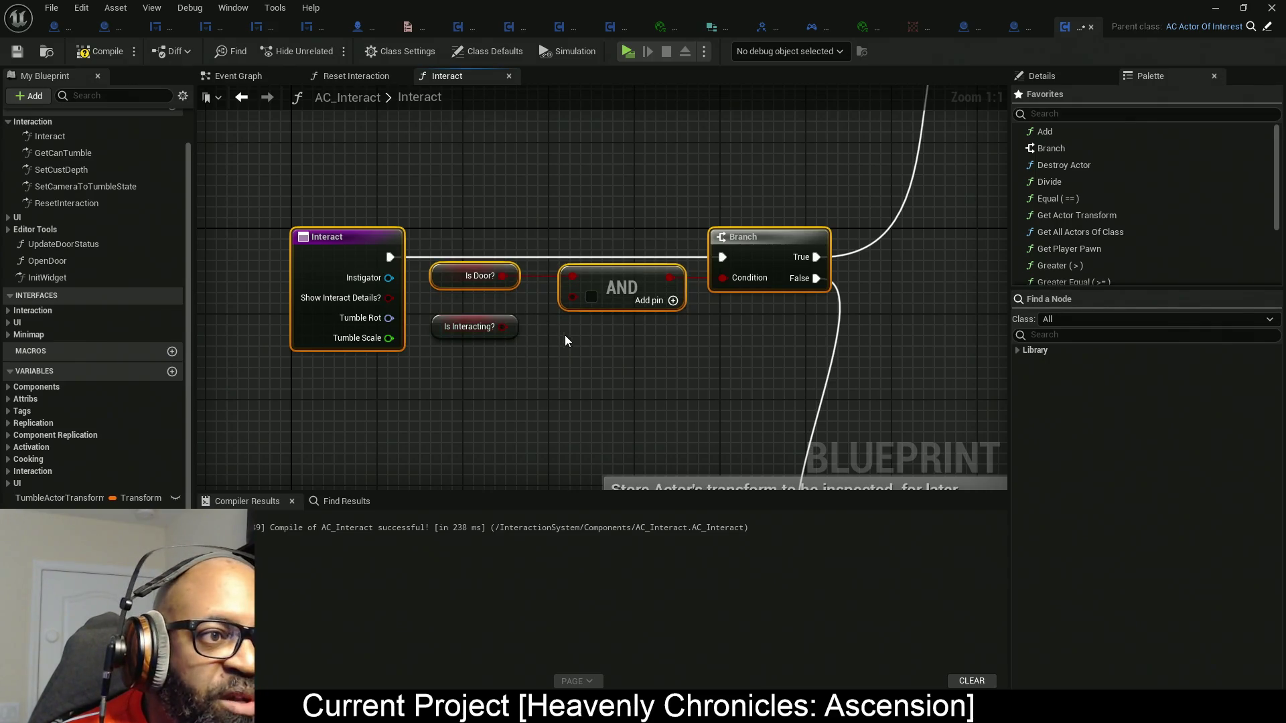
left_click(613, 284)
mouse_move(610, 268)
left_mouse_down()
mouse_move(620, 250)
mouse_move(634, 265)
left_mouse_up()
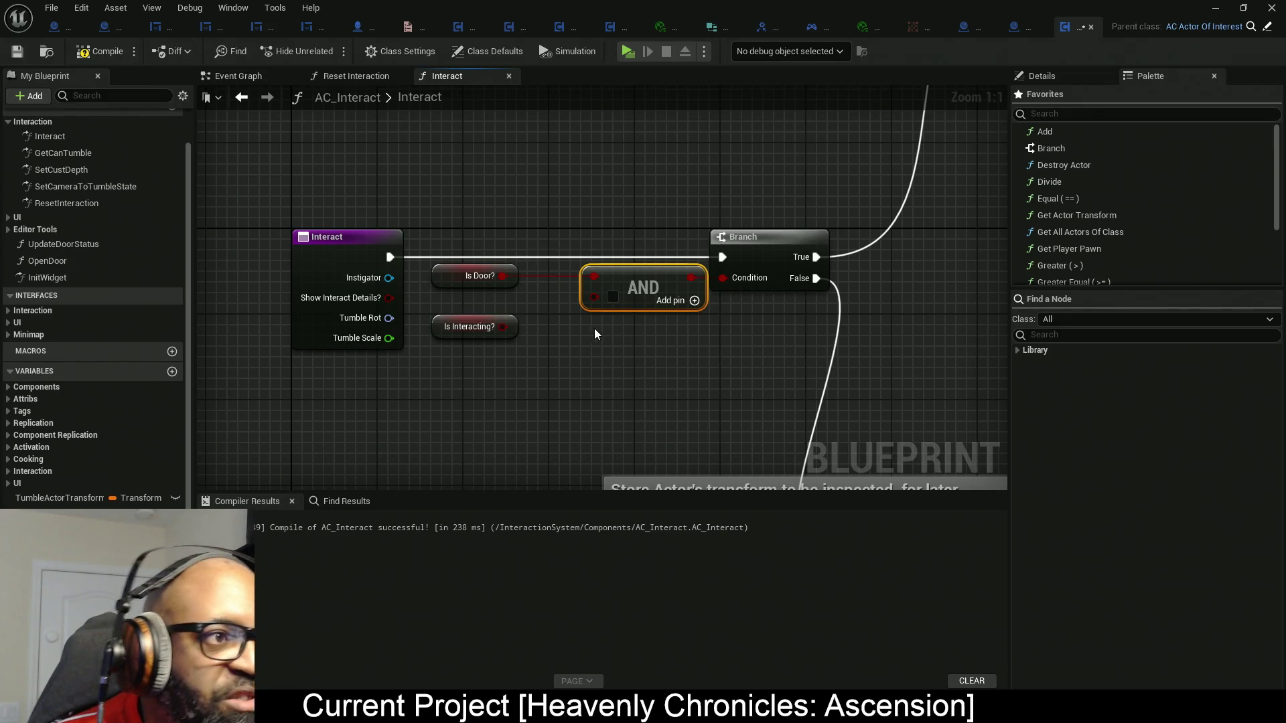
left_click_drag(573, 340, 664, 344)
left_click(584, 289)
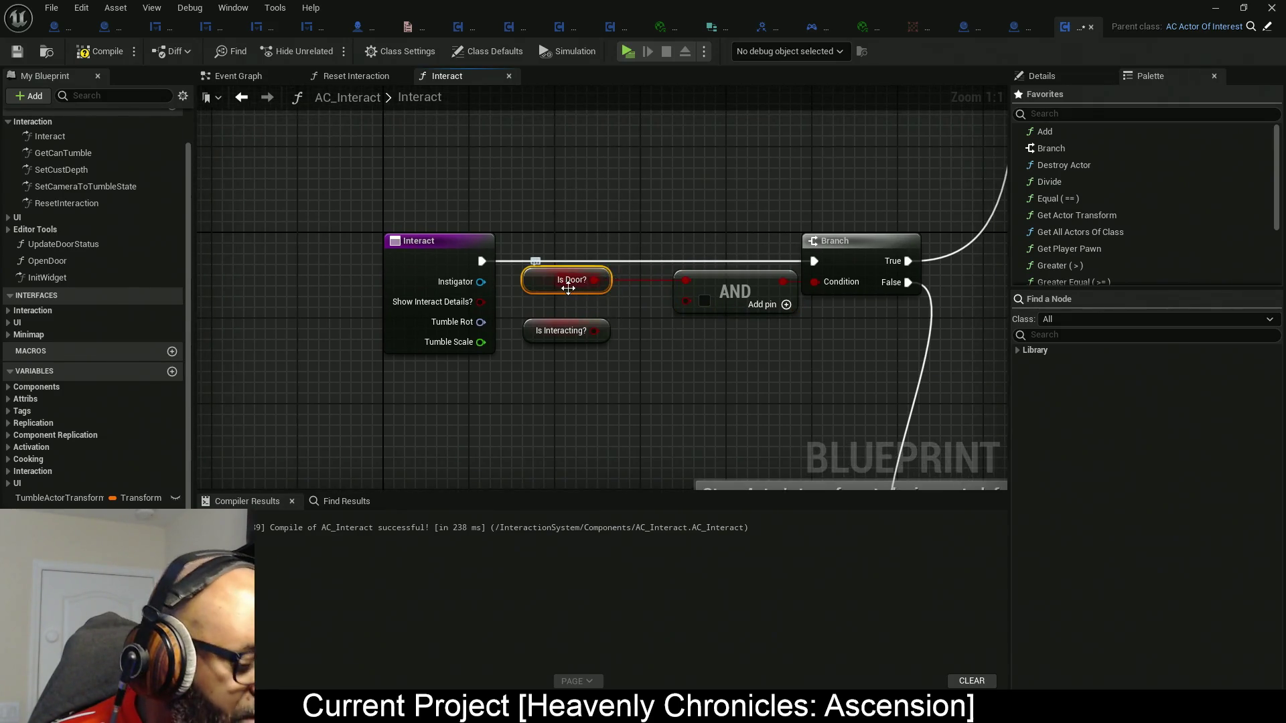
left_click_drag(585, 289, 574, 292)
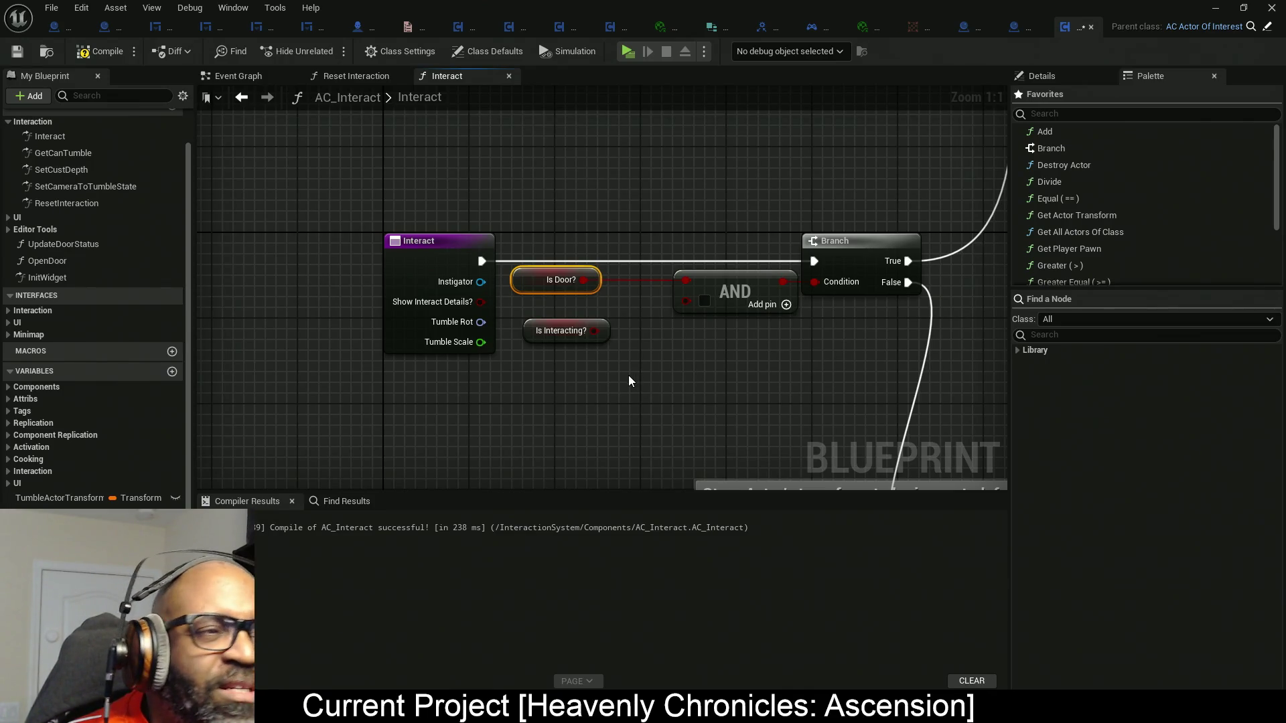
left_click_drag(639, 369, 514, 311)
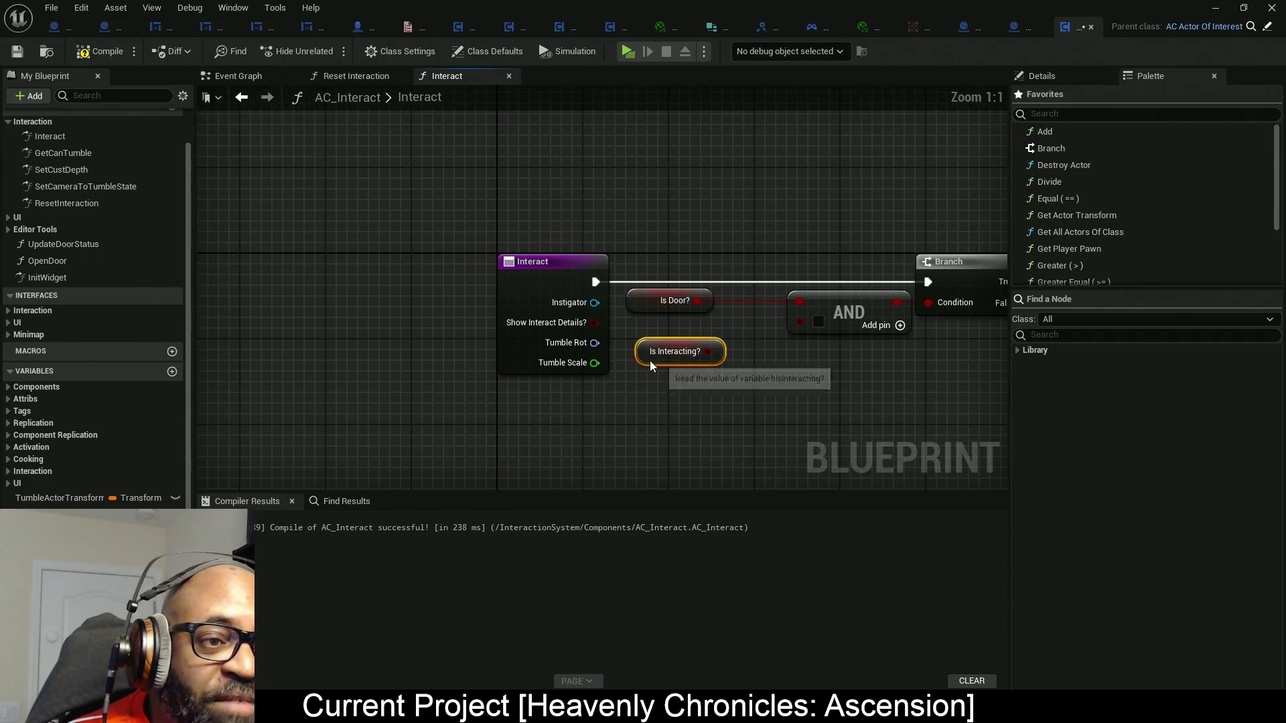
Add a NOT Boolean node after Is Interacting?, feeding the AND node's second input.
left_click_drag(649, 360, 633, 360)
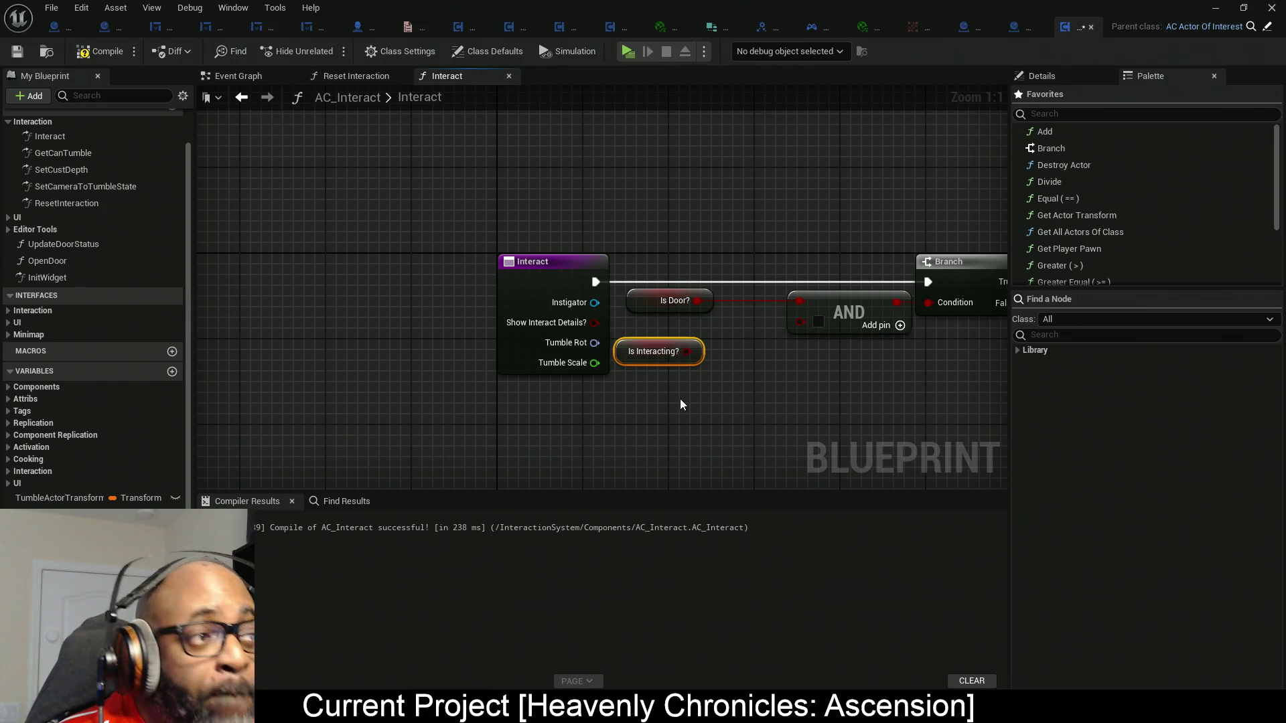
left_click_drag(691, 353, 761, 361)
type("!no")
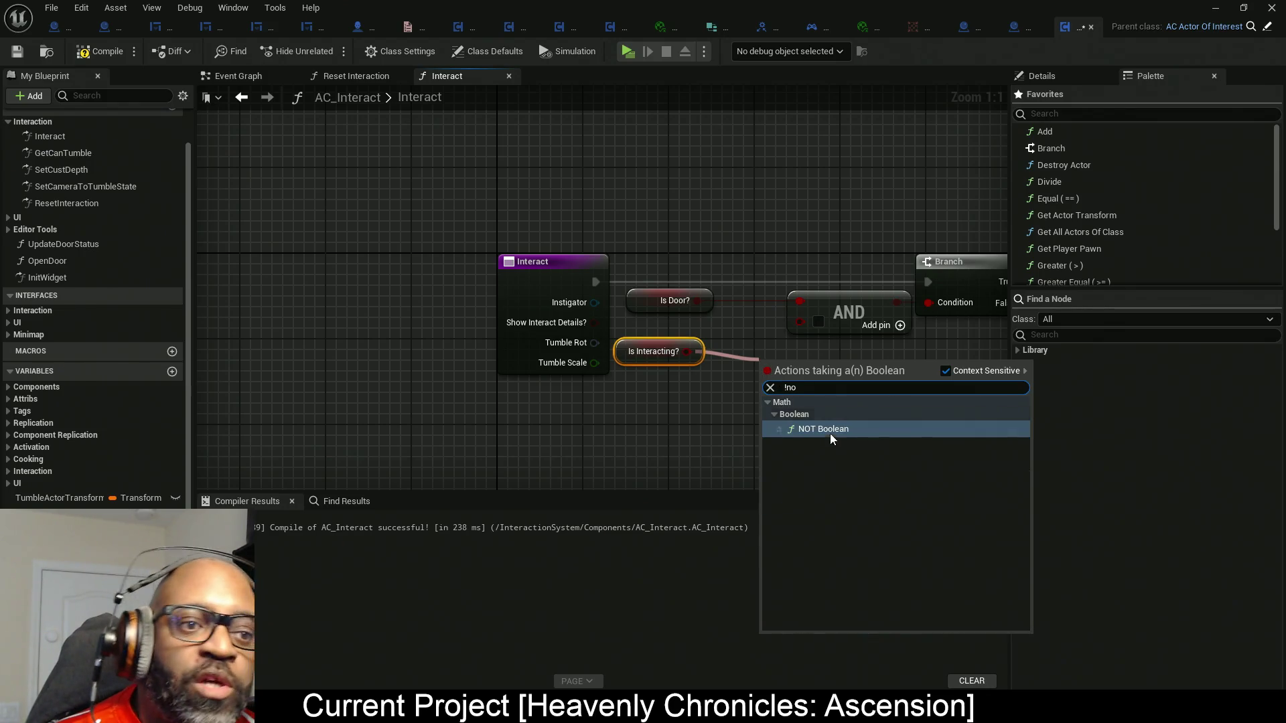
left_click(830, 434)
mouse_move(797, 361)
left_mouse_down()
mouse_move(762, 360)
mouse_move(702, 389)
mouse_move(804, 328)
left_mouse_up()
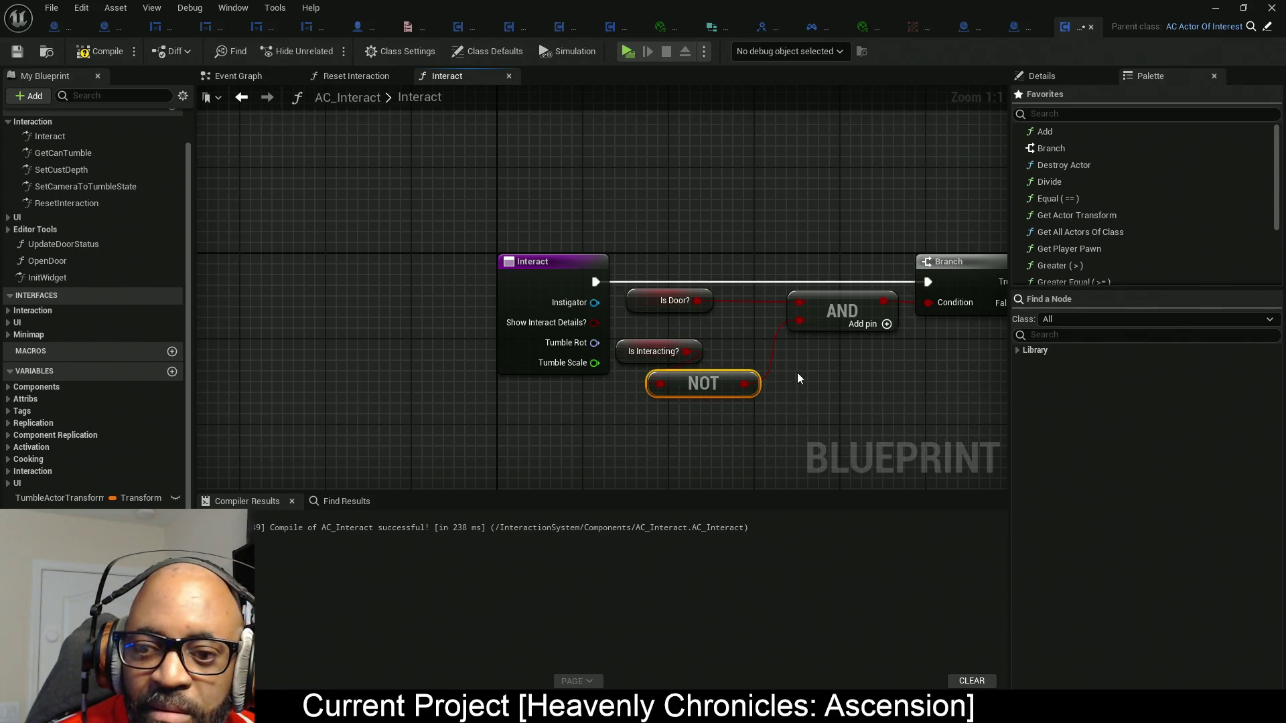
left_click_drag(782, 443, 725, 391)
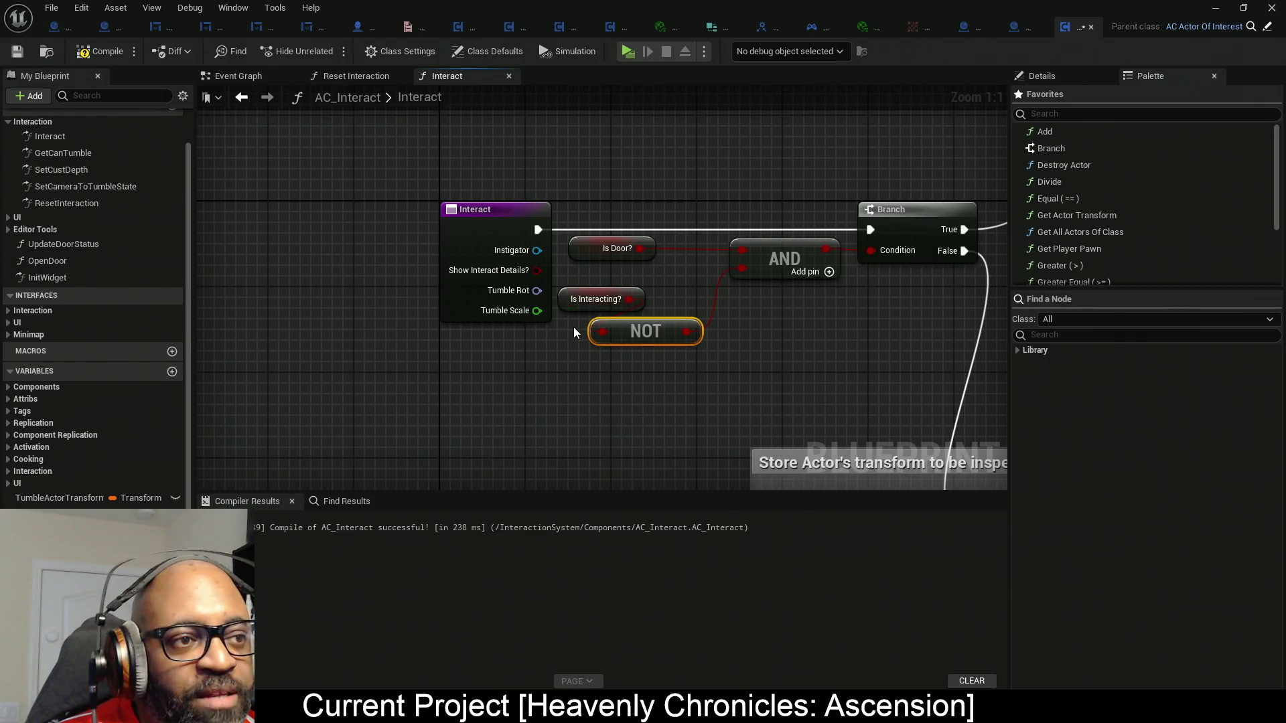
Arrange Is Interacting? below the NOT node and recompile AC_Interact.
left_click_drag(567, 304, 568, 367)
mouse_move(570, 319)
left_mouse_down()
mouse_move(625, 396)
mouse_move(621, 291)
left_mouse_up()
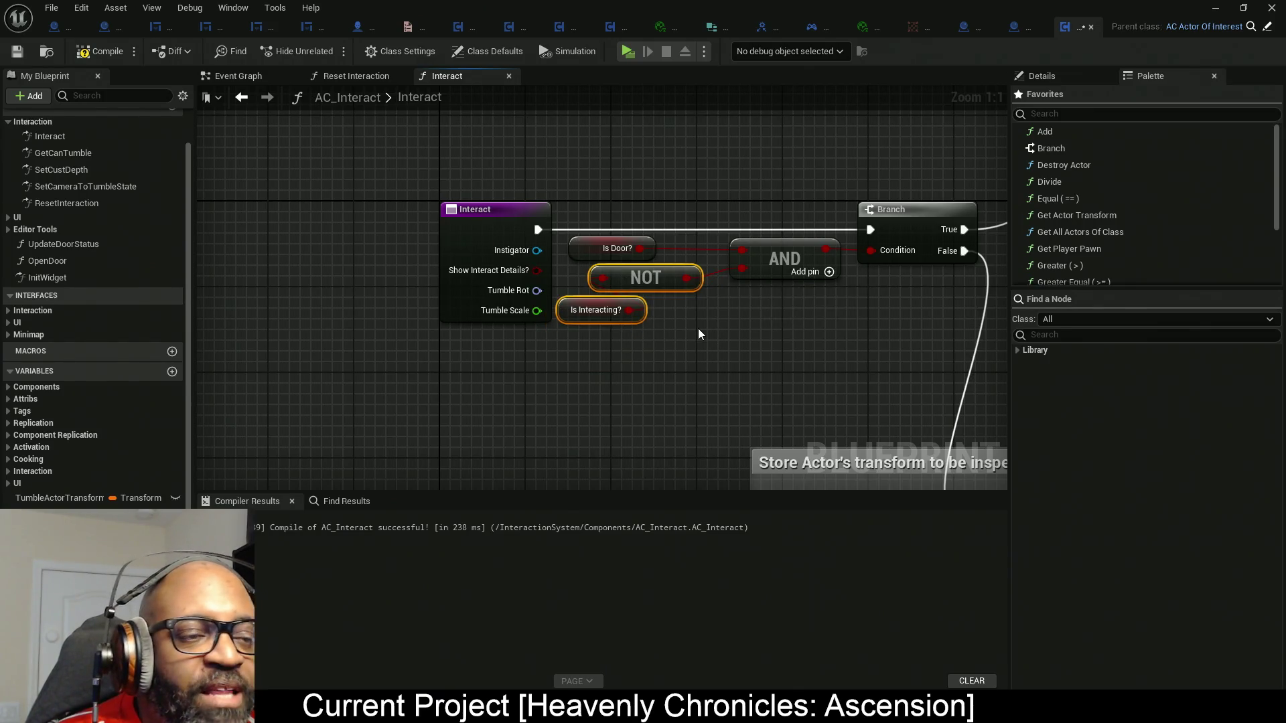
left_click(102, 52)
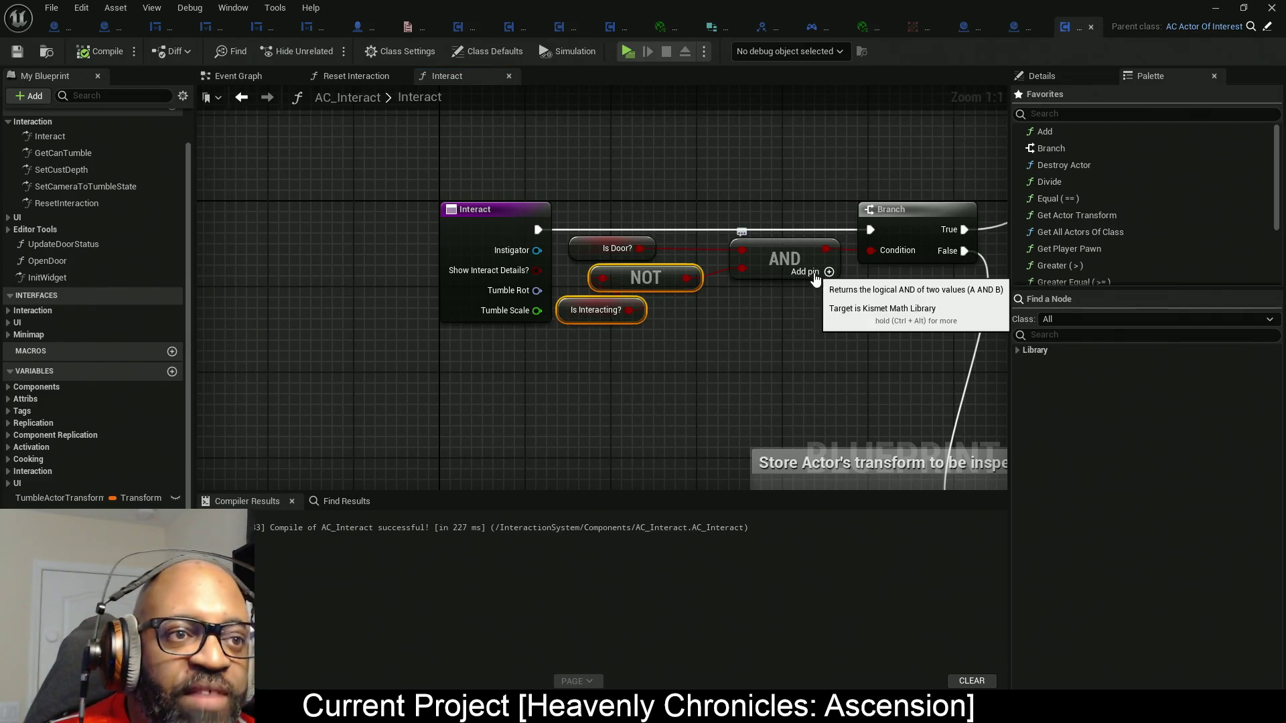
left_click_drag(821, 340, 693, 339)
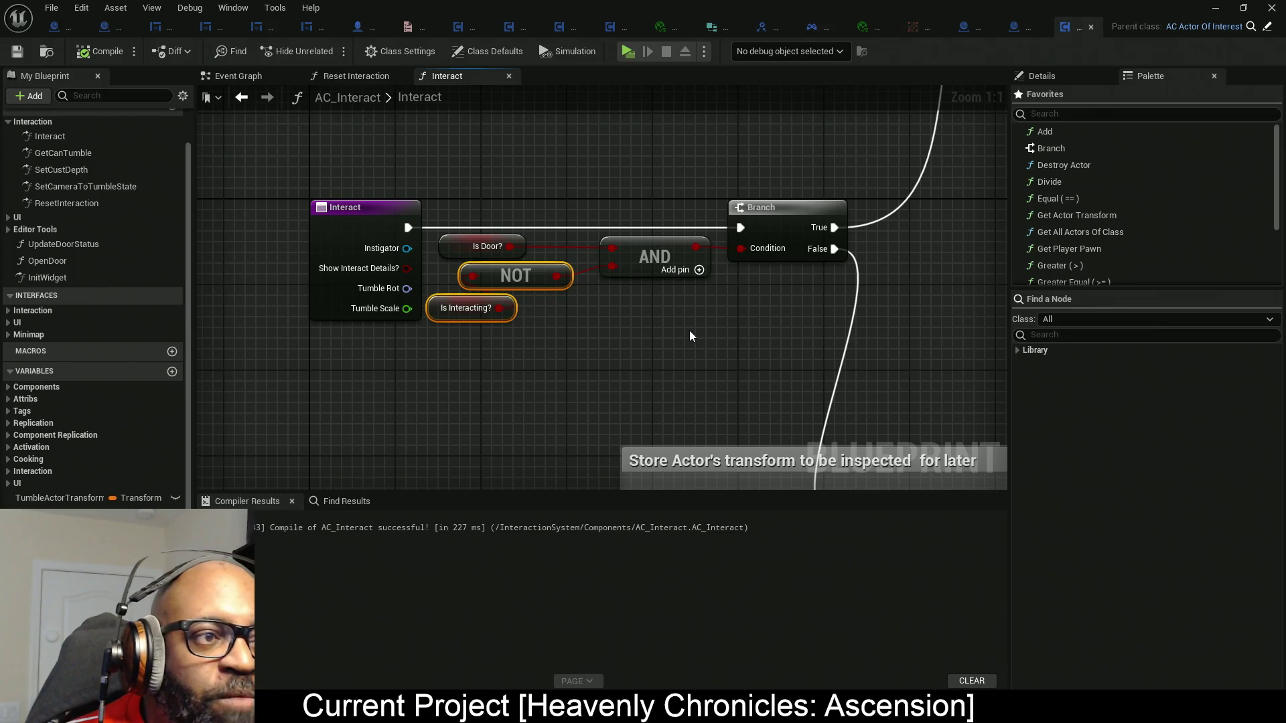
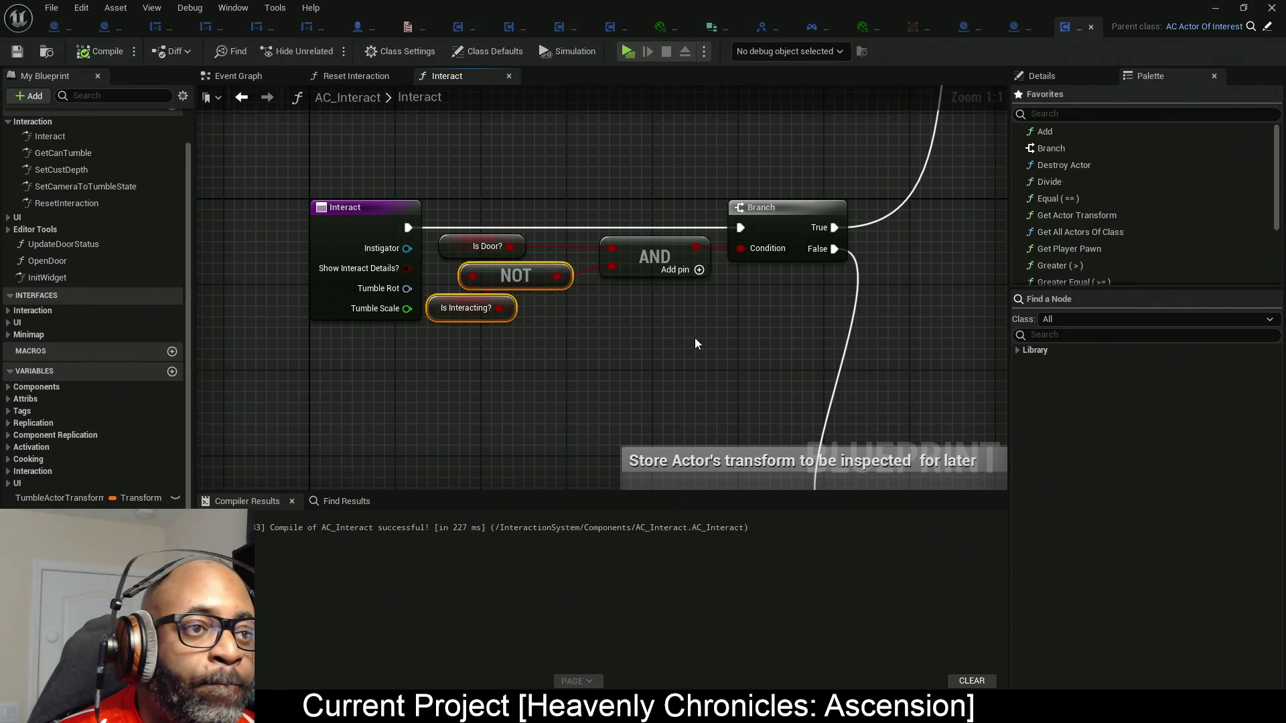
Recompile AC_Interact and bring the Event Graph's Deactivate and Branch nodes into view.
left_click_drag(694, 338, 522, 324)
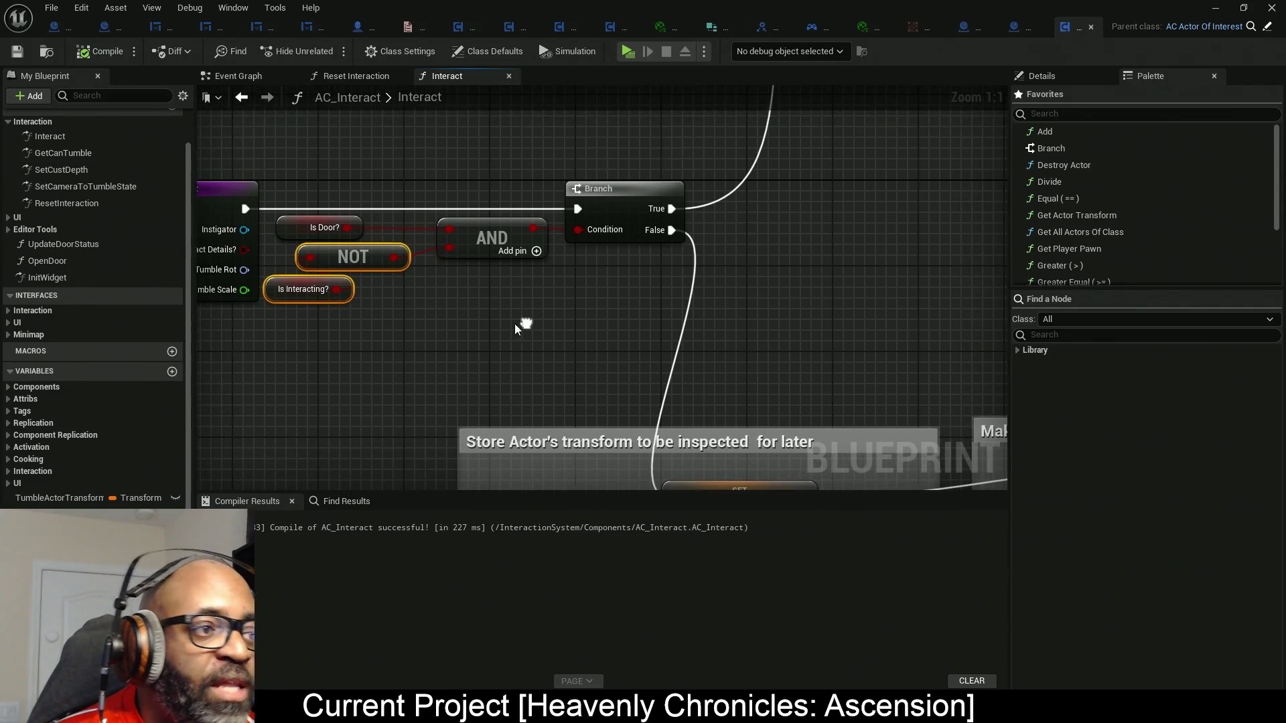
left_click(101, 52)
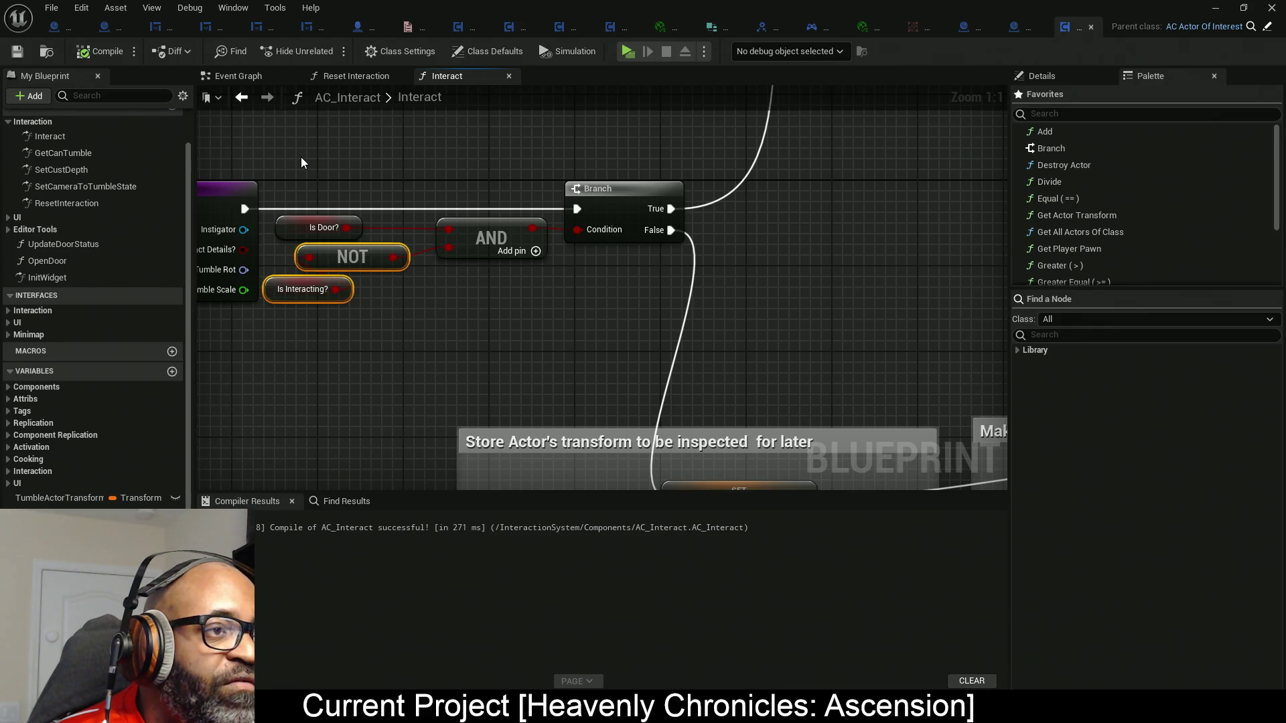
left_click(255, 77)
scroll(656, 279, "up", 3)
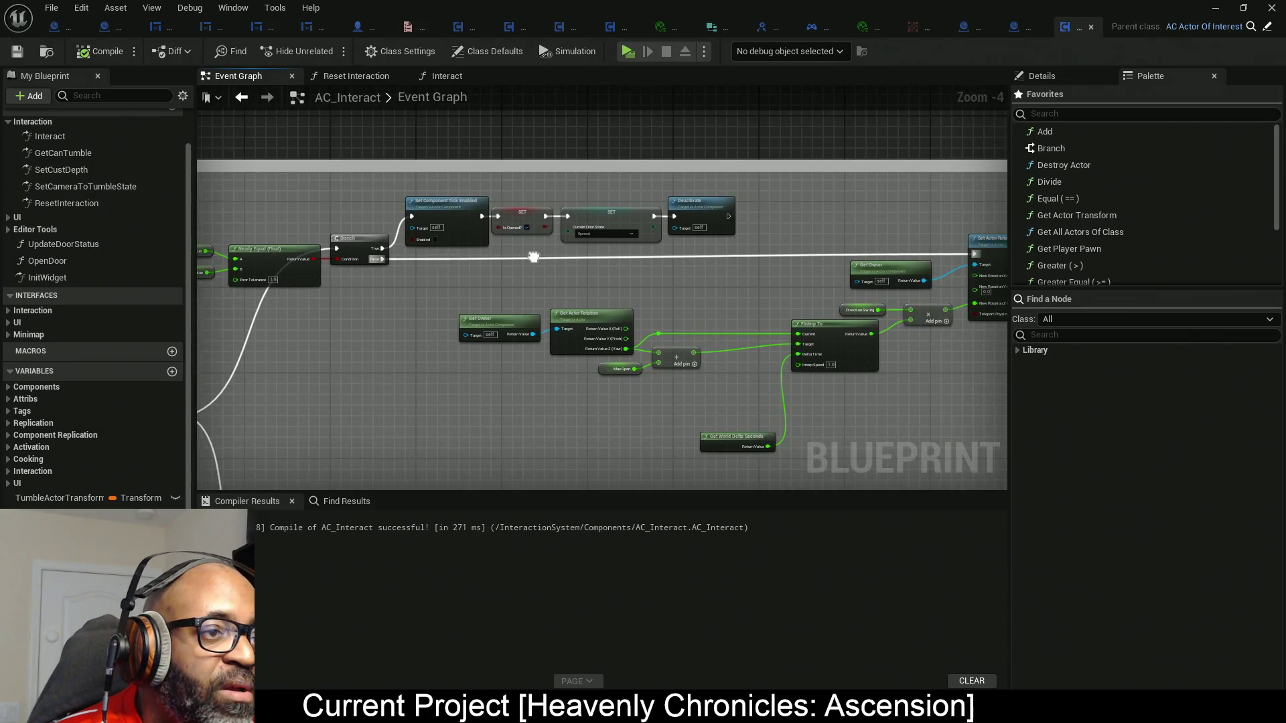
mouse_move(623, 259)
left_mouse_down()
mouse_move(540, 262)
mouse_move(852, 244)
left_mouse_up()
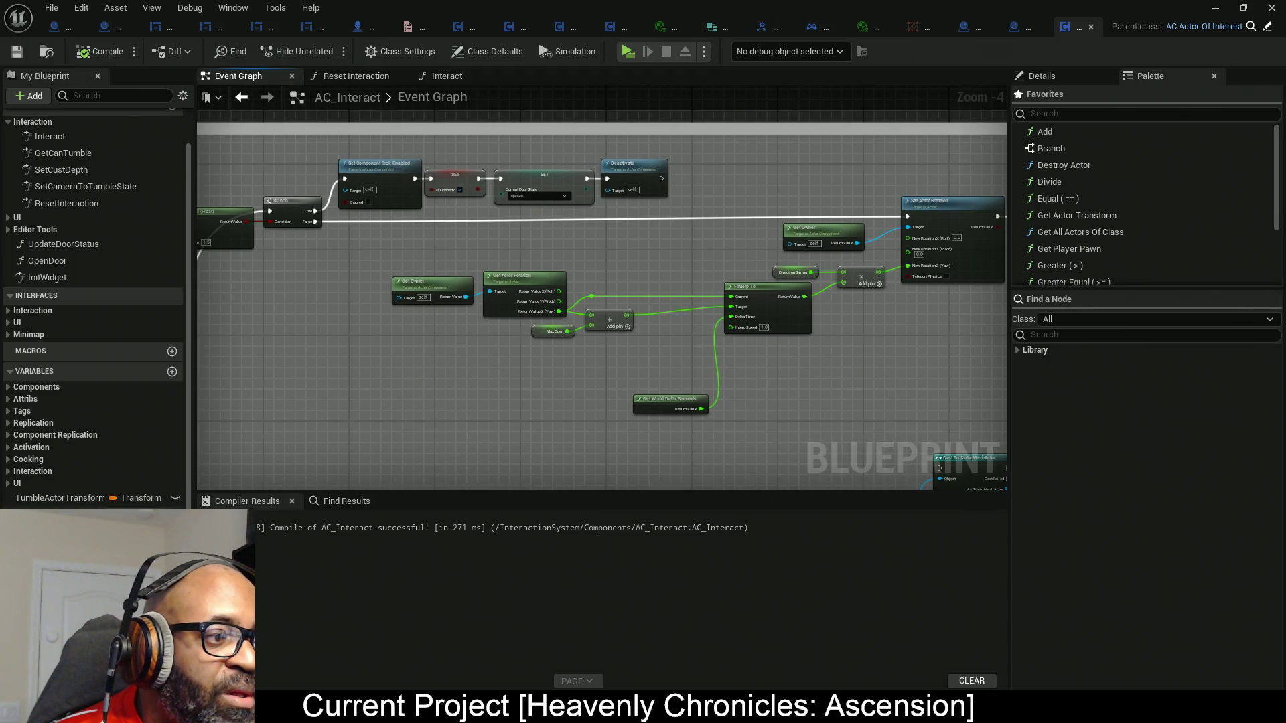
Add a SET Is Interacting? node after Deactivate and start one on Branch False.
left_click_drag(661, 180, 683, 173)
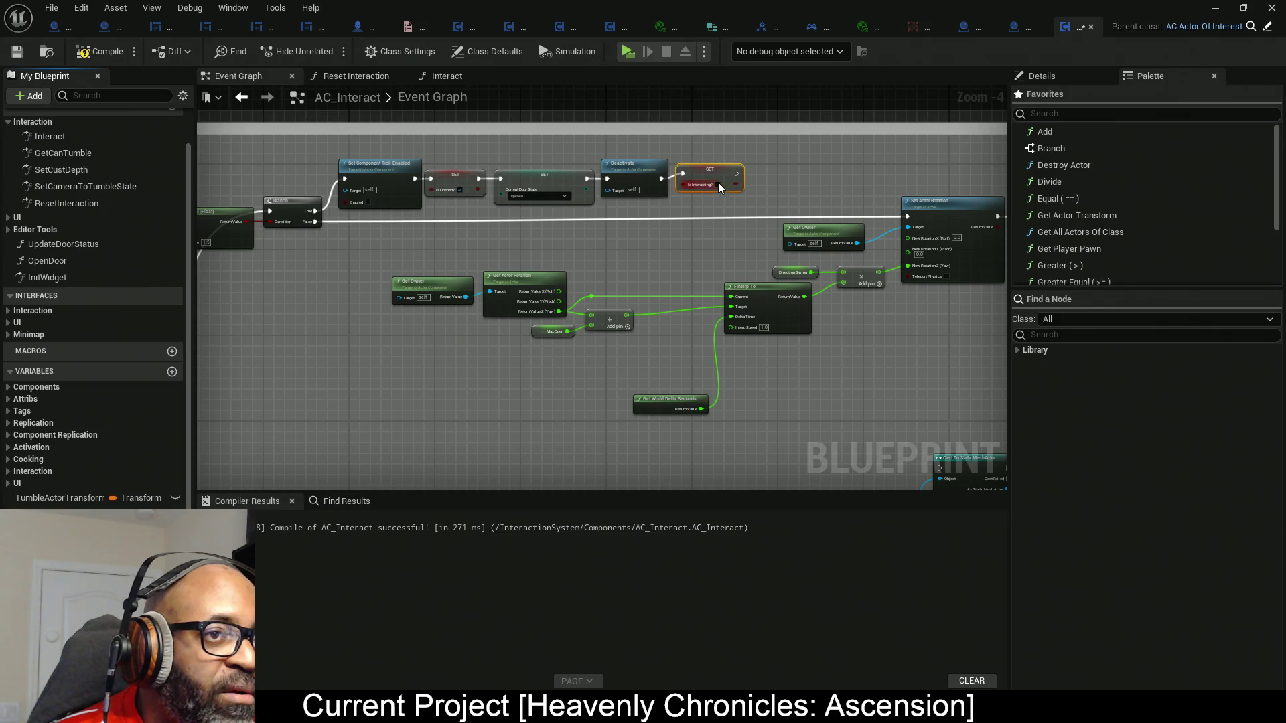
left_click_drag(786, 282, 440, 289)
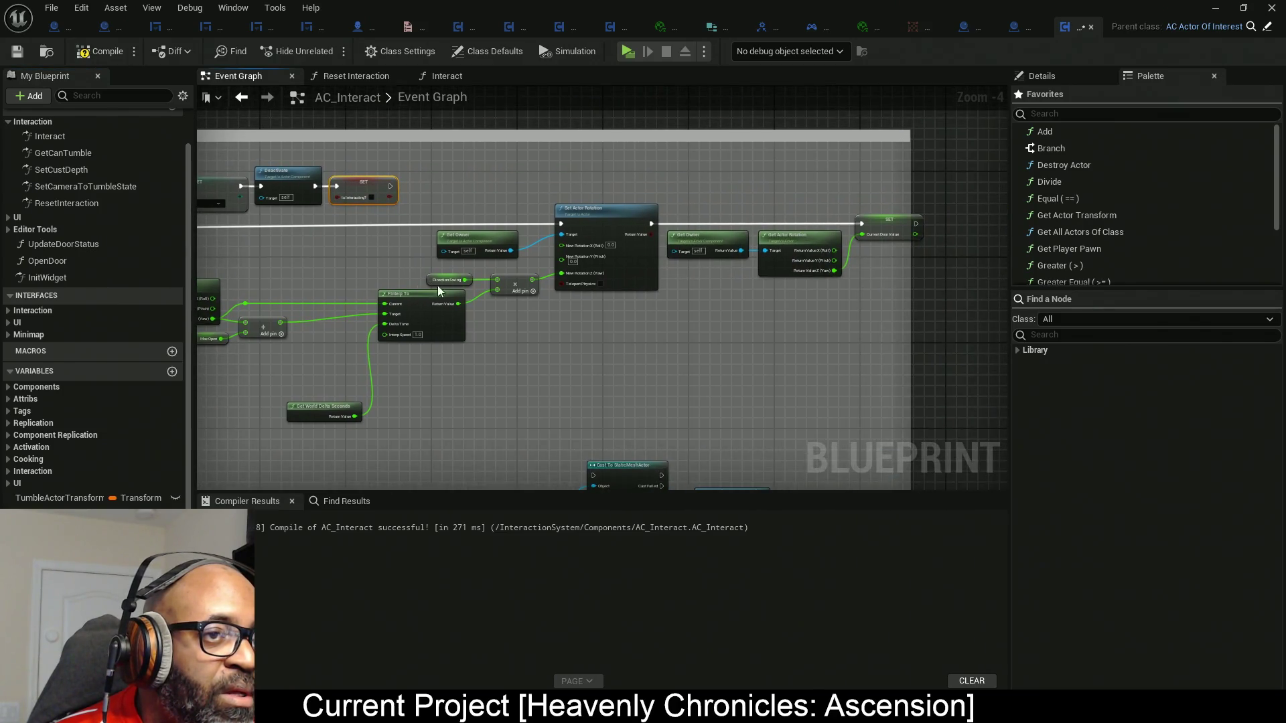
scroll(533, 349, "up", 3)
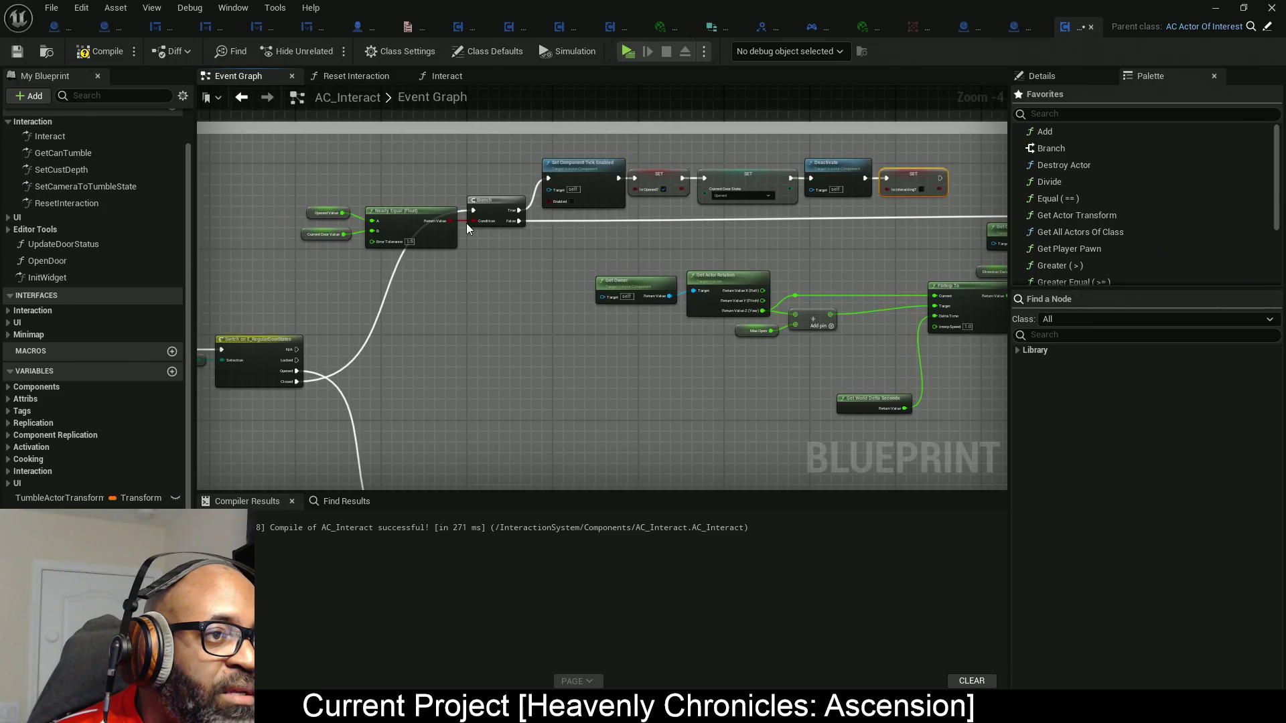
mouse_move(94, 508)
left_mouse_down()
mouse_move(593, 390)
mouse_move(561, 226)
left_mouse_up()
left_click(696, 240)
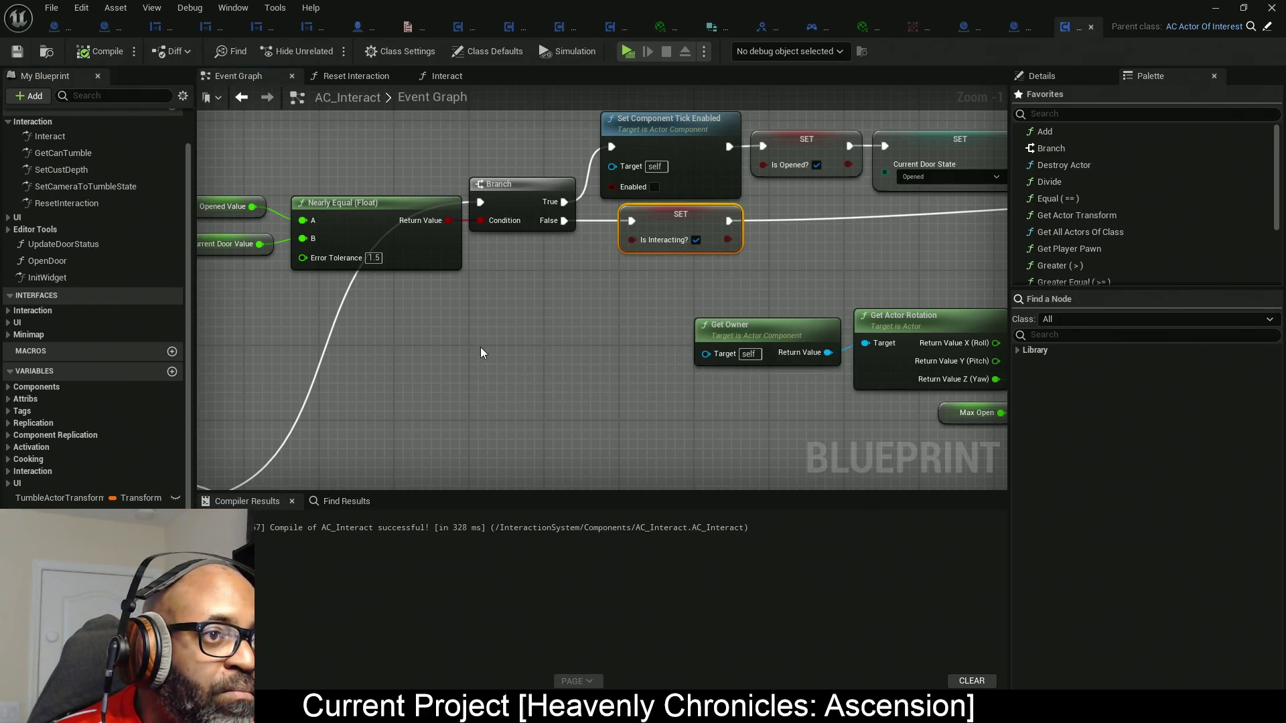
Wire Is Interacting? setters after Deactivate and on Branch False, recompile, and launch Play.
scroll(480, 346, "down", 4)
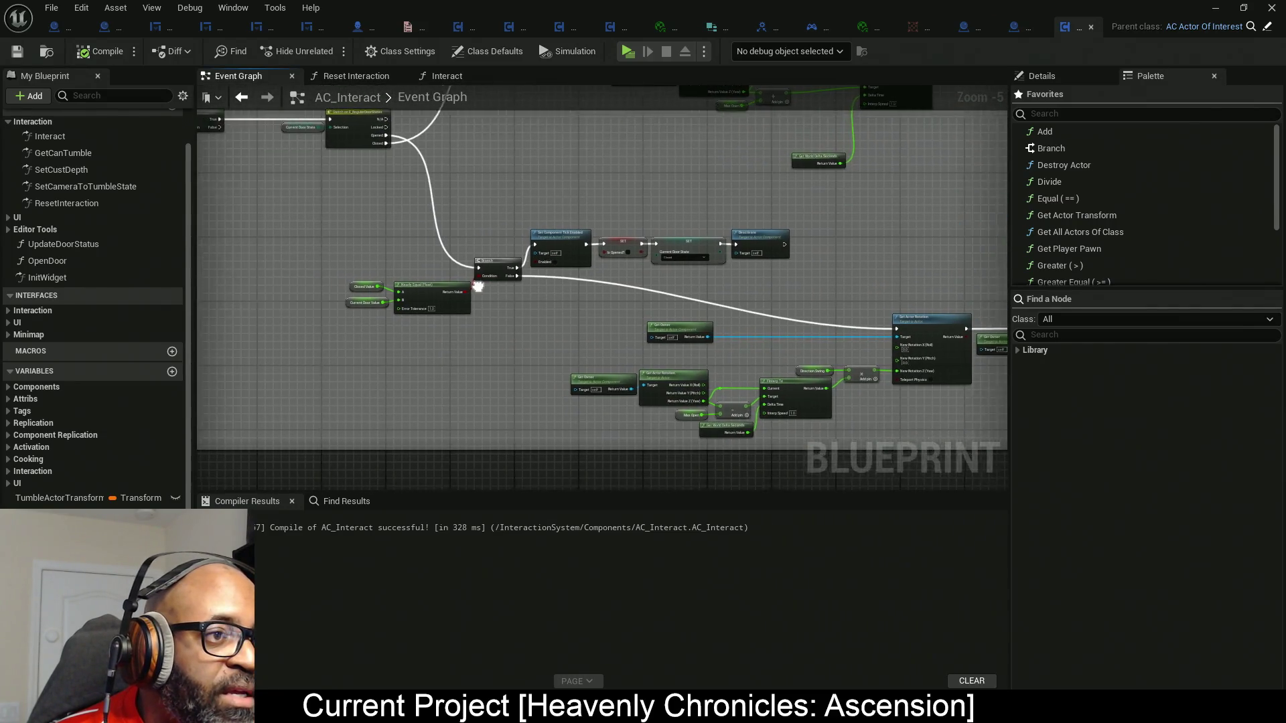
scroll(537, 282, "up", 1)
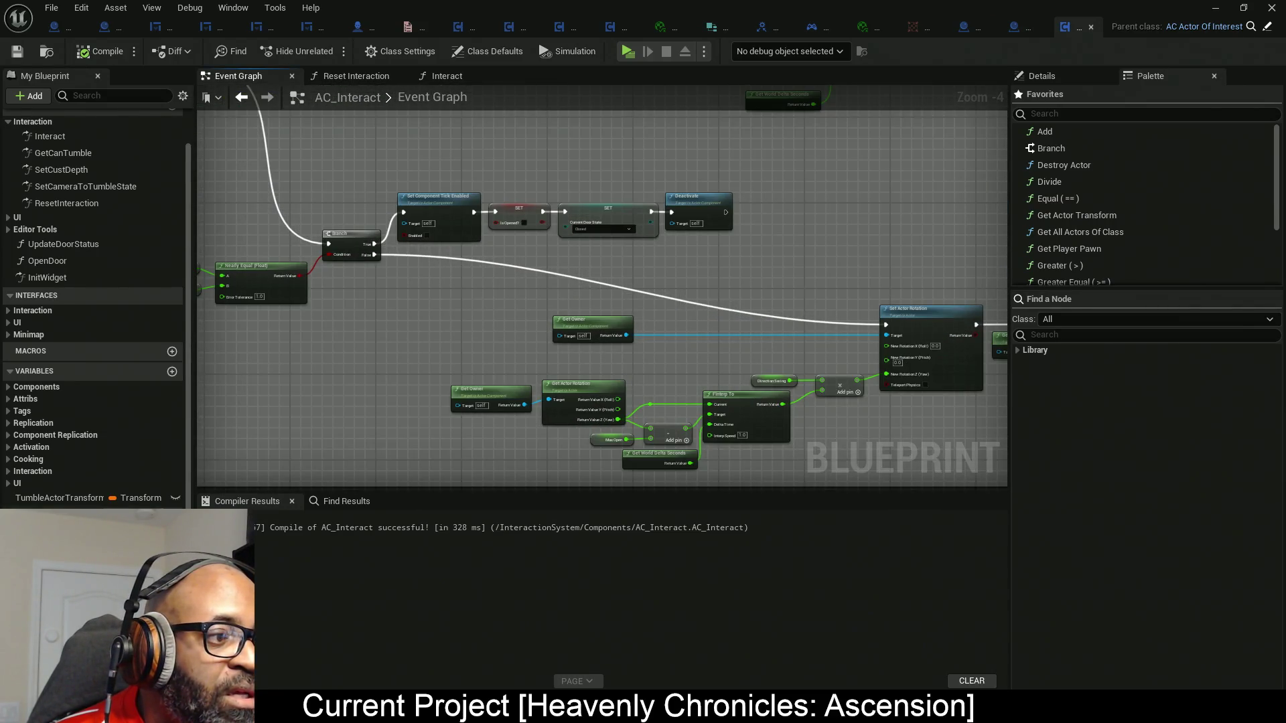
mouse_move(81, 519)
left_mouse_down()
mouse_move(1011, 218)
mouse_move(787, 213)
mouse_move(744, 224)
mouse_move(730, 213)
mouse_move(772, 212)
left_mouse_up()
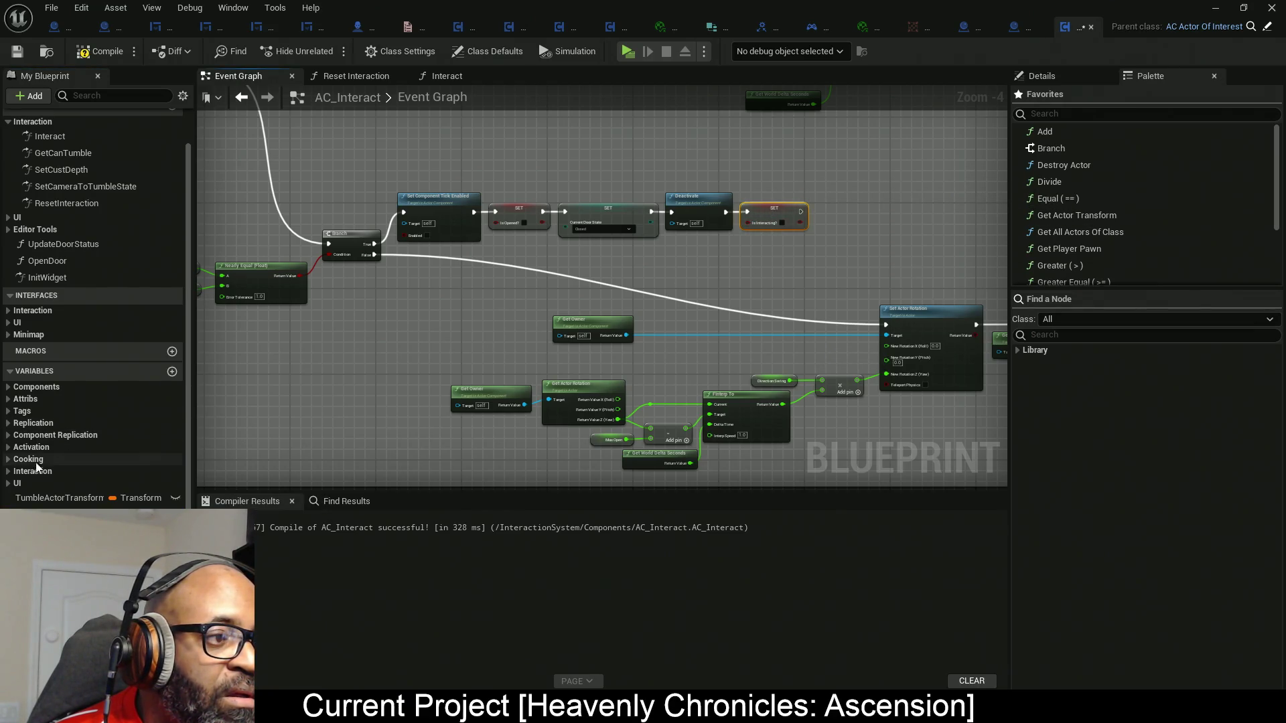
mouse_move(80, 519)
left_mouse_down()
mouse_move(480, 367)
mouse_move(385, 251)
mouse_move(375, 257)
left_mouse_up()
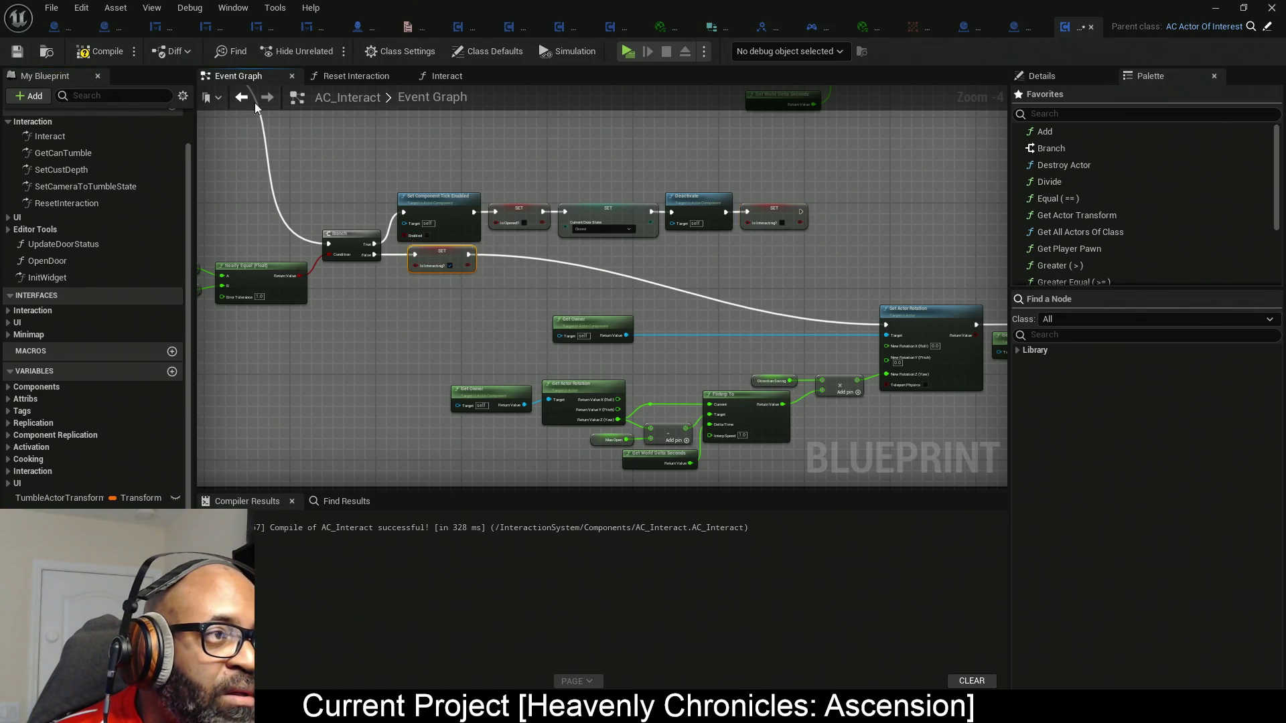
left_click(114, 50)
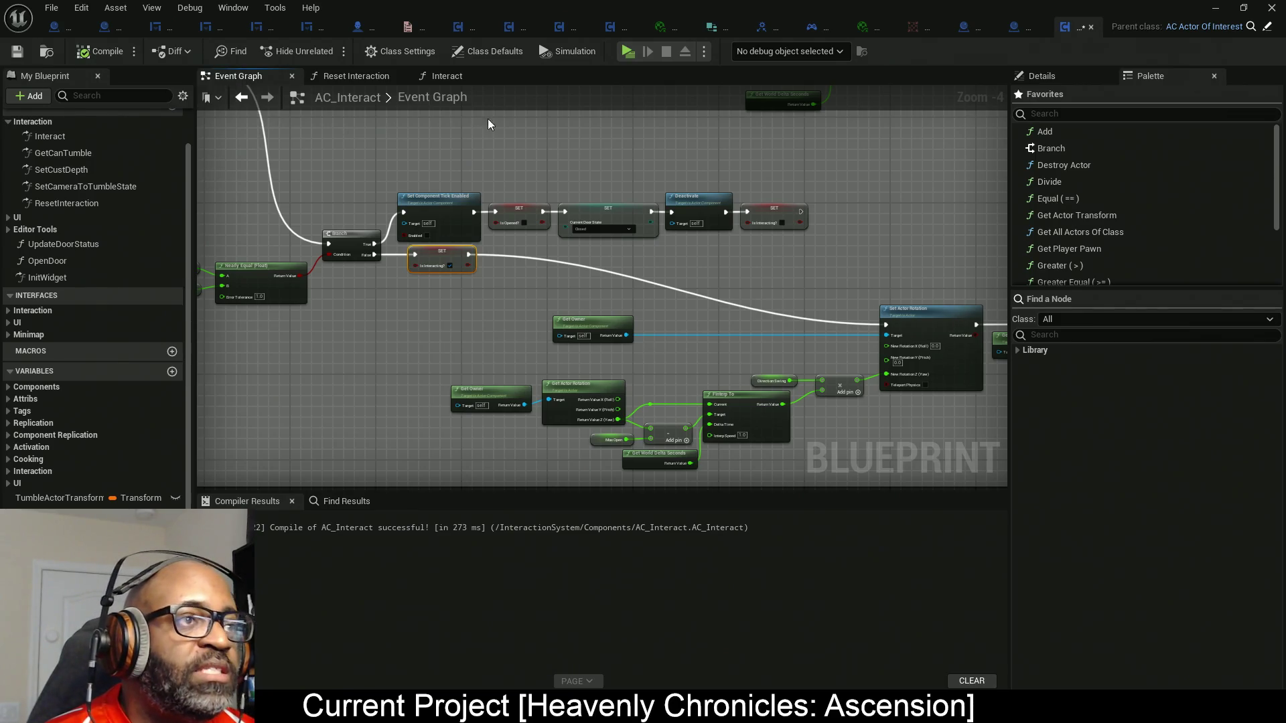
left_click(637, 53)
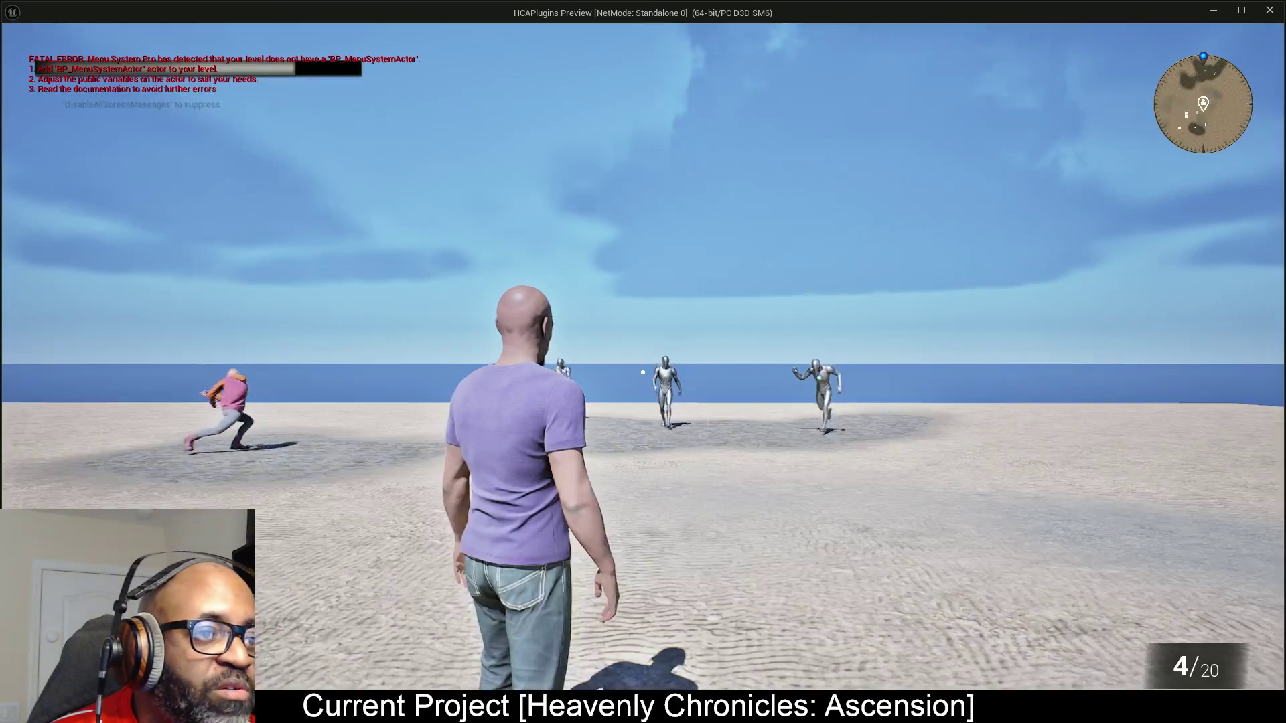
Walk the character to the door, open and close it repeatedly with E, then exit with Esc.
key("w")
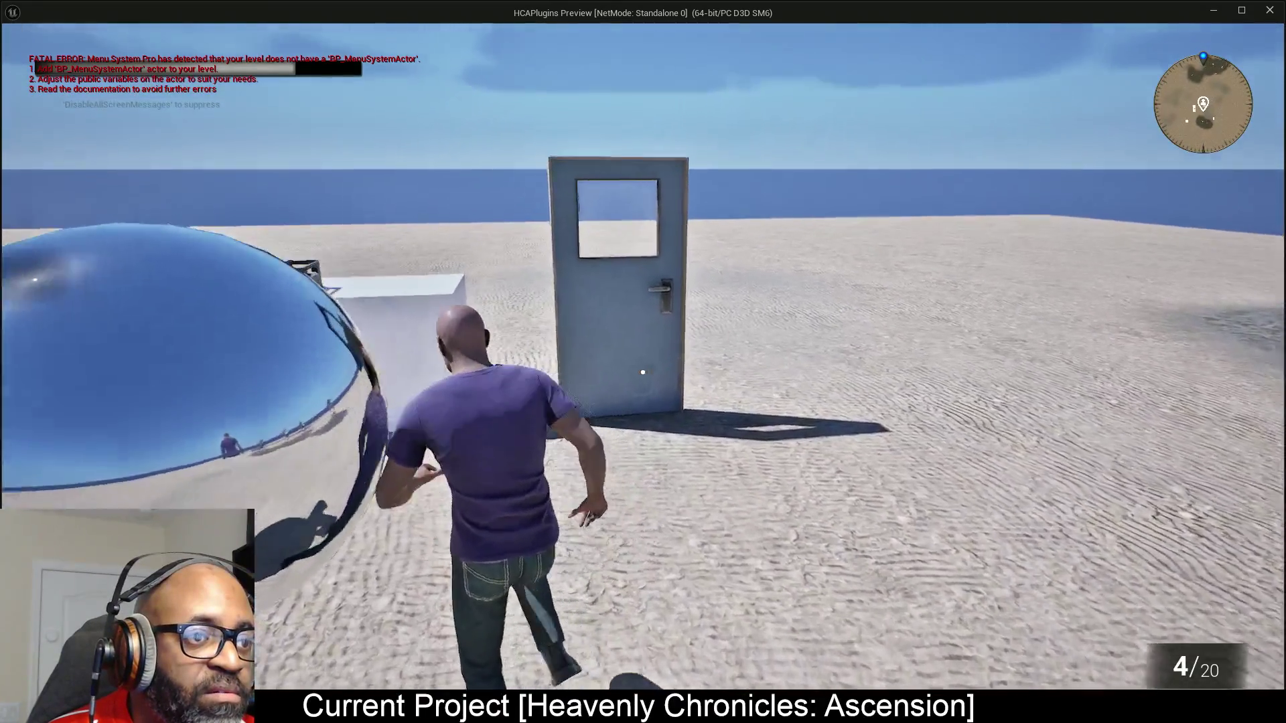
key("w")
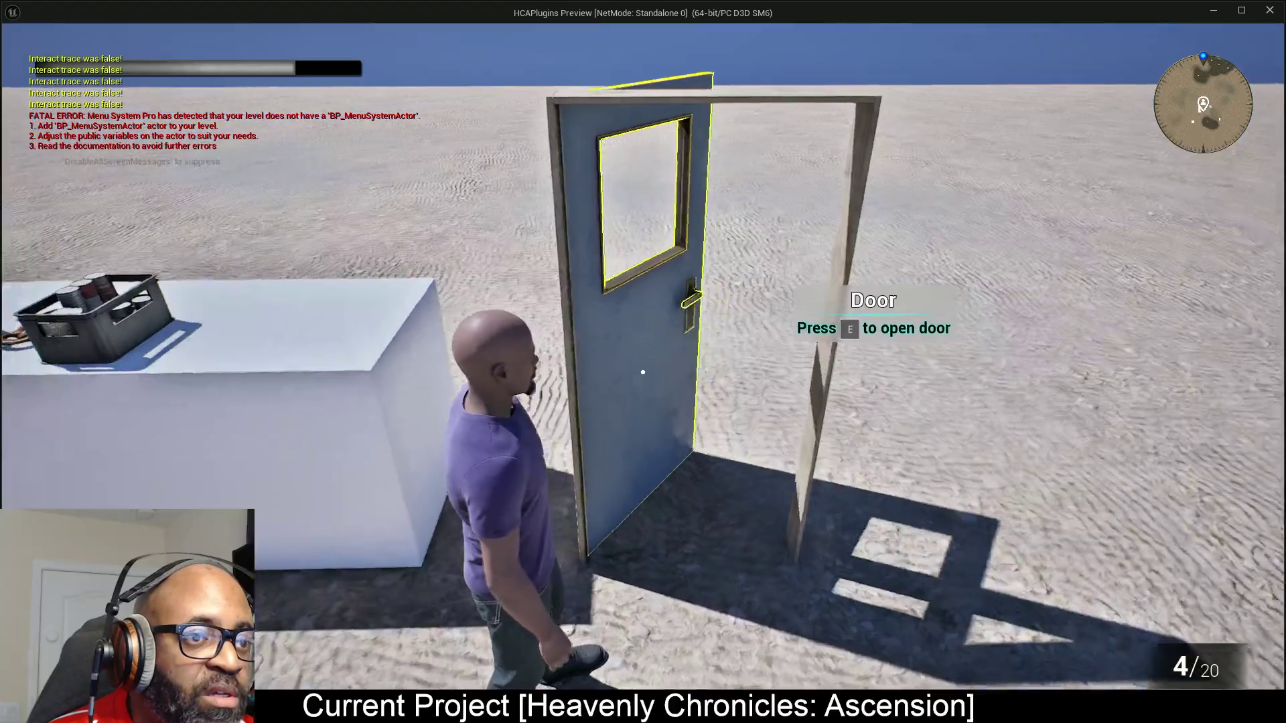
key("w")
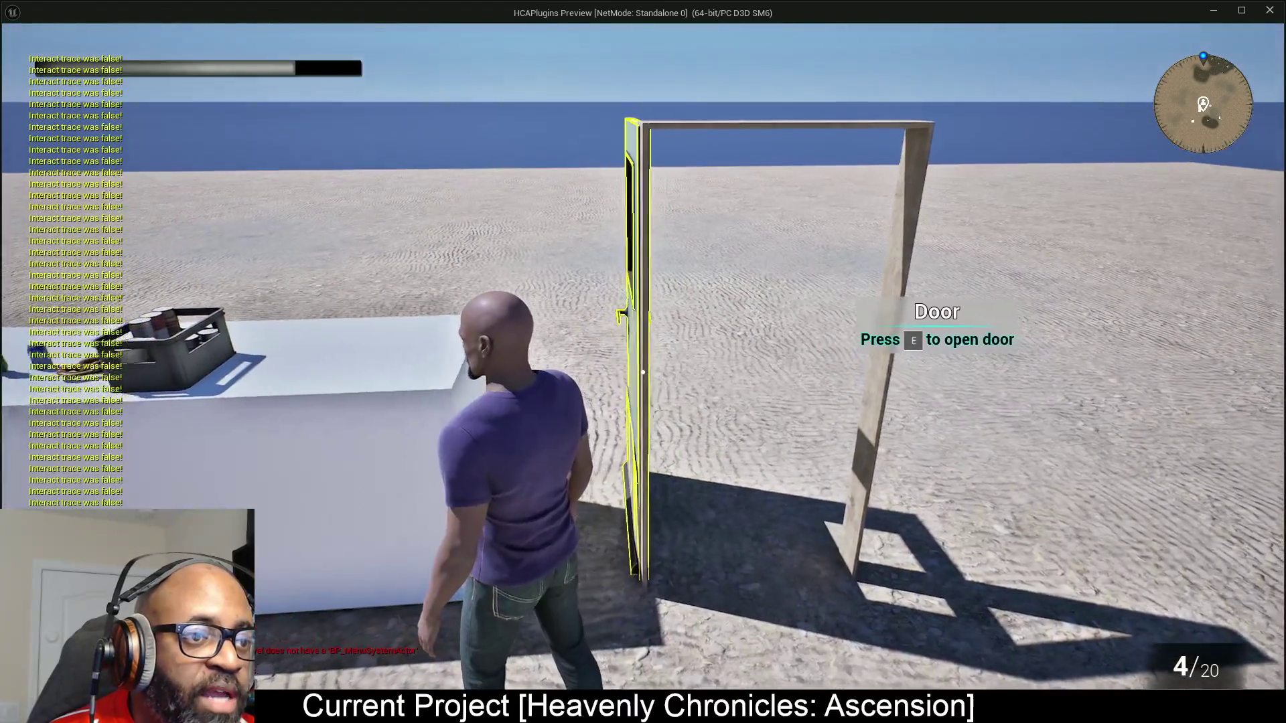
key("e")
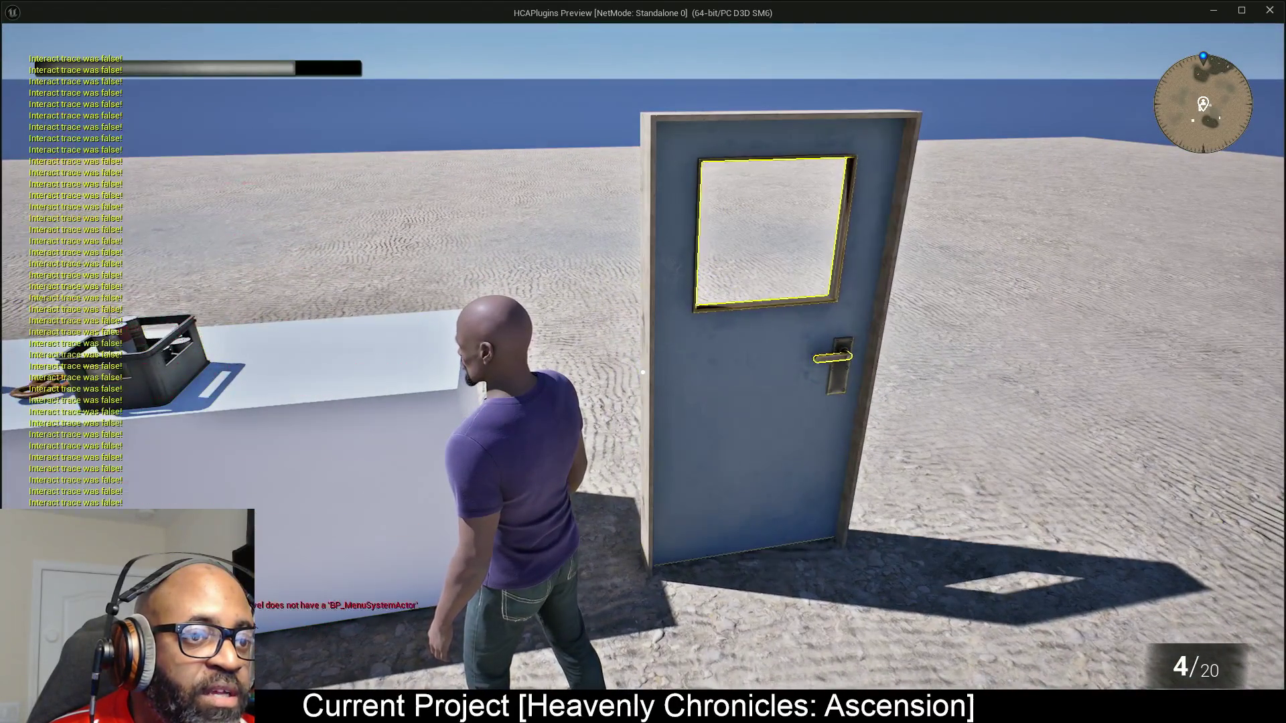
key("e")
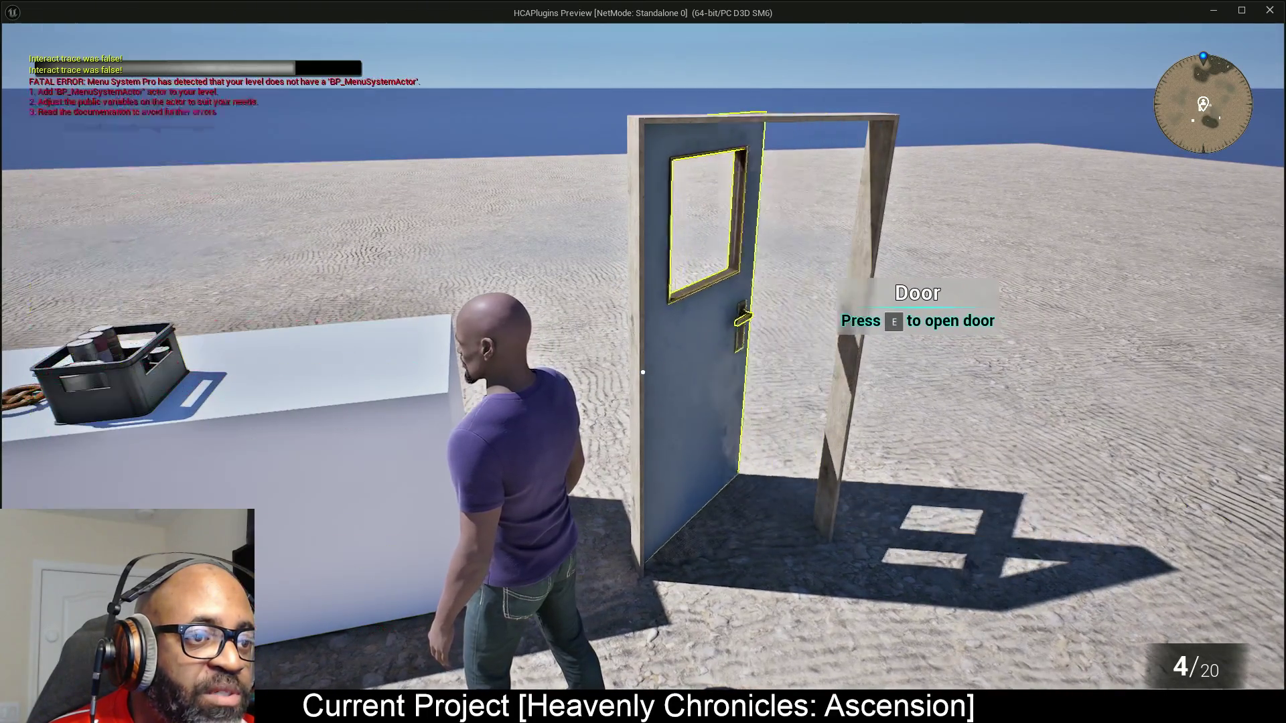
key("e")
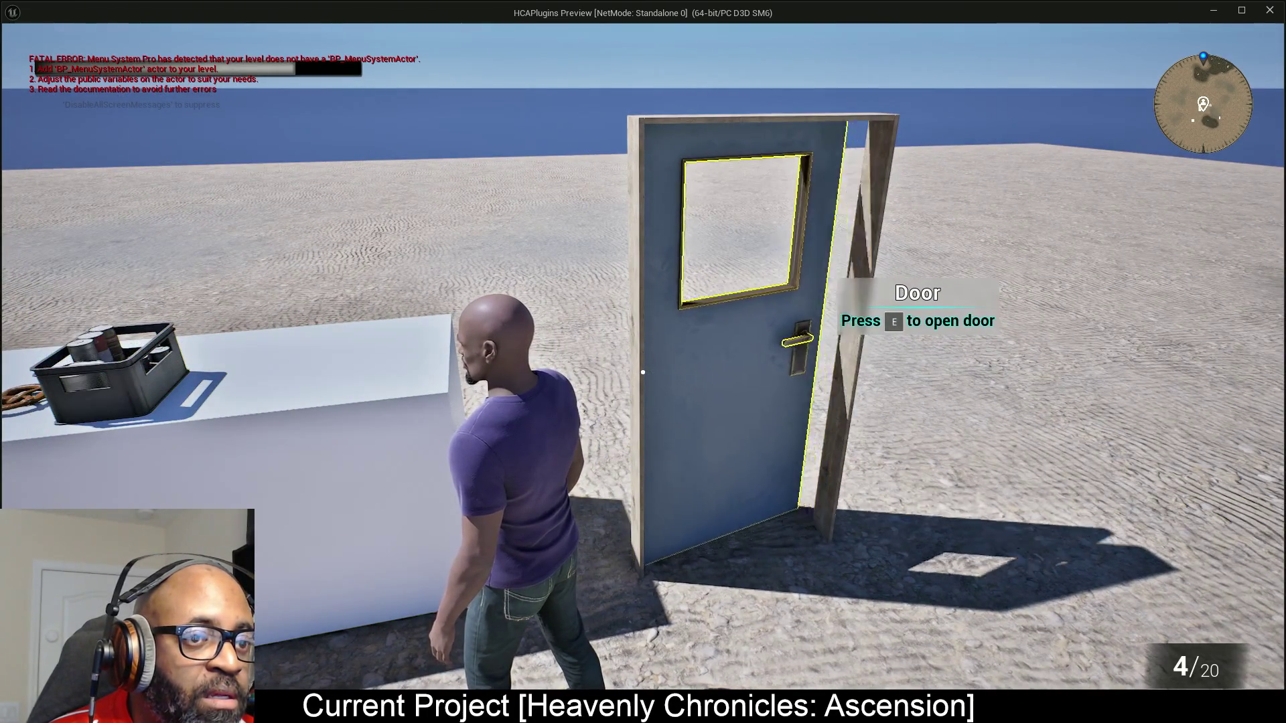
key("e")
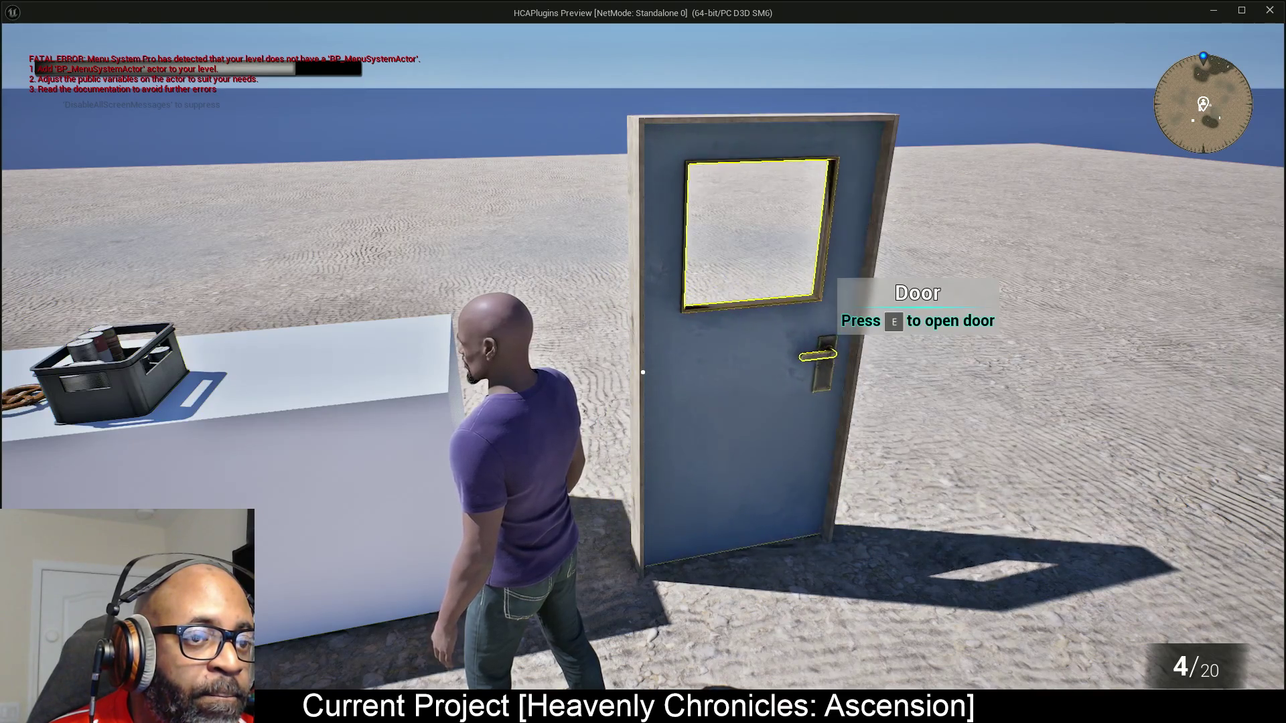
key("e")
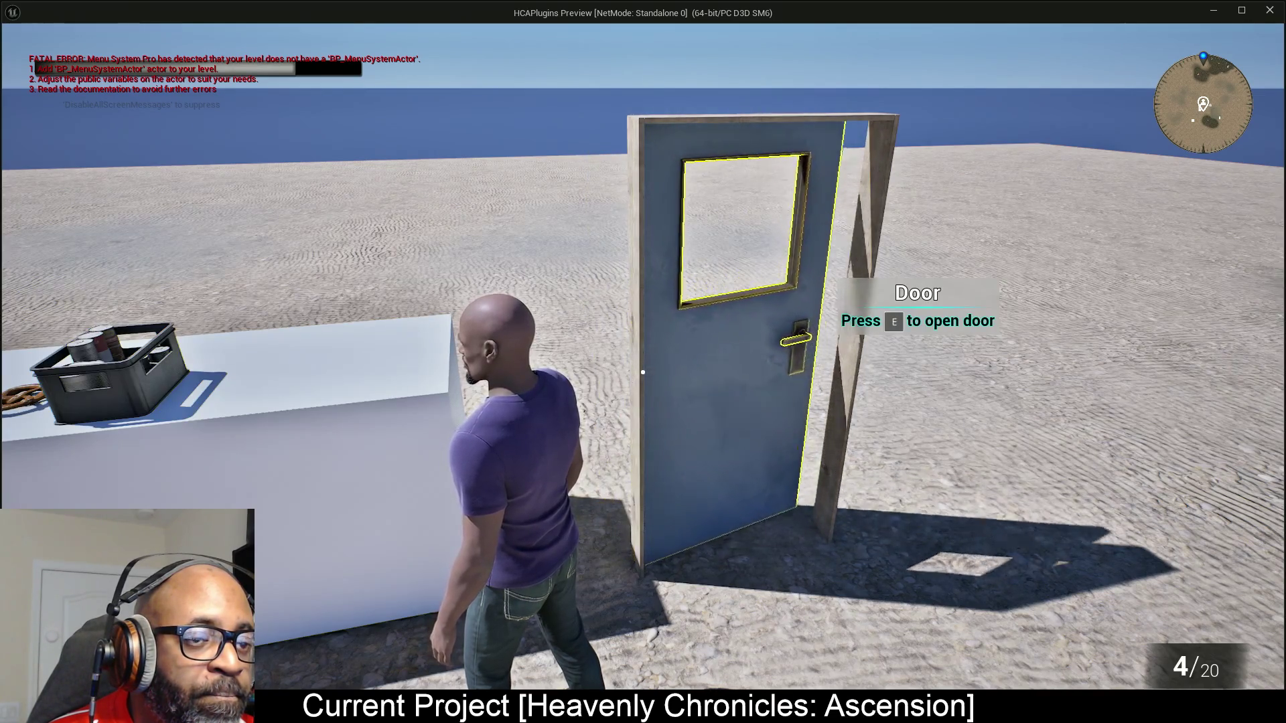
key("e")
key("s")
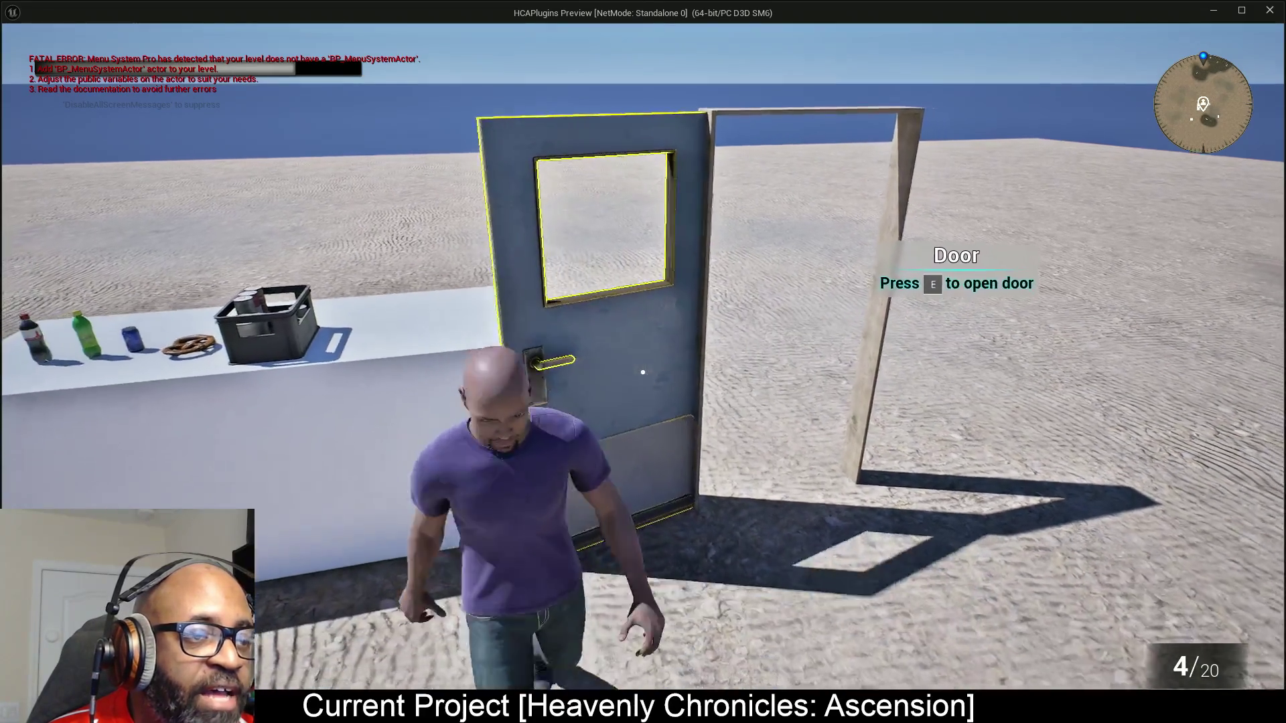
key("e")
key("e")
key("e")
key("Escape")
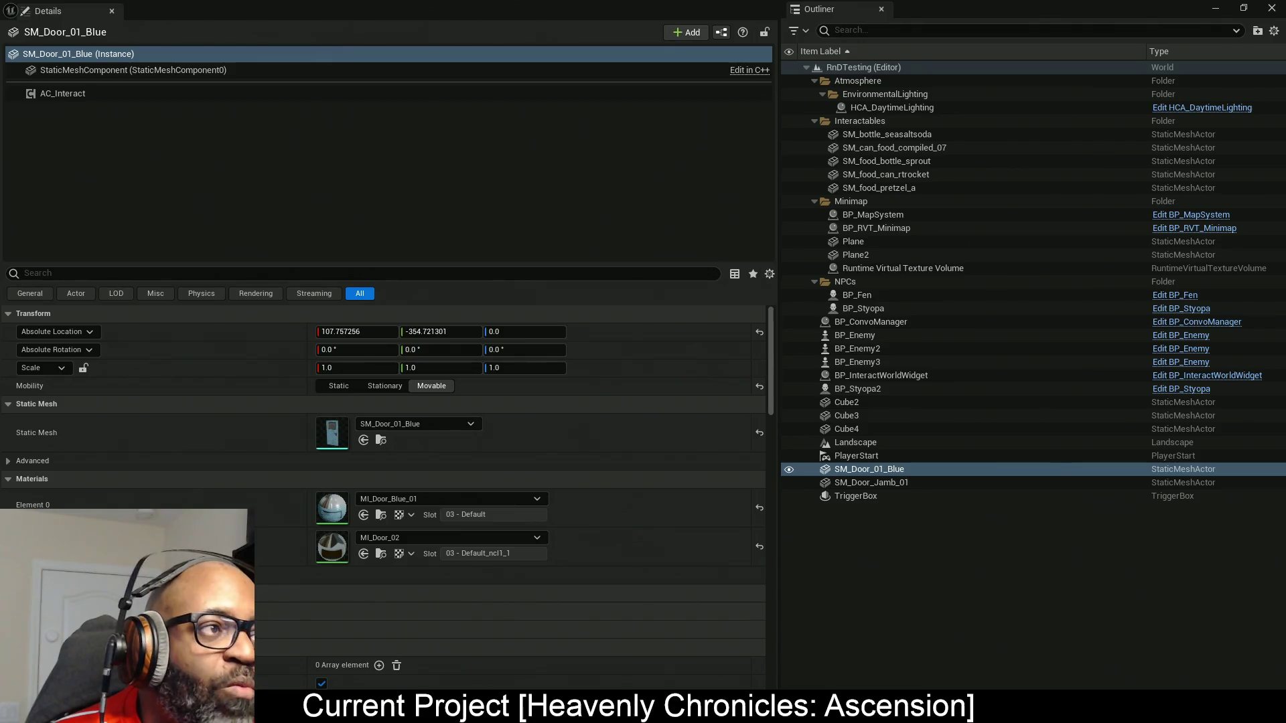
Restore the Details window and rotate the blue door slightly with the rotation gizmo.
double_click(579, 6)
mouse_move(477, 231)
left_mouse_down()
mouse_move(335, 168)
mouse_move(101, 134)
mouse_move(261, 39)
left_mouse_up()
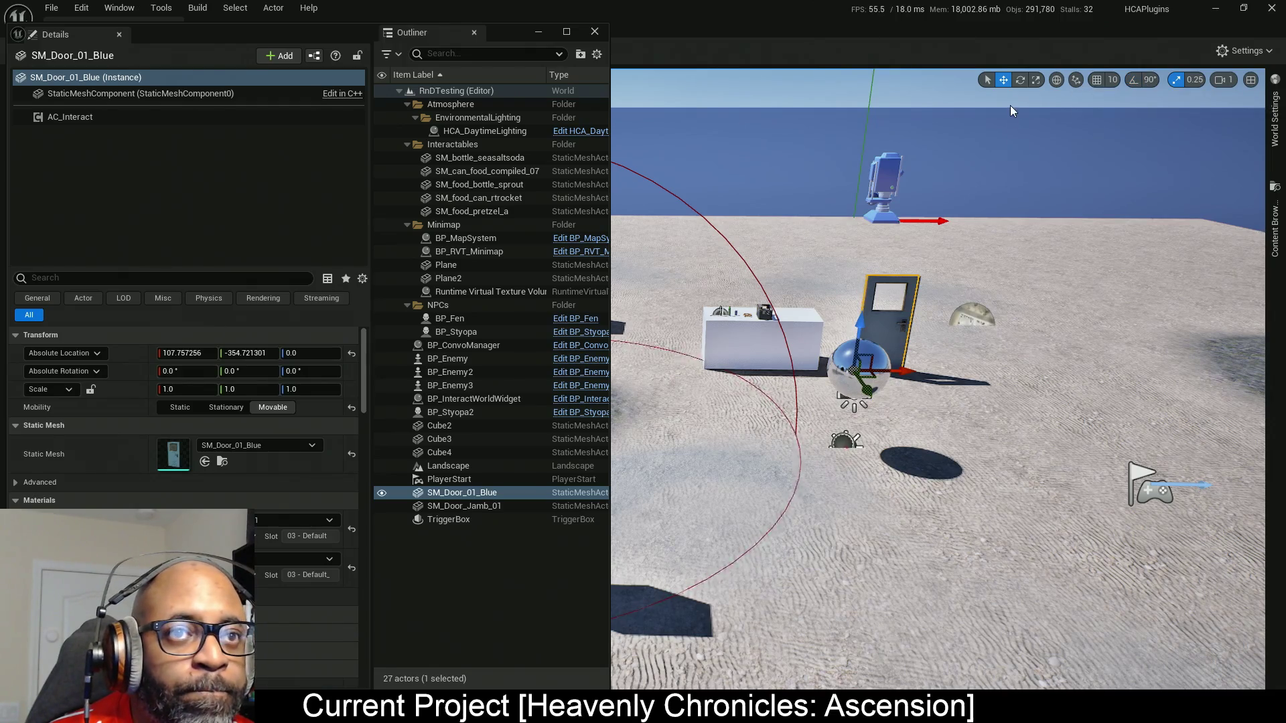
key("e")
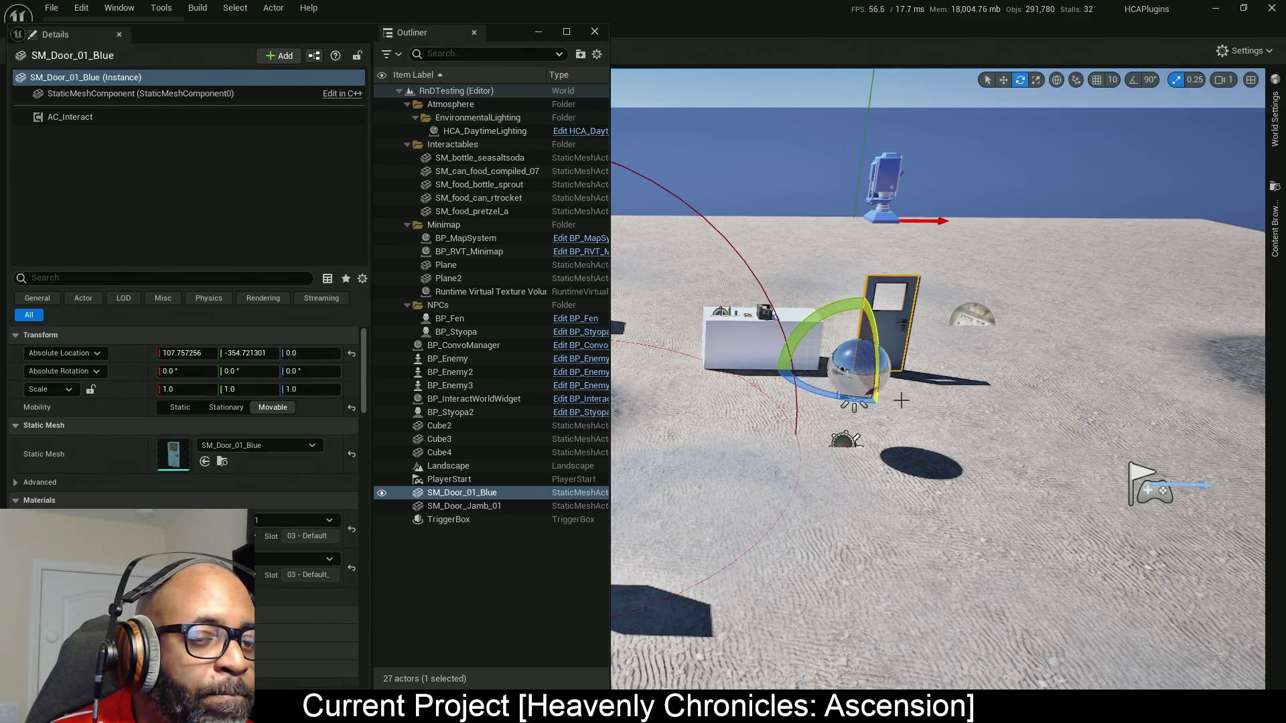
left_click_drag(938, 168, 898, 128)
left_click_drag(973, 519, 973, 526)
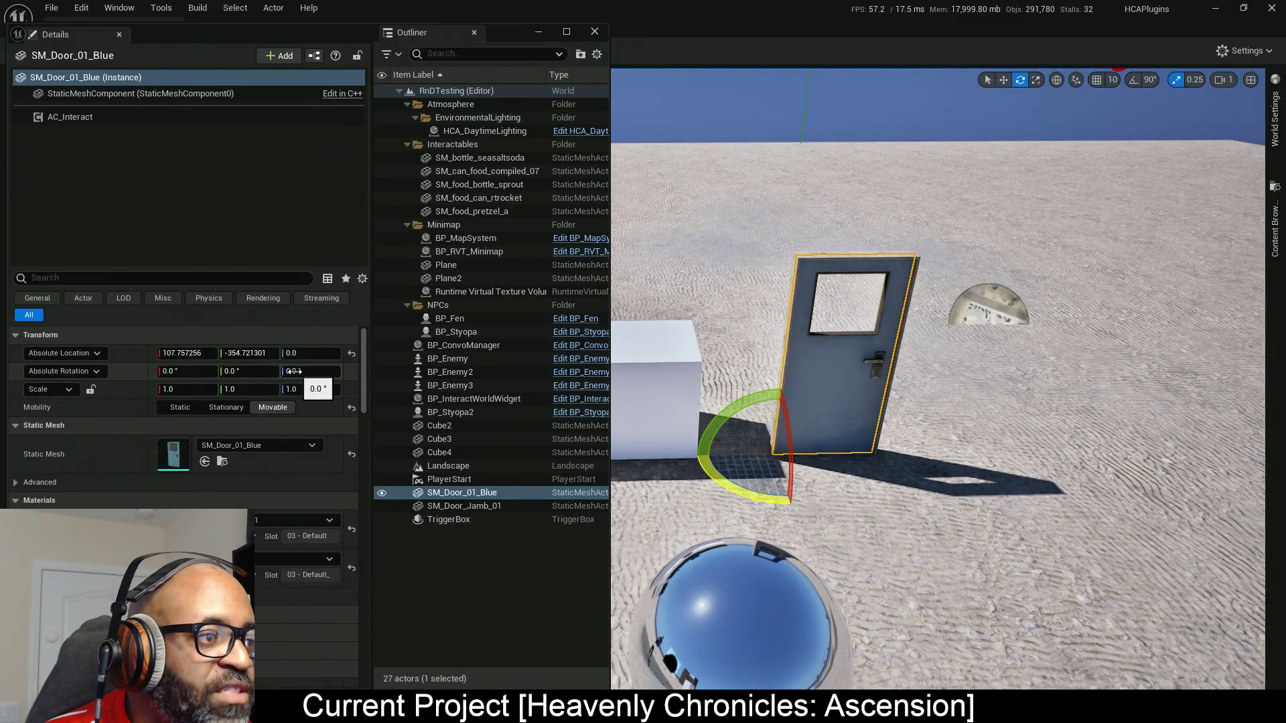
mouse_move(774, 495)
left_mouse_down()
mouse_move(813, 492)
mouse_move(848, 447)
left_mouse_up()
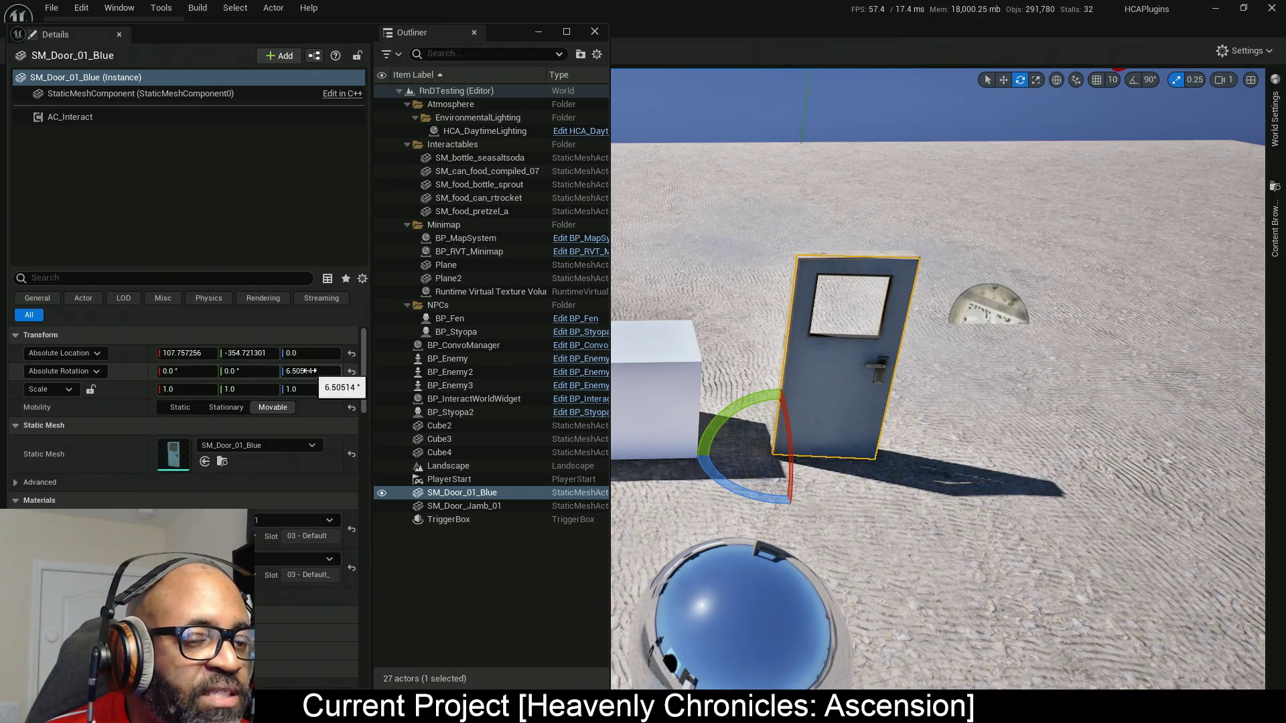
Reset SM_Door_01_Blue's Z rotation to 0 and add SM_Door_Jamb_01 to the selection.
left_click(739, 485)
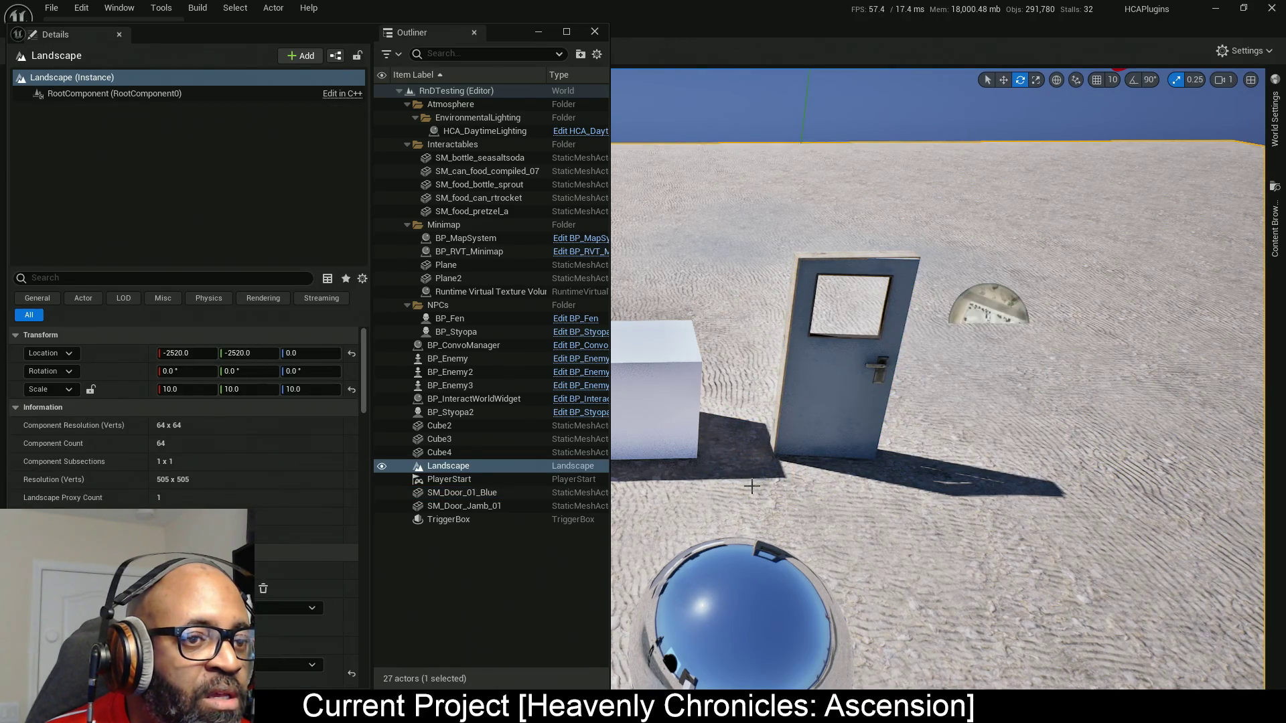
left_click(787, 428)
mouse_move(744, 479)
left_mouse_down()
mouse_move(852, 453)
mouse_move(814, 468)
left_mouse_up()
mouse_move(800, 416)
left_mouse_down()
mouse_move(830, 454)
mouse_move(850, 452)
left_mouse_up()
left_click(351, 371)
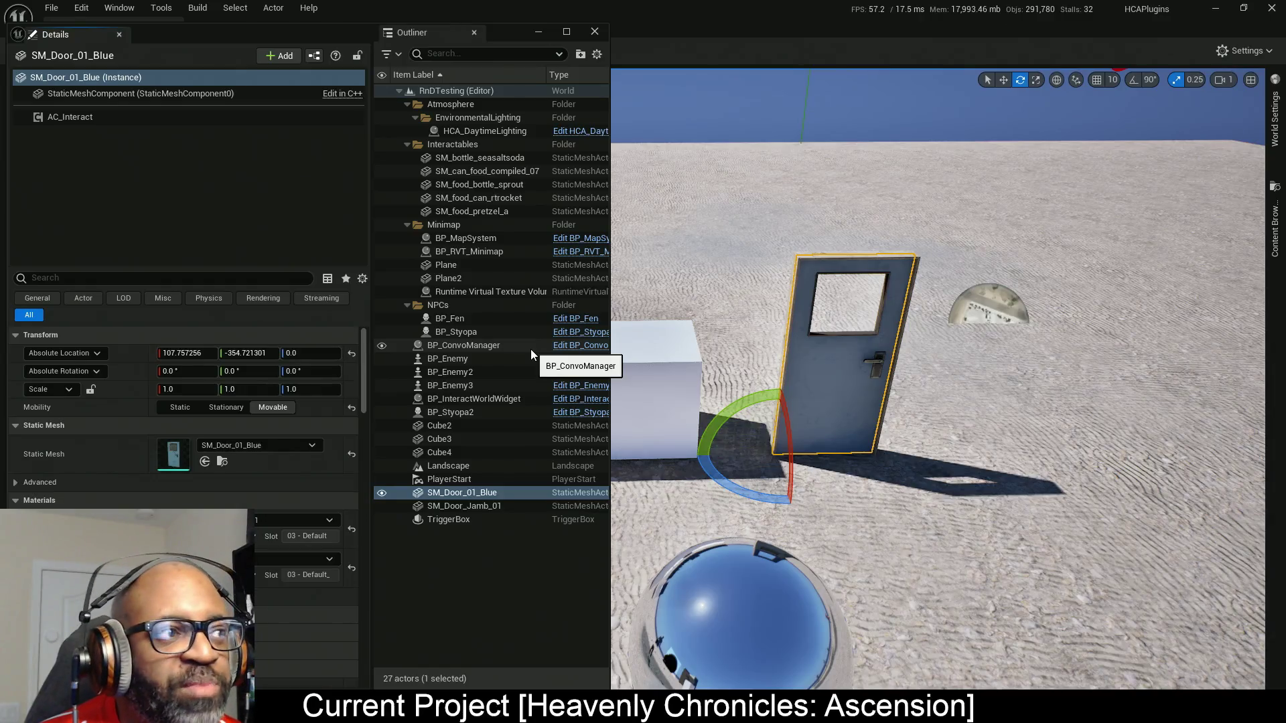
left_click(911, 272, "ctrl")
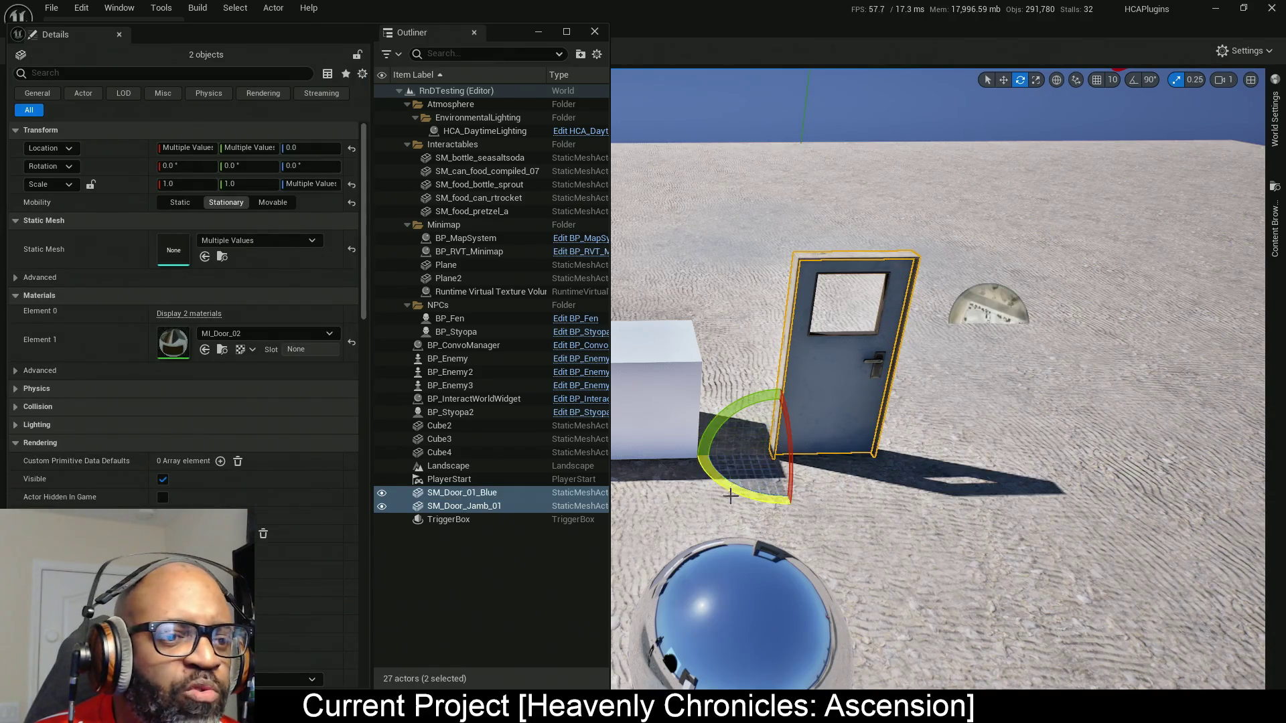
Rotate the door and jamb a snapped -90° on Z, then open the door's AC_Interact component.
mouse_move(770, 499)
left_mouse_down()
mouse_move(844, 469)
mouse_move(884, 422)
mouse_move(924, 298)
left_mouse_up()
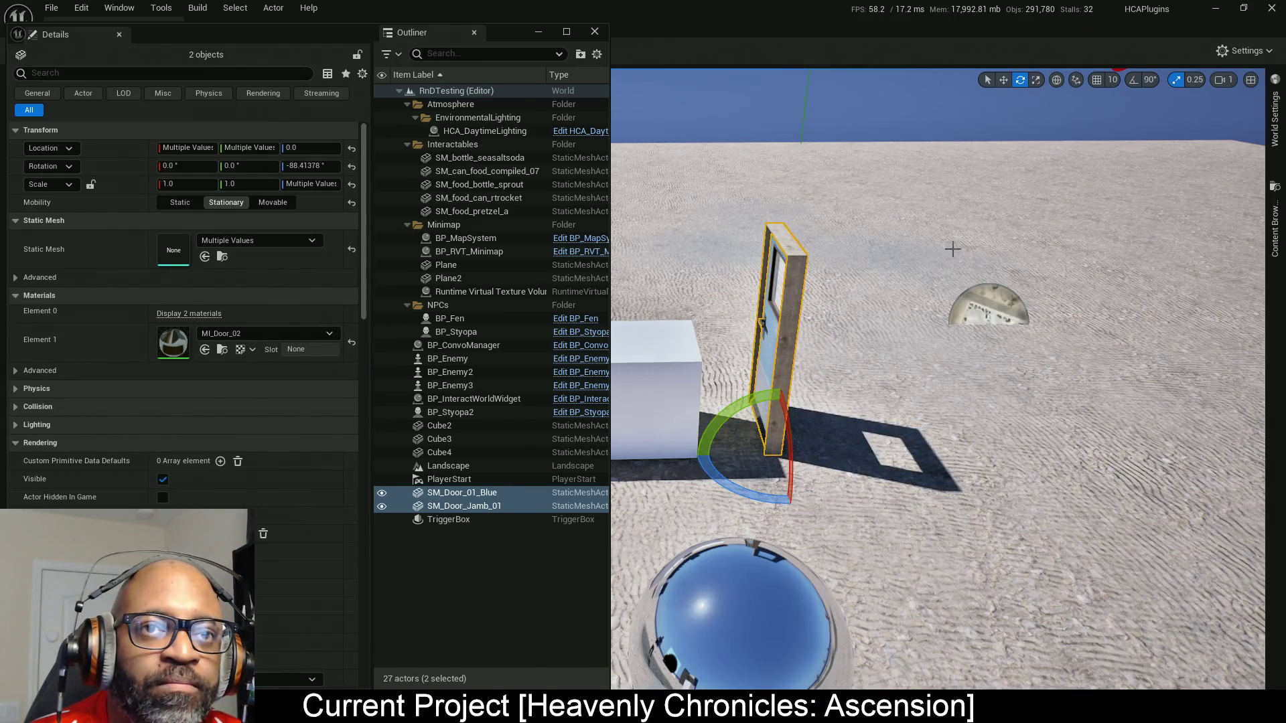
key("ctrl+z")
left_click(1134, 80)
left_click_drag(705, 478, 811, 305)
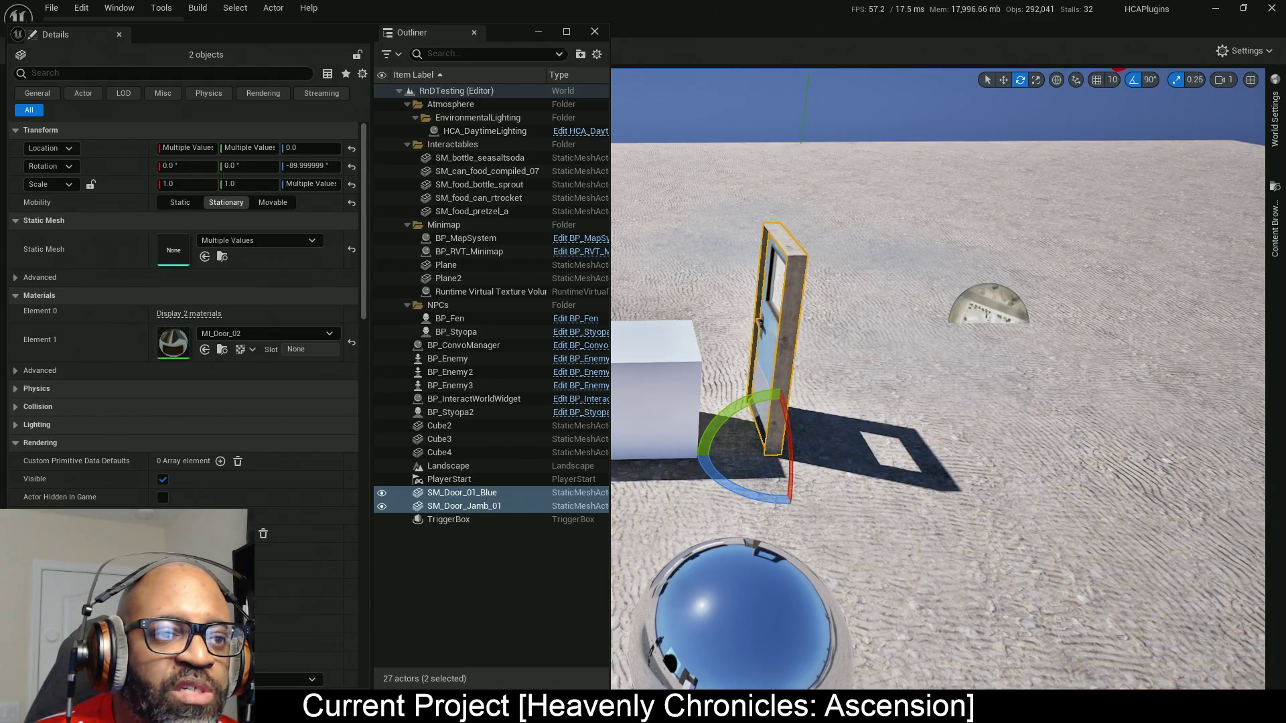
left_click(765, 334)
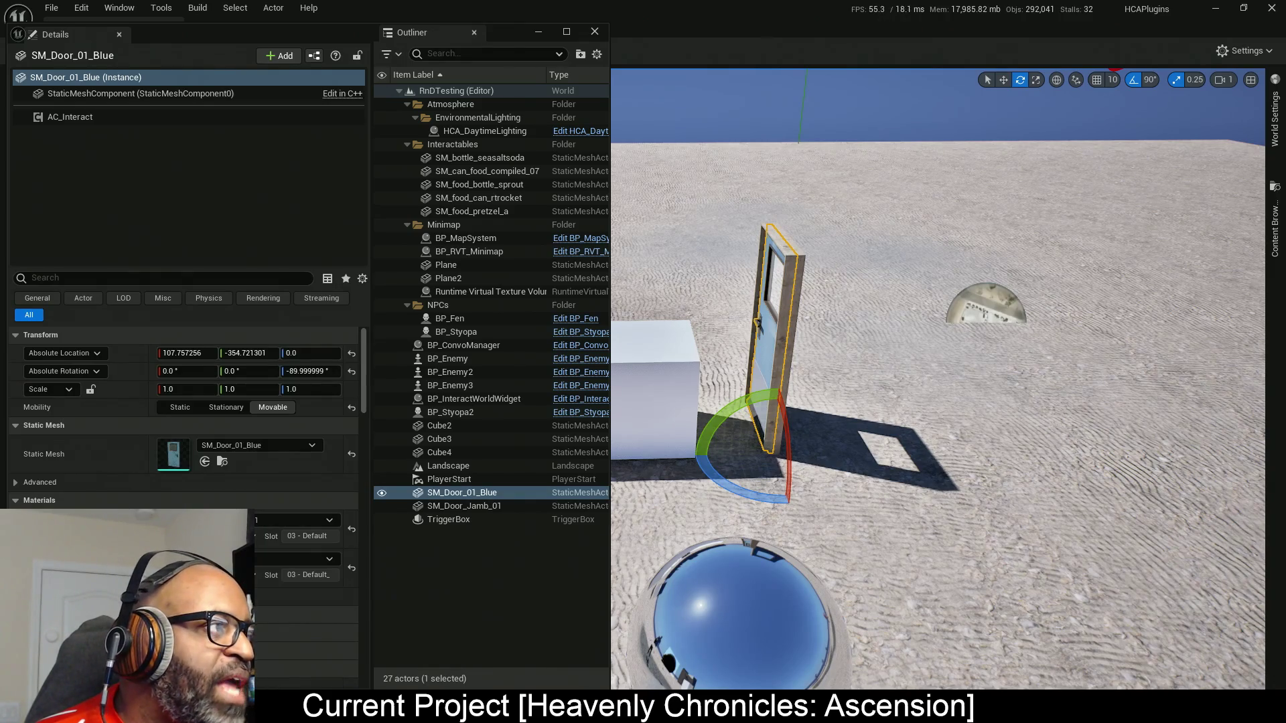
double_click(70, 116)
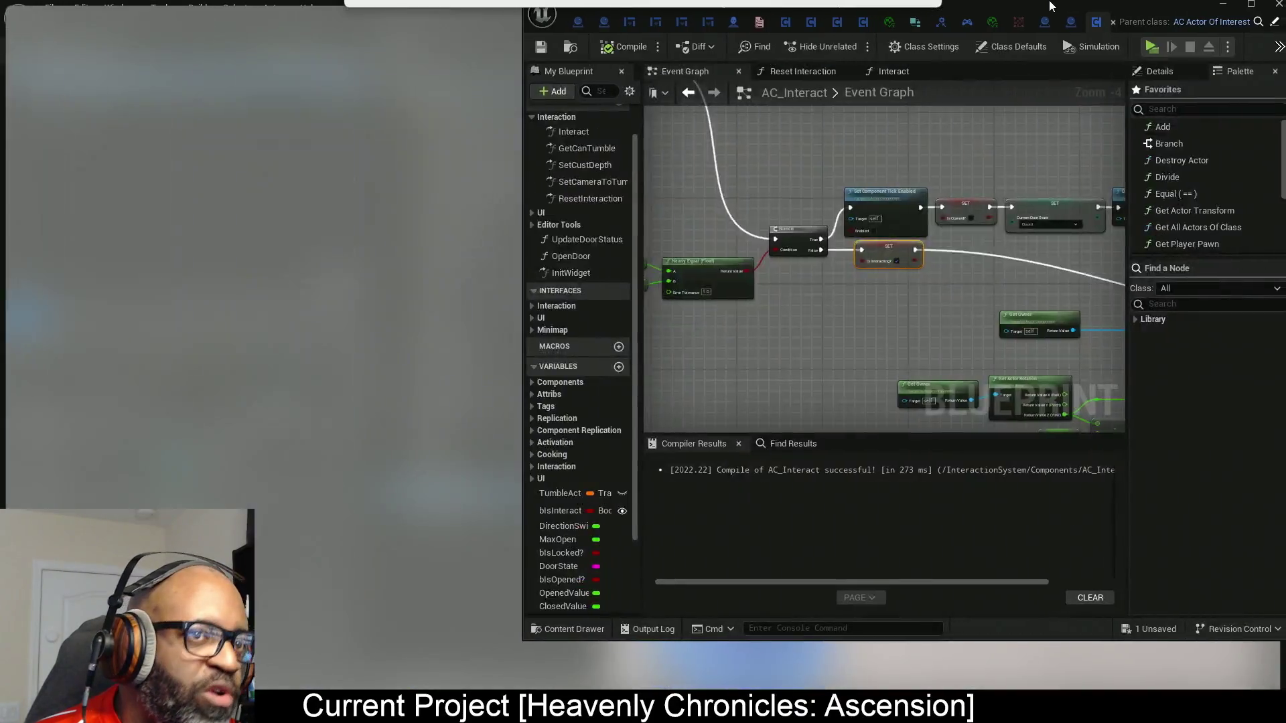
Set the Closed Value Nearly Equal node's Error Tolerance to 1.5, then compile and save AC_Interact.
scroll(592, 286, "up", 4)
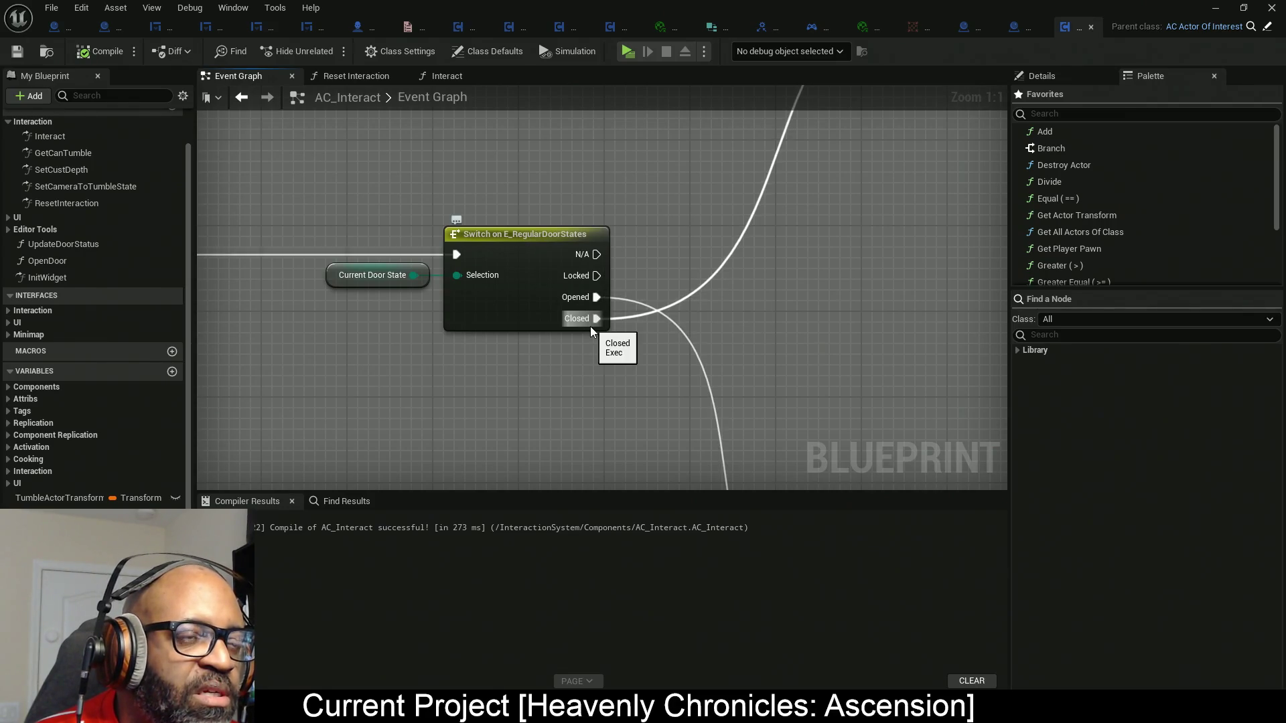
mouse_move(701, 276)
left_mouse_down()
mouse_move(575, 446)
mouse_move(469, 401)
left_mouse_up()
mouse_move(411, 251)
left_mouse_down()
mouse_move(425, 274)
mouse_move(364, 280)
left_mouse_up()
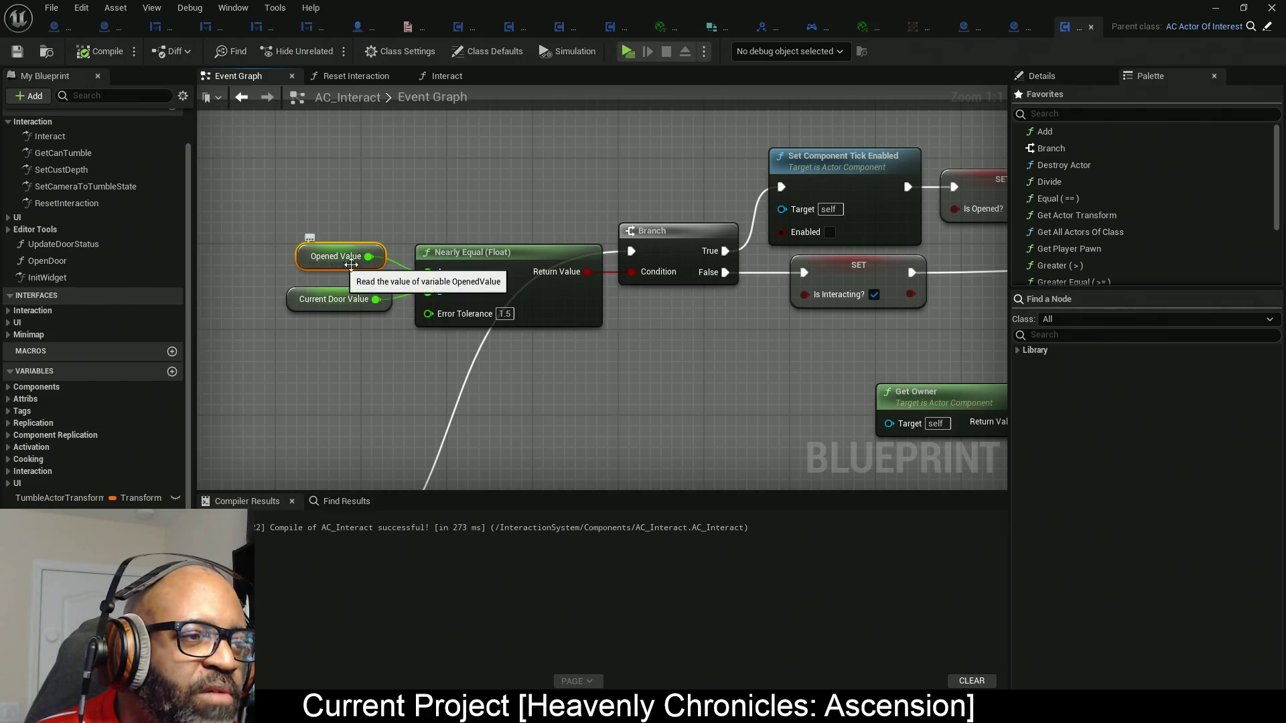
scroll(694, 373, "down", 3)
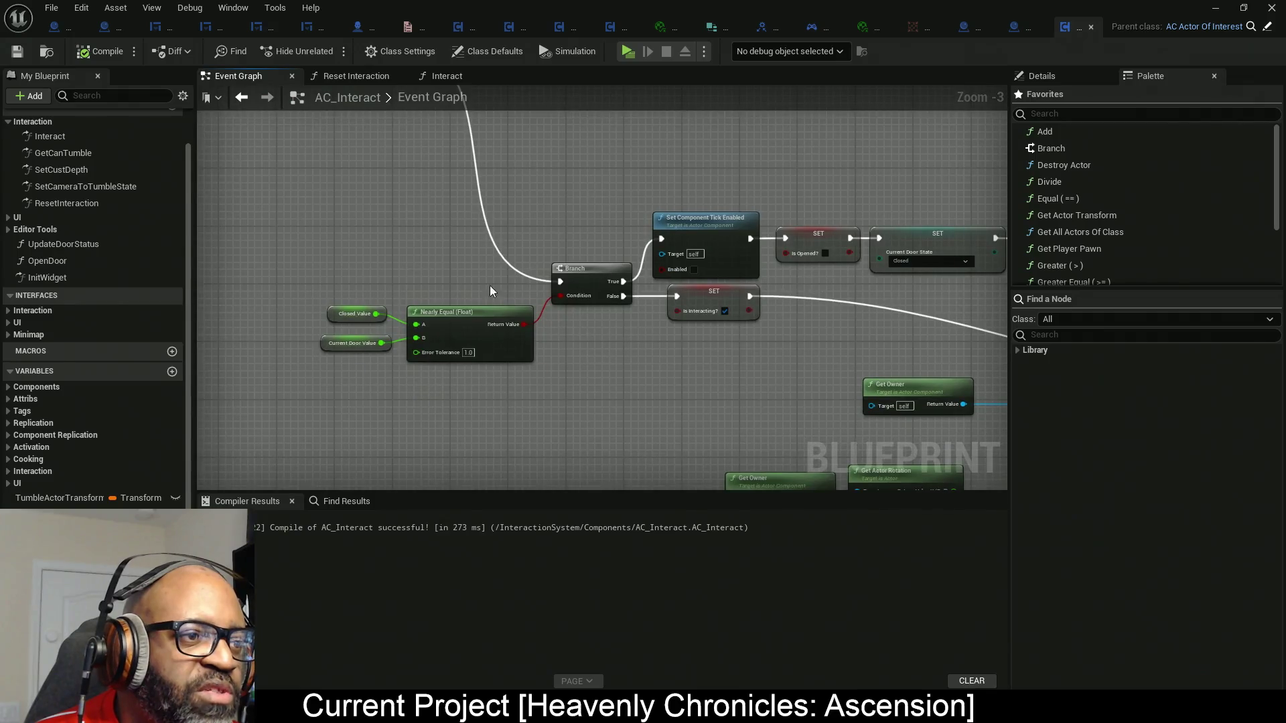
scroll(345, 325, "up", 3)
mouse_move(279, 240)
left_mouse_down()
mouse_move(416, 318)
mouse_move(417, 342)
left_mouse_up()
scroll(417, 342, "down", 4)
scroll(448, 373, "up", 3)
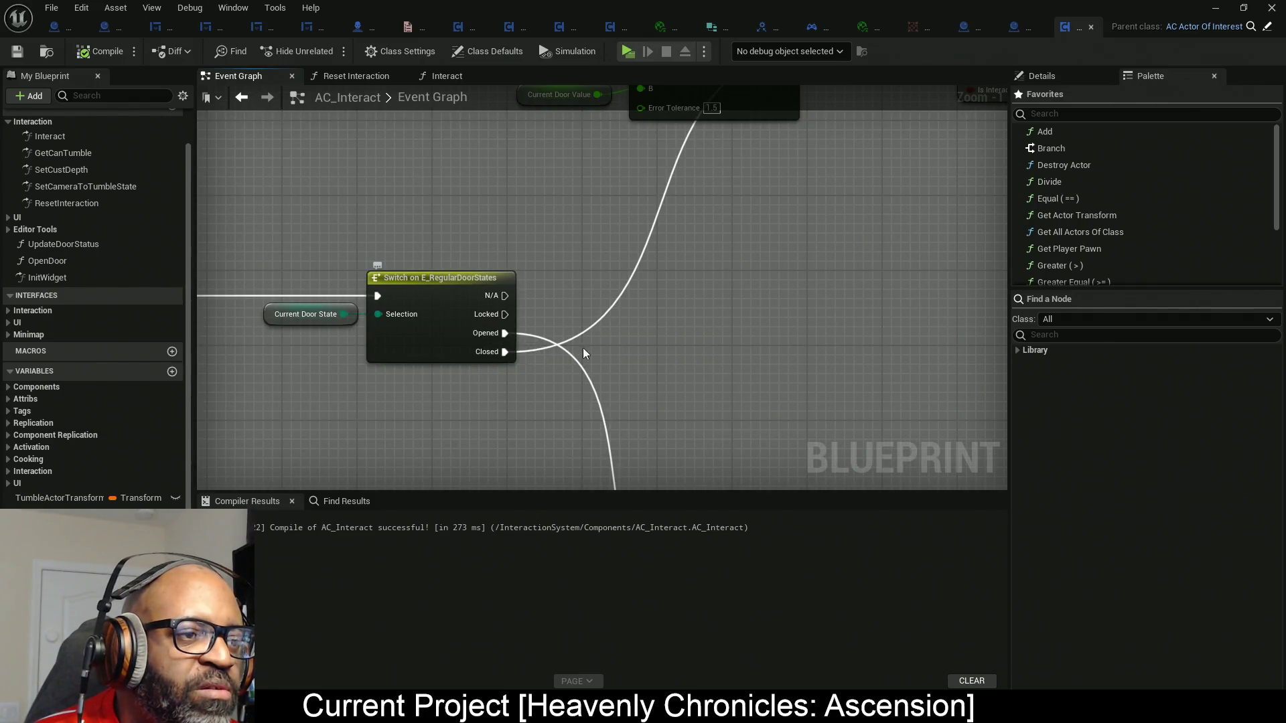
scroll(674, 241, "down", 3)
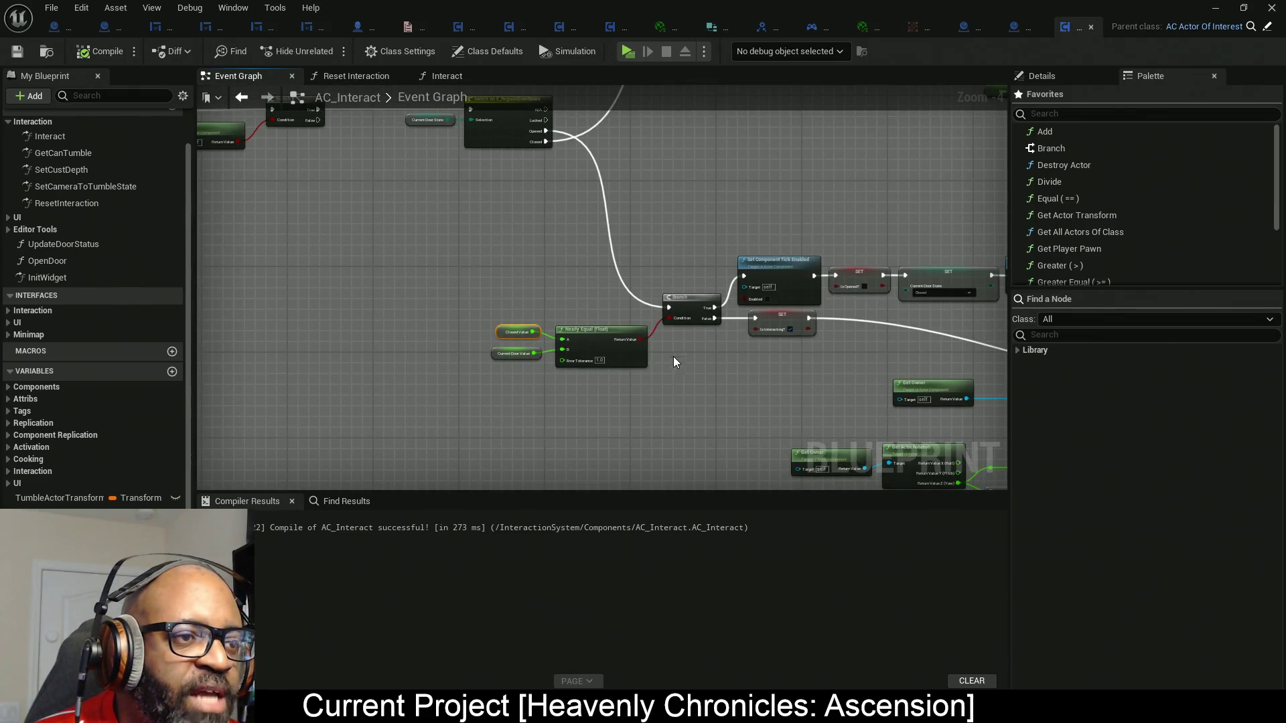
scroll(674, 362, "up", 3)
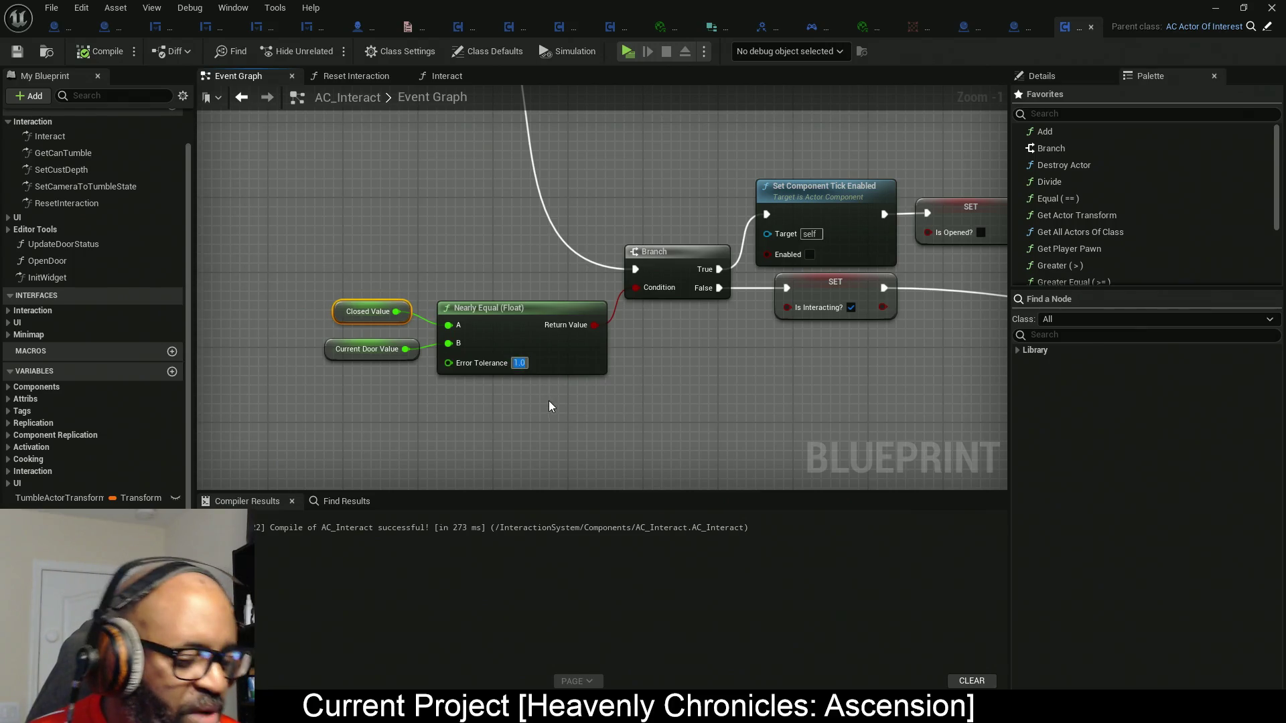
type("1.5")
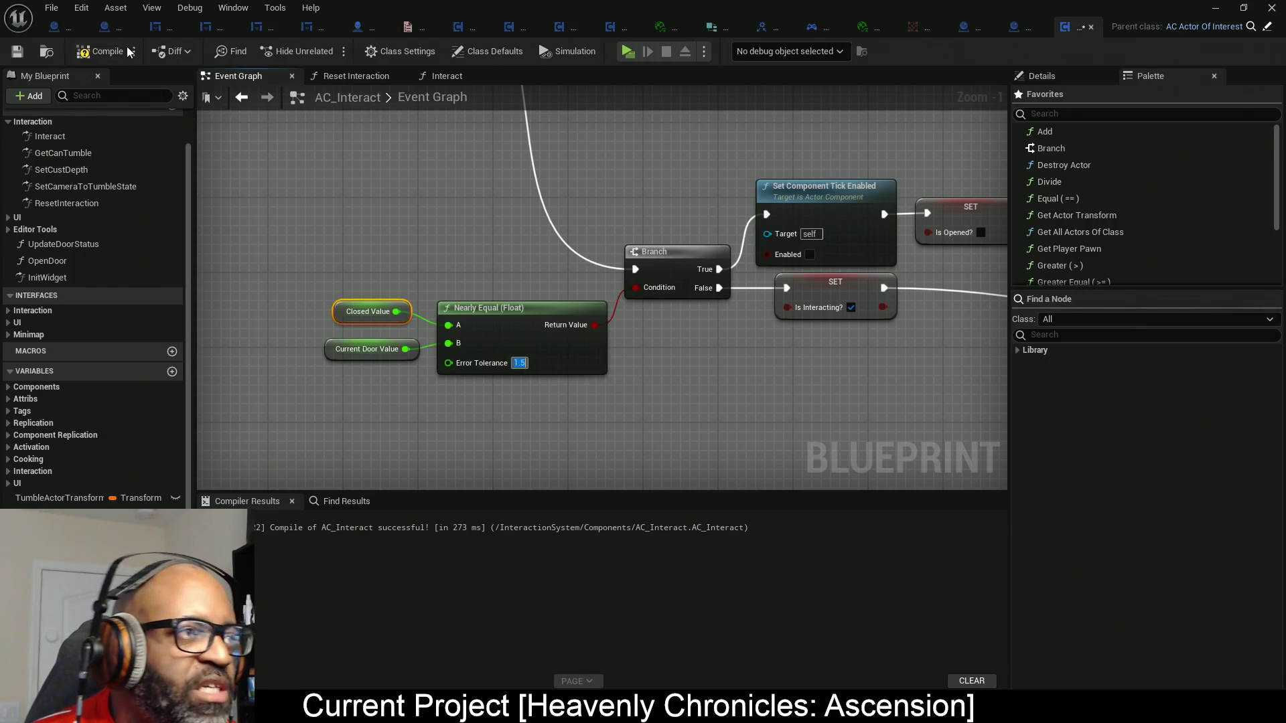
key("ctrl+s")
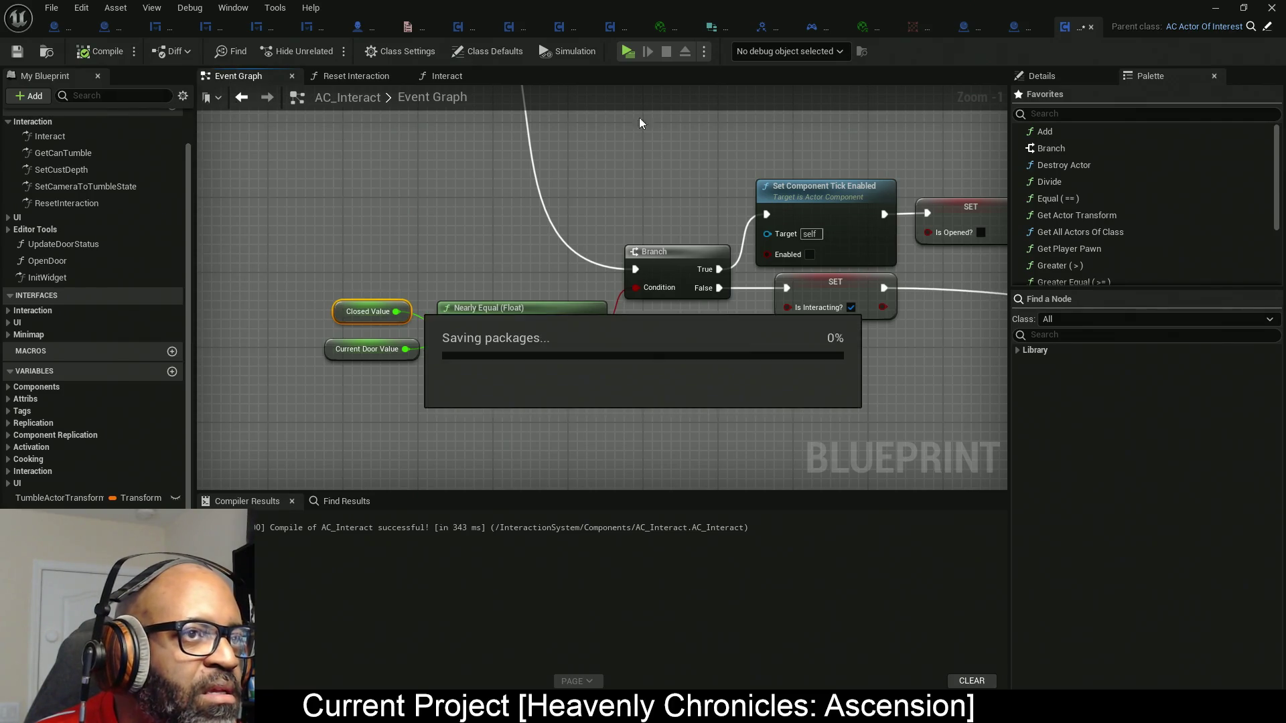
Reset SM_Door_01_Blue's Rotation Z to 0, undo the jamb's 90° turn, and save the level.
double_click(706, 6)
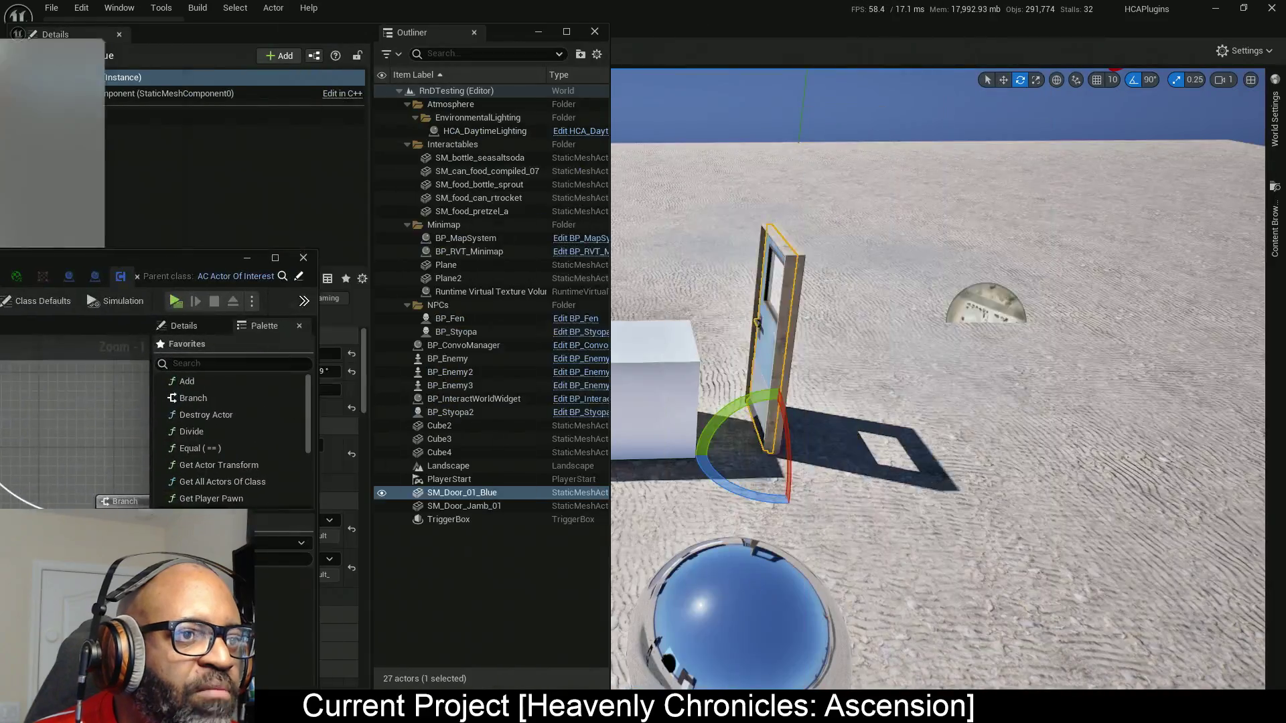
left_click(352, 371)
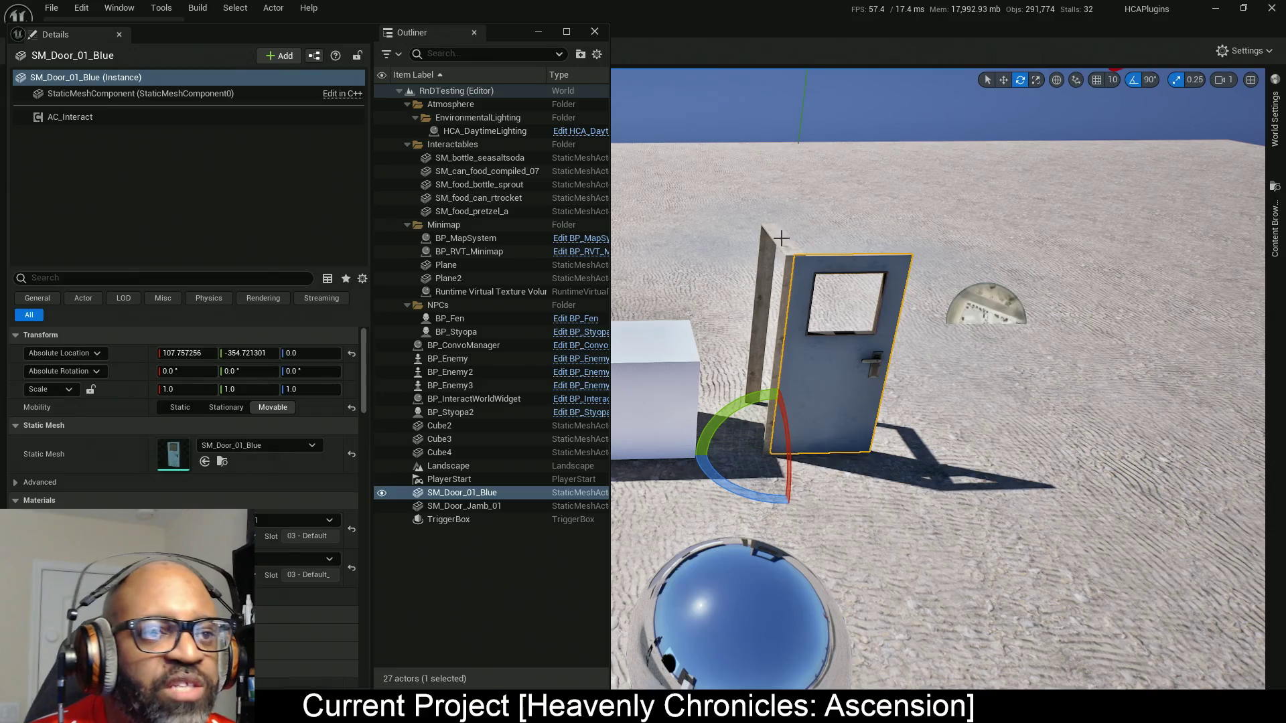
left_click(780, 239)
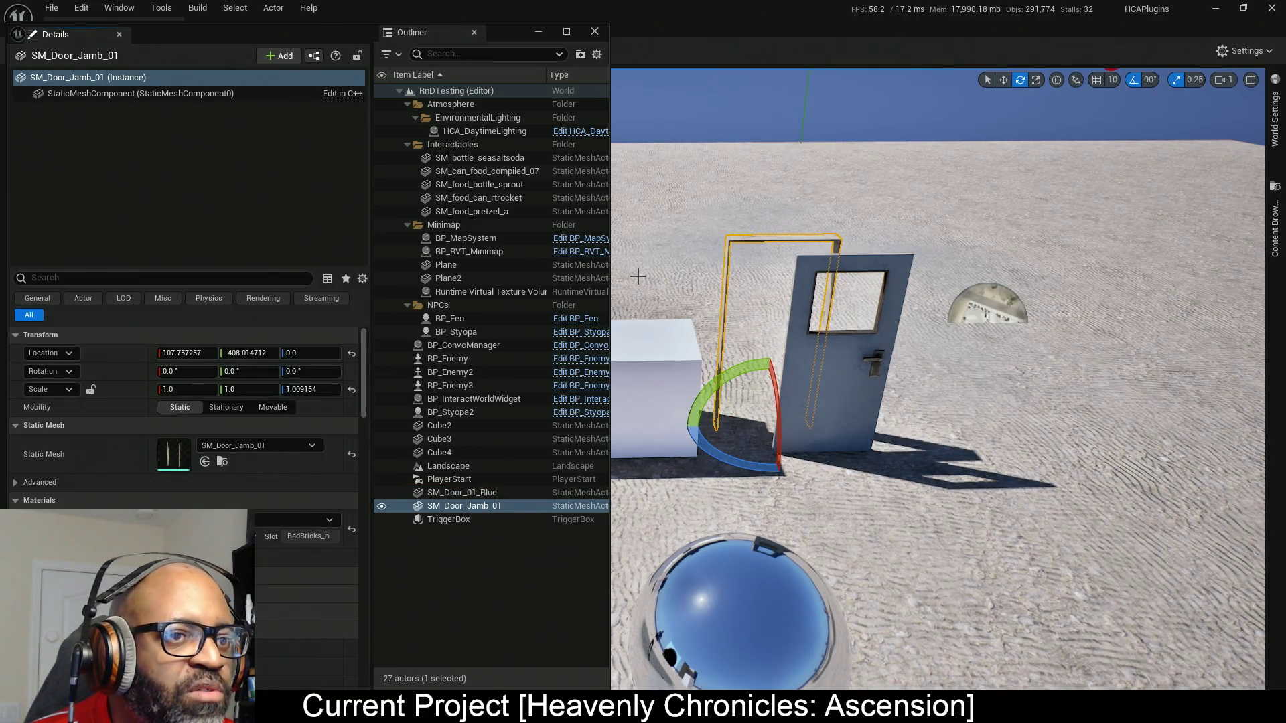
key("ctrl+z")
key("ctrl+z")
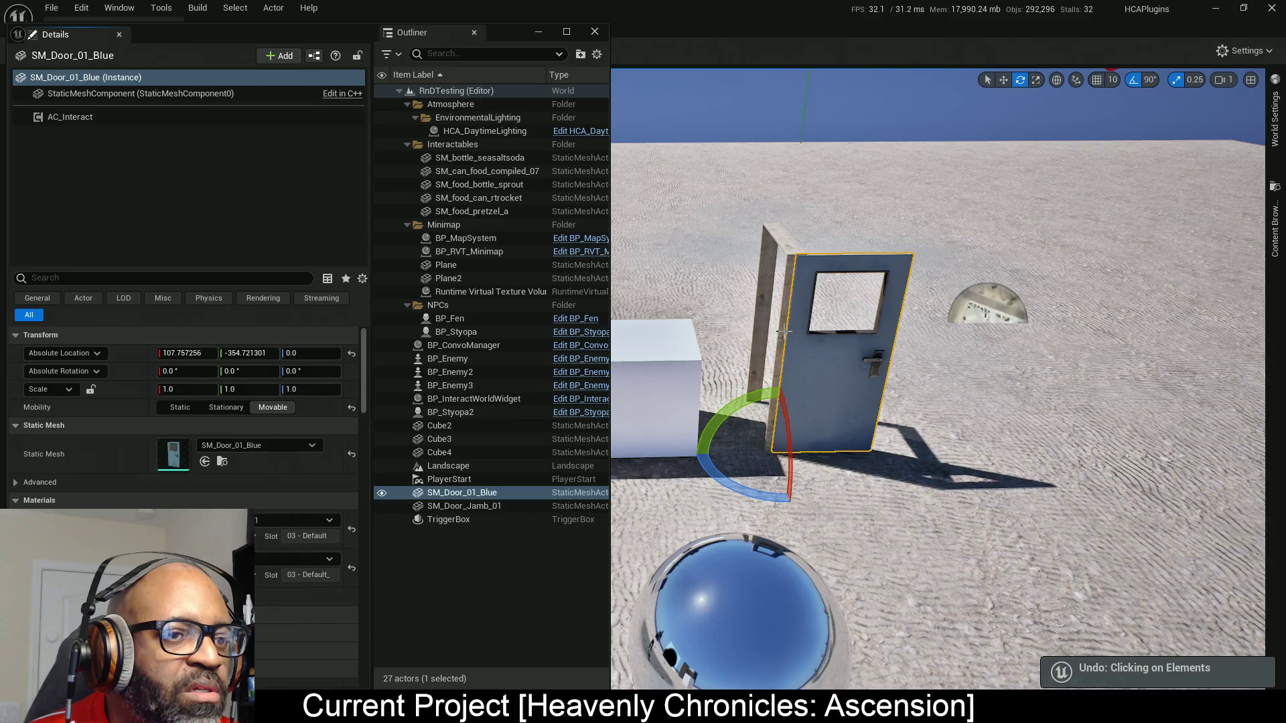
key("ctrl+z")
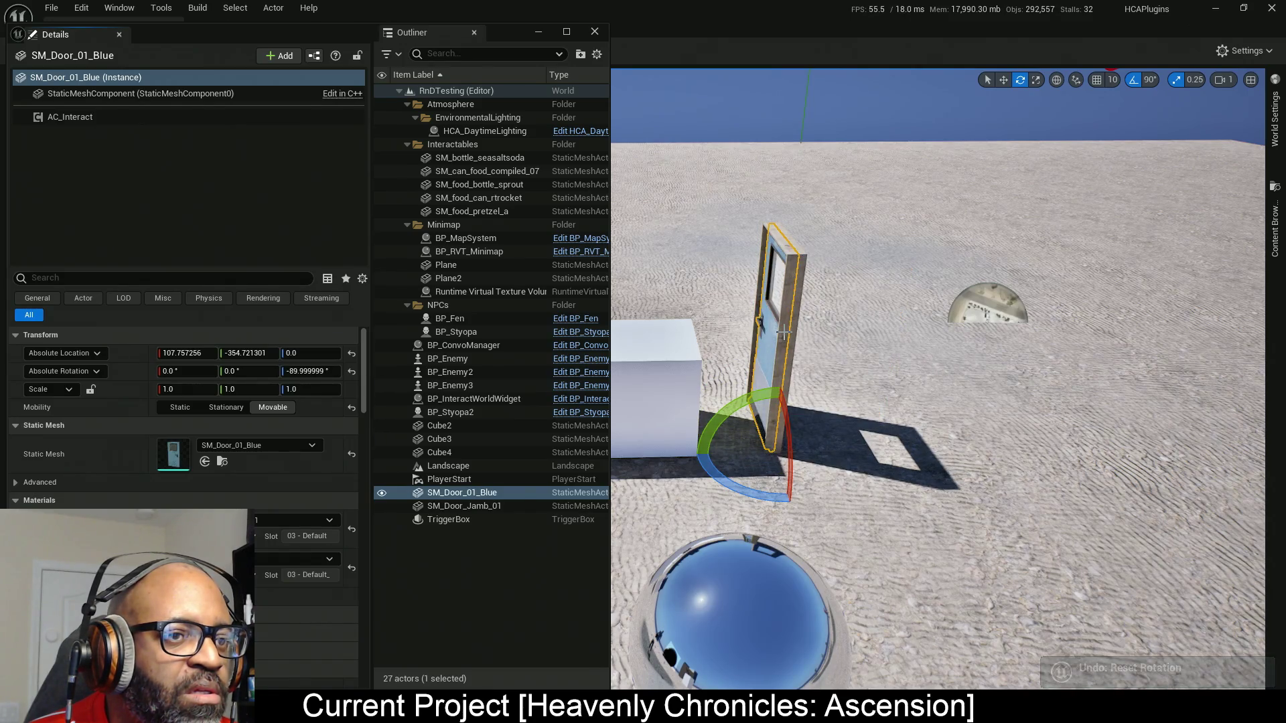
key("ctrl+z")
key("ctrl+z")
key("ctrl+z")
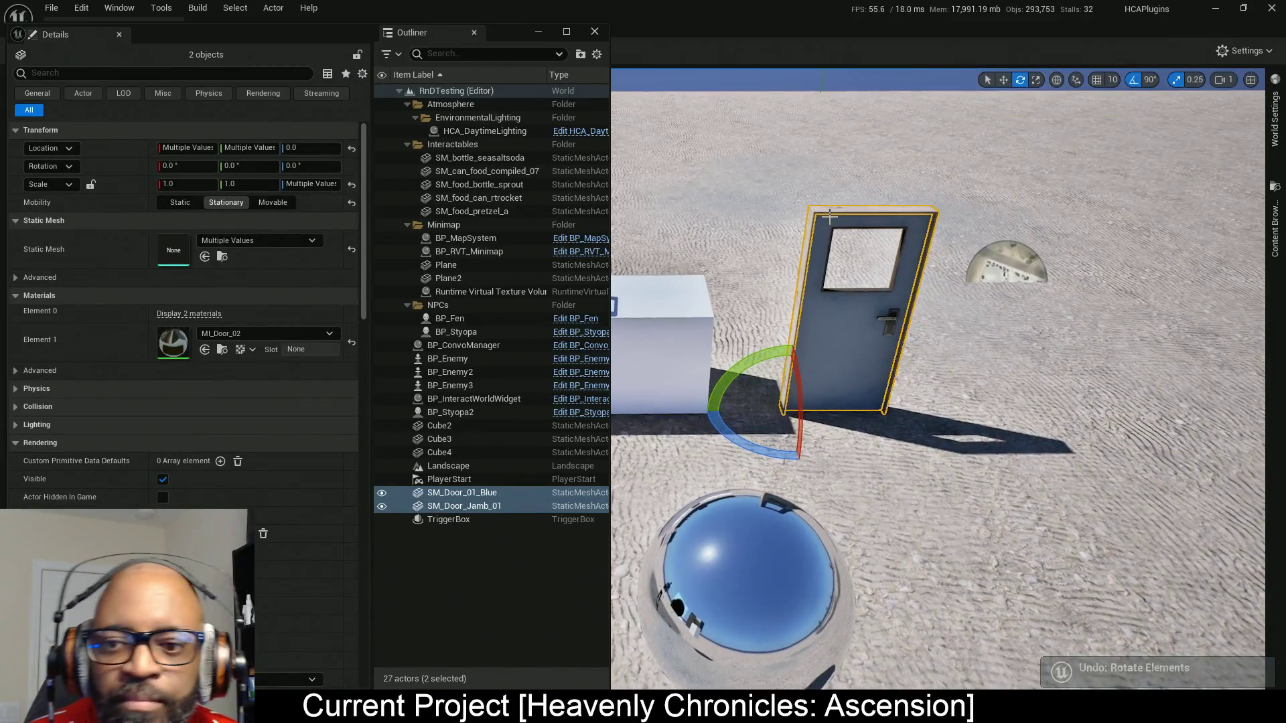
key("ctrl+s")
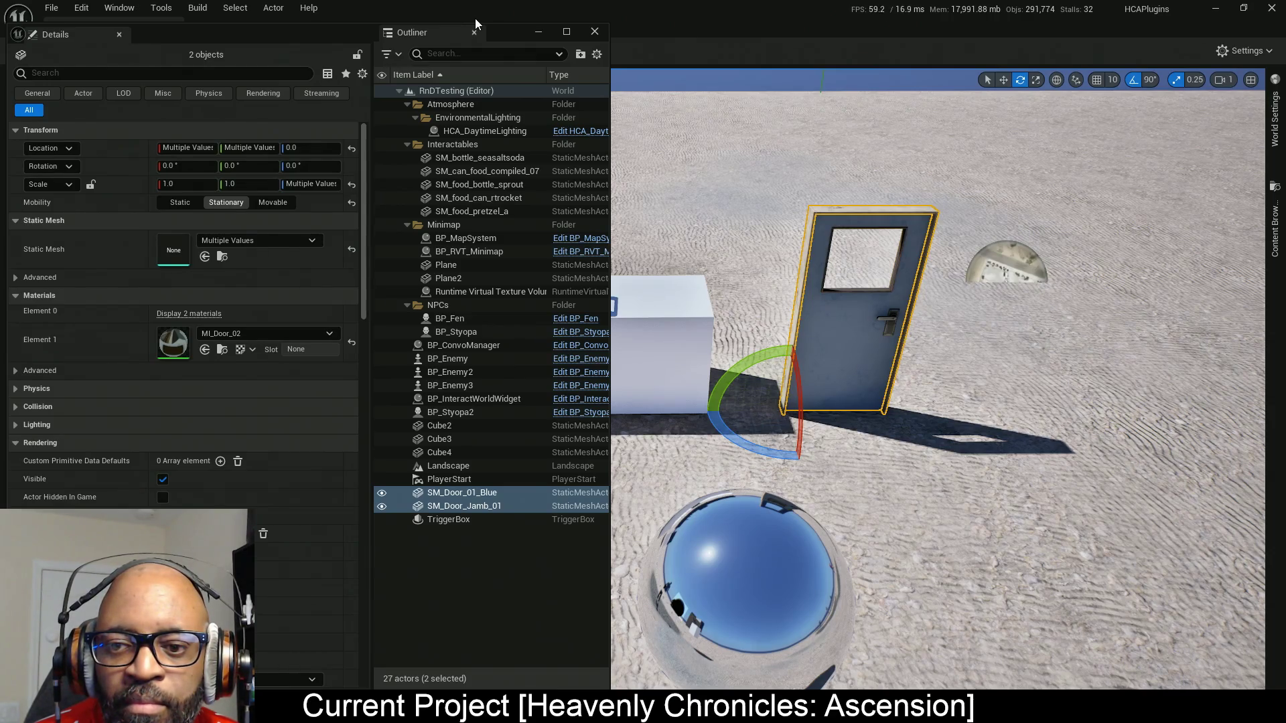
left_click_drag(477, 25, 295, 124)
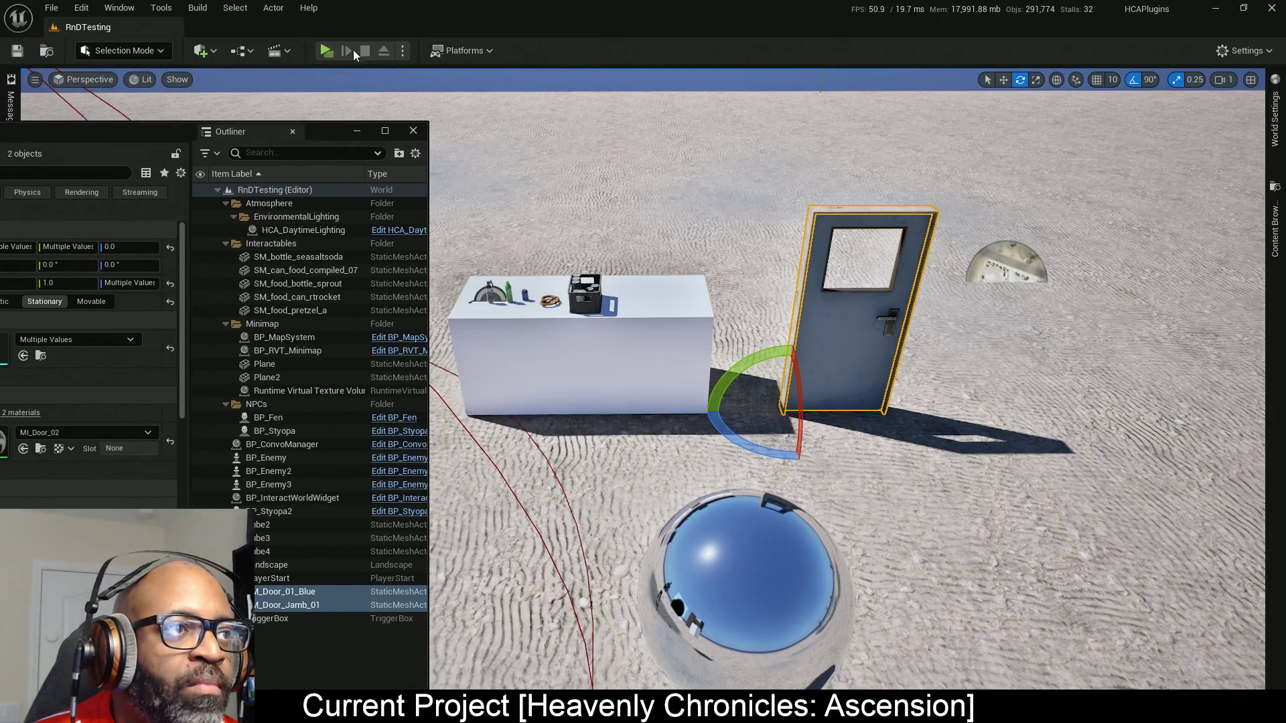
Play the level, walk to the door, open and close it with E, then stop with Esc.
left_click(328, 50)
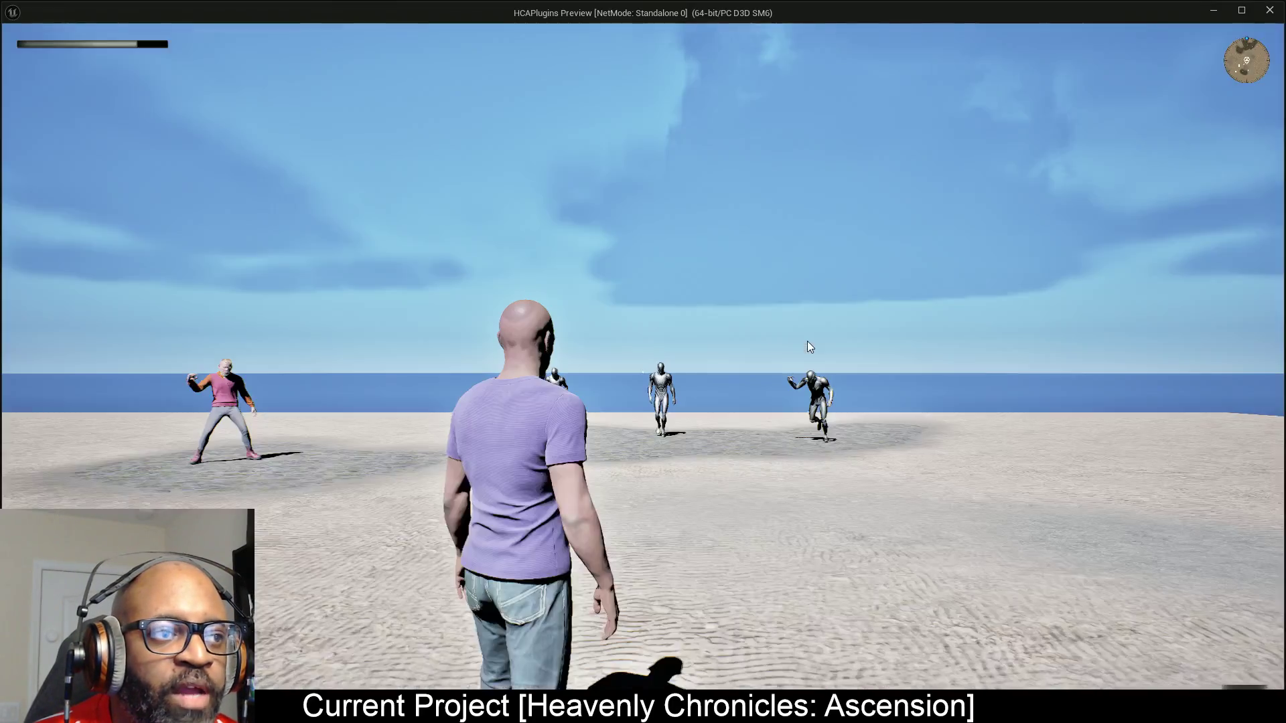
left_click(809, 346)
key("w")
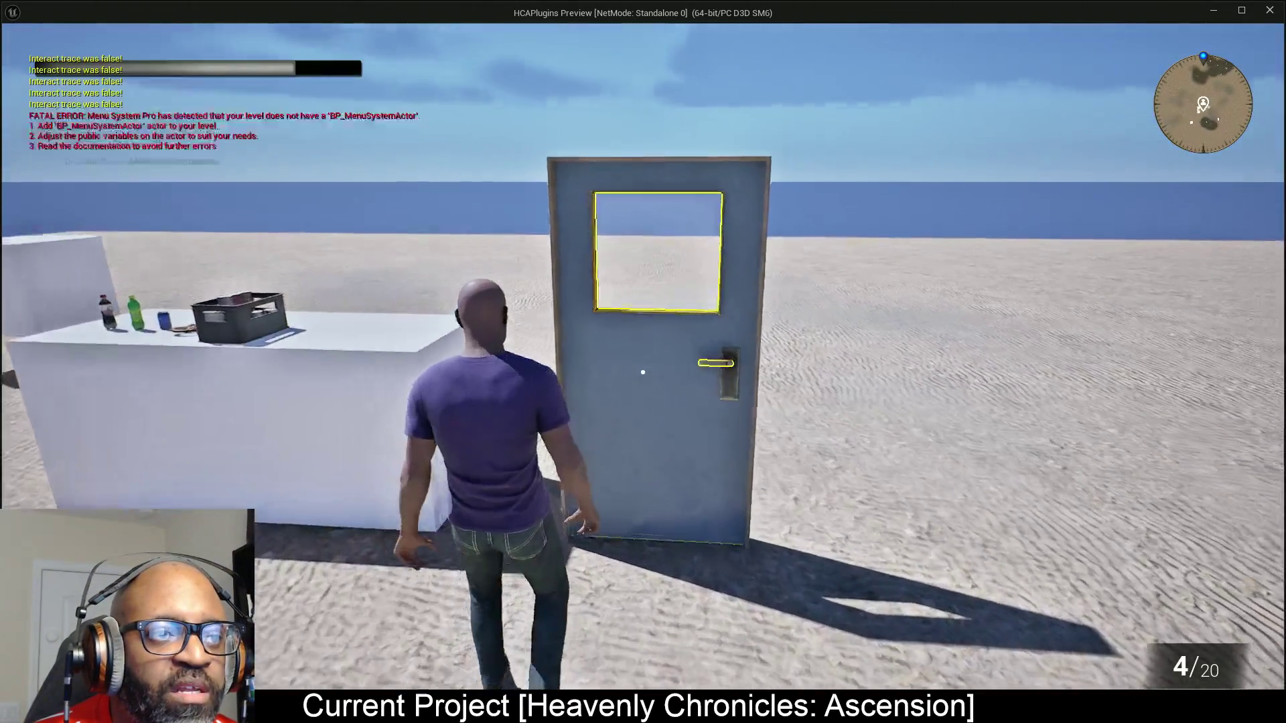
key("w")
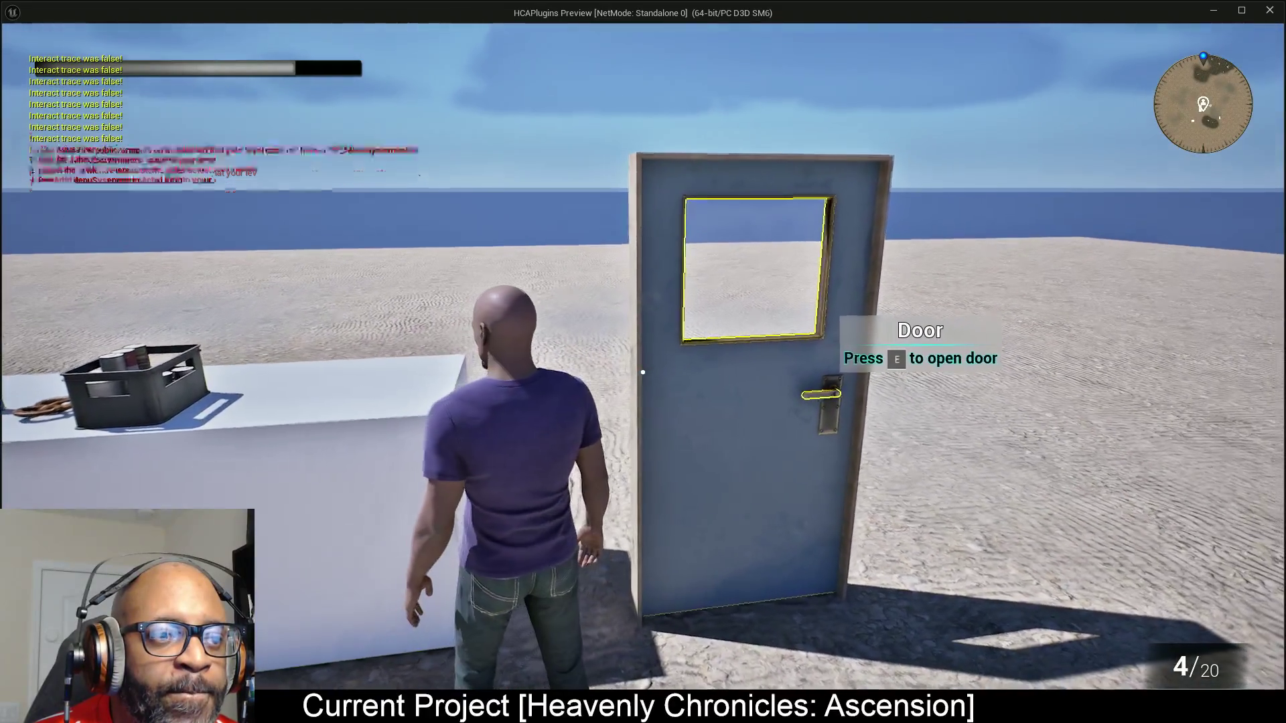
key("e")
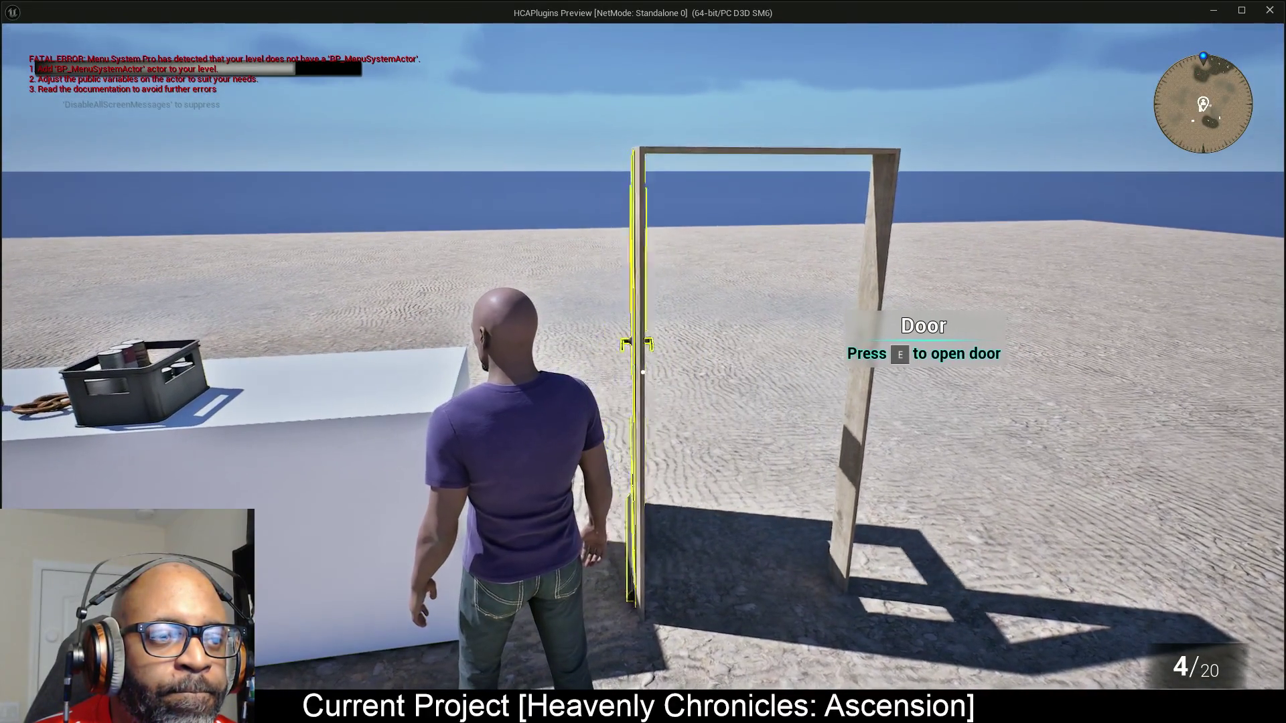
key("e")
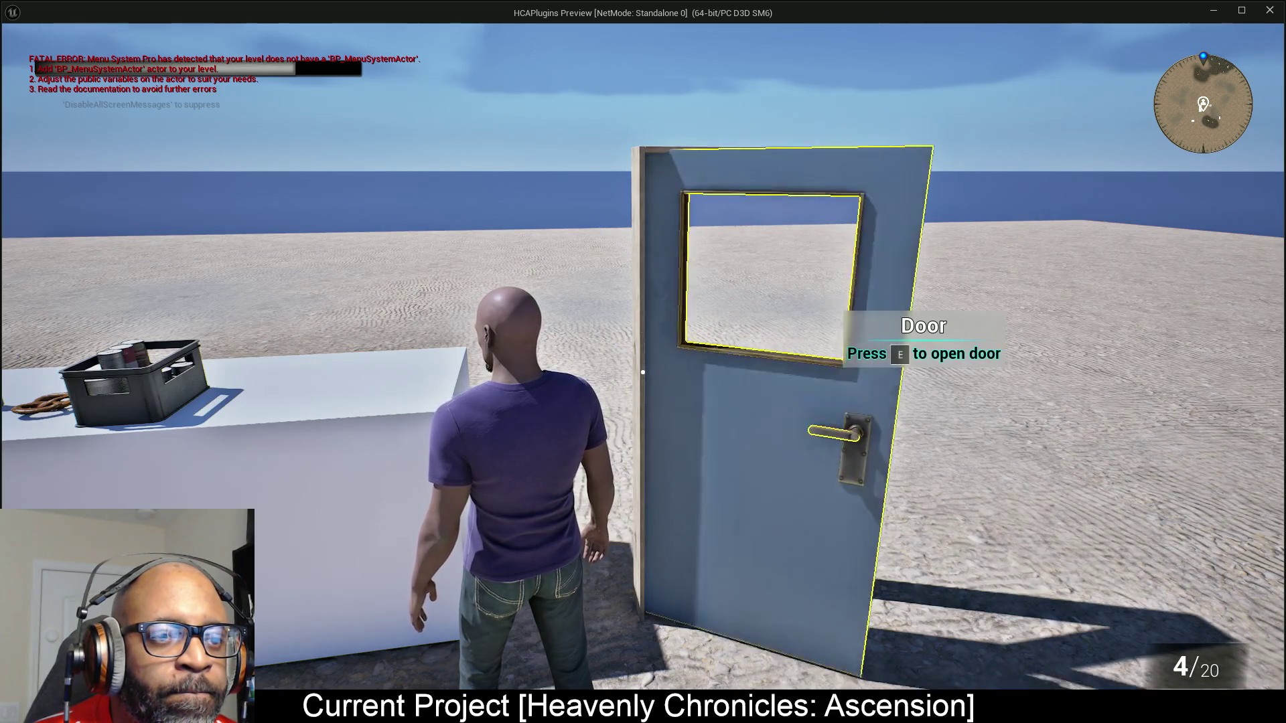
key("Escape")
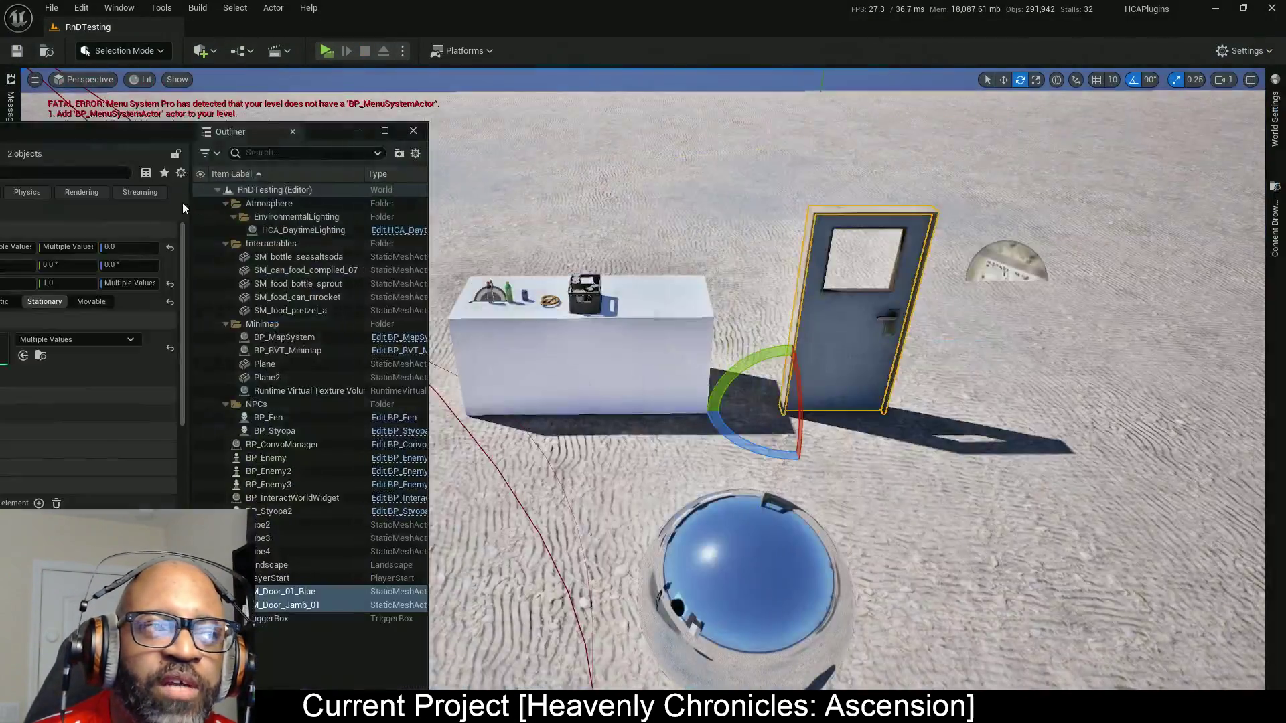
Change the Closed Value Nearly Equal Error Tolerance to 5.0 and recompile AC_Interact.
key("alt+Tab")
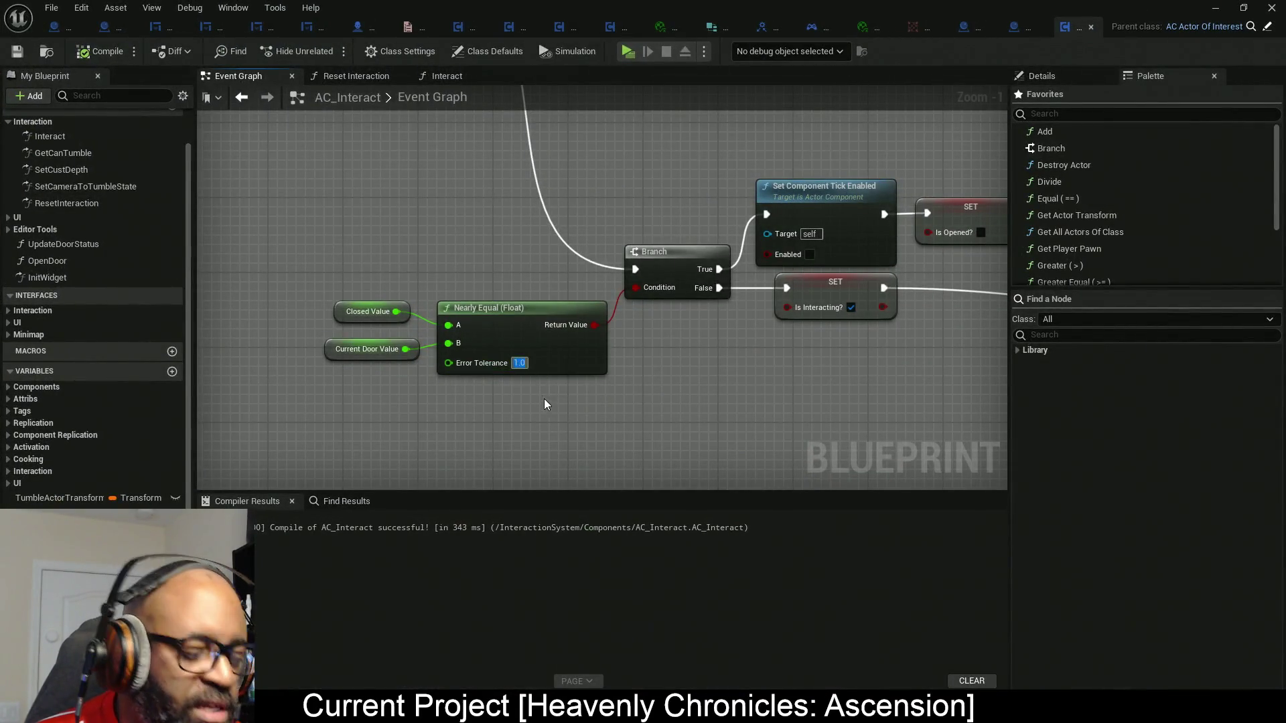
double_click(519, 362)
type("5")
key("Return")
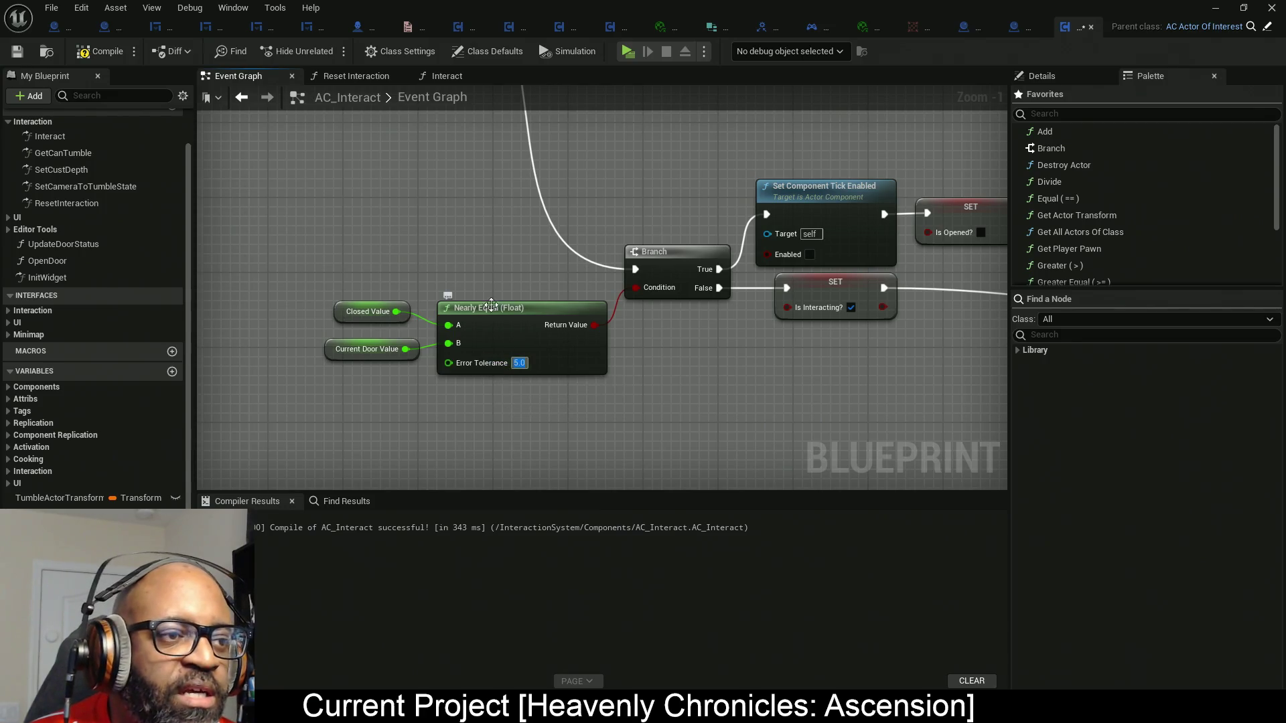
left_click_drag(484, 216, 541, 433)
left_click(100, 54)
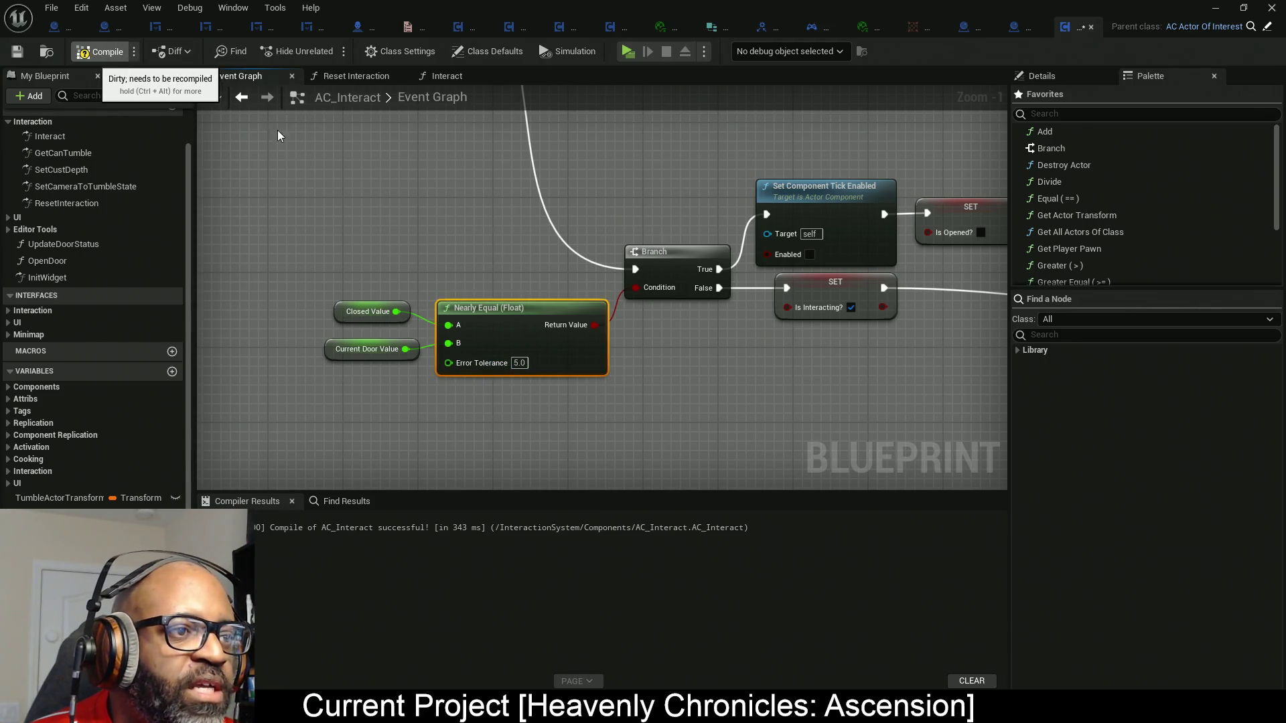
key("alt+Tab")
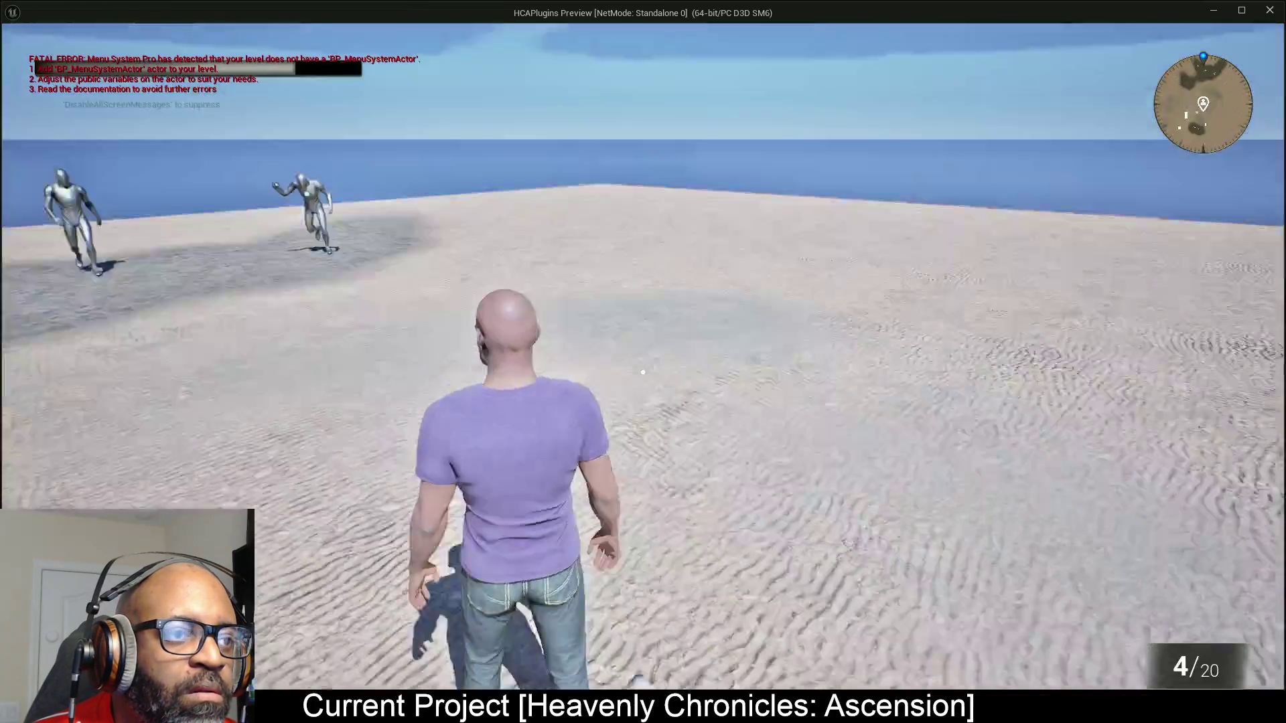
Walk up to the door, open it and interact again with E, then end the preview with Esc.
key("w")
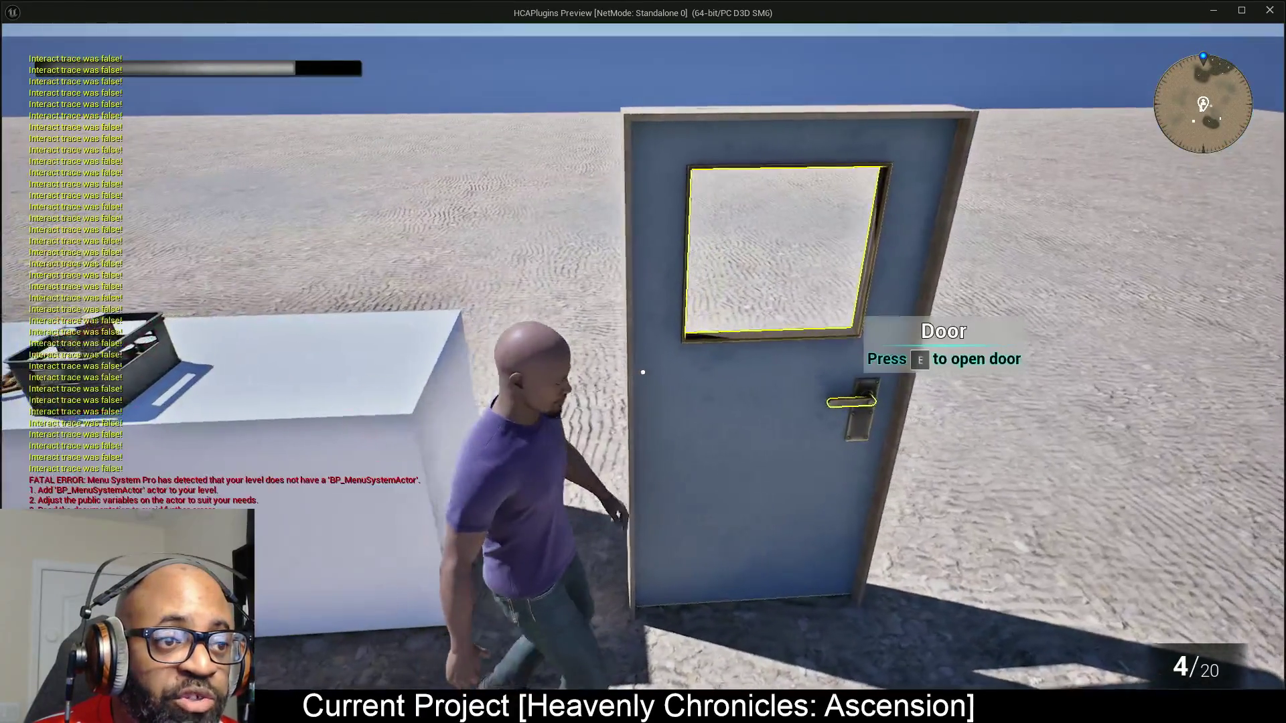
key("e")
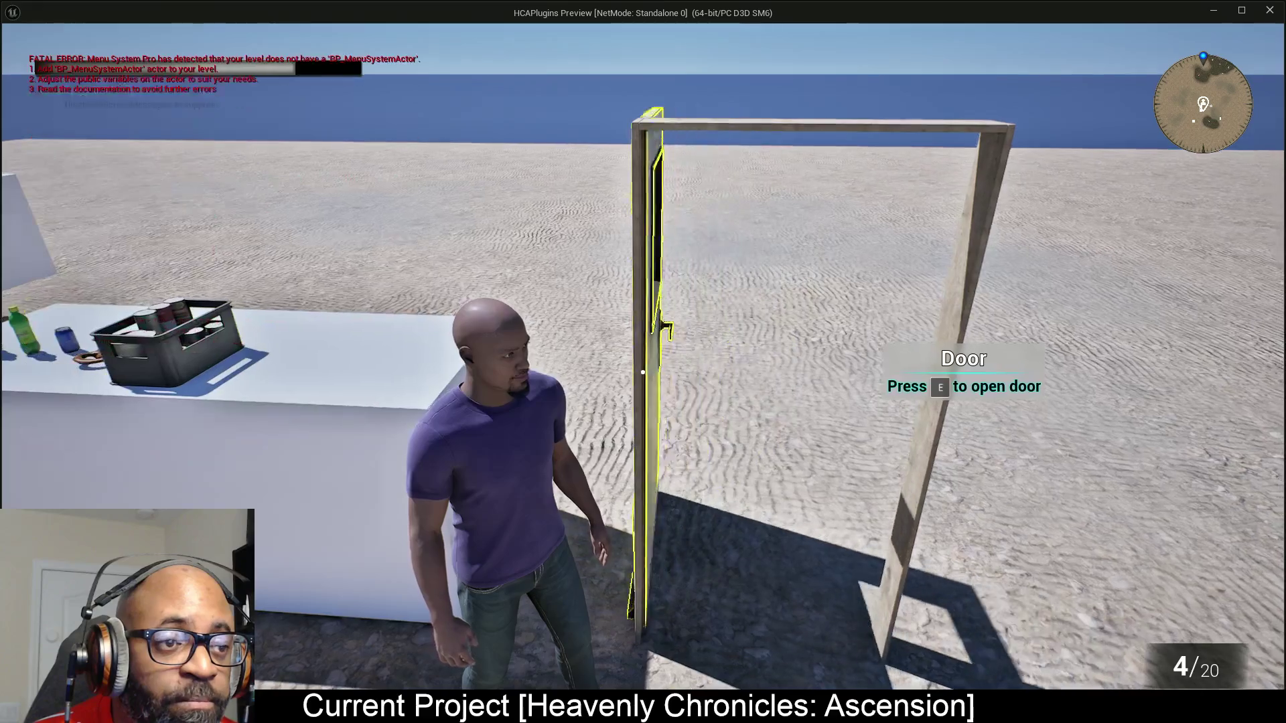
key("e")
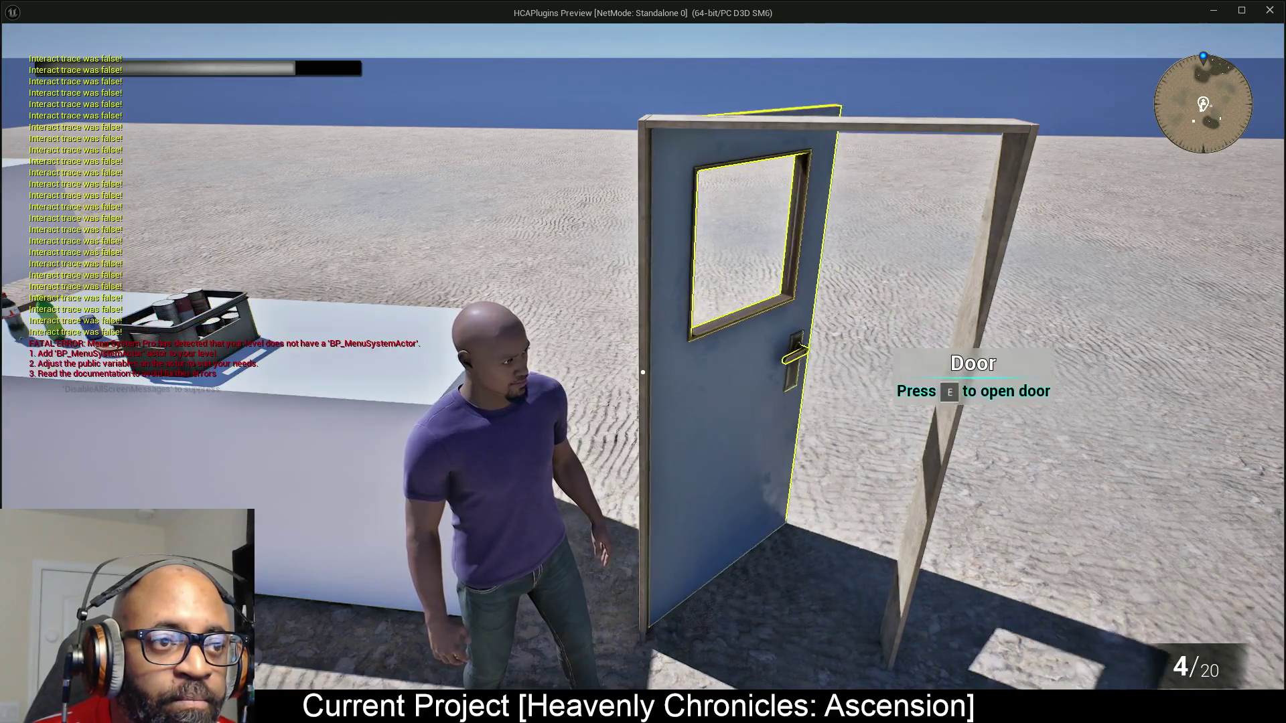
key("Escape")
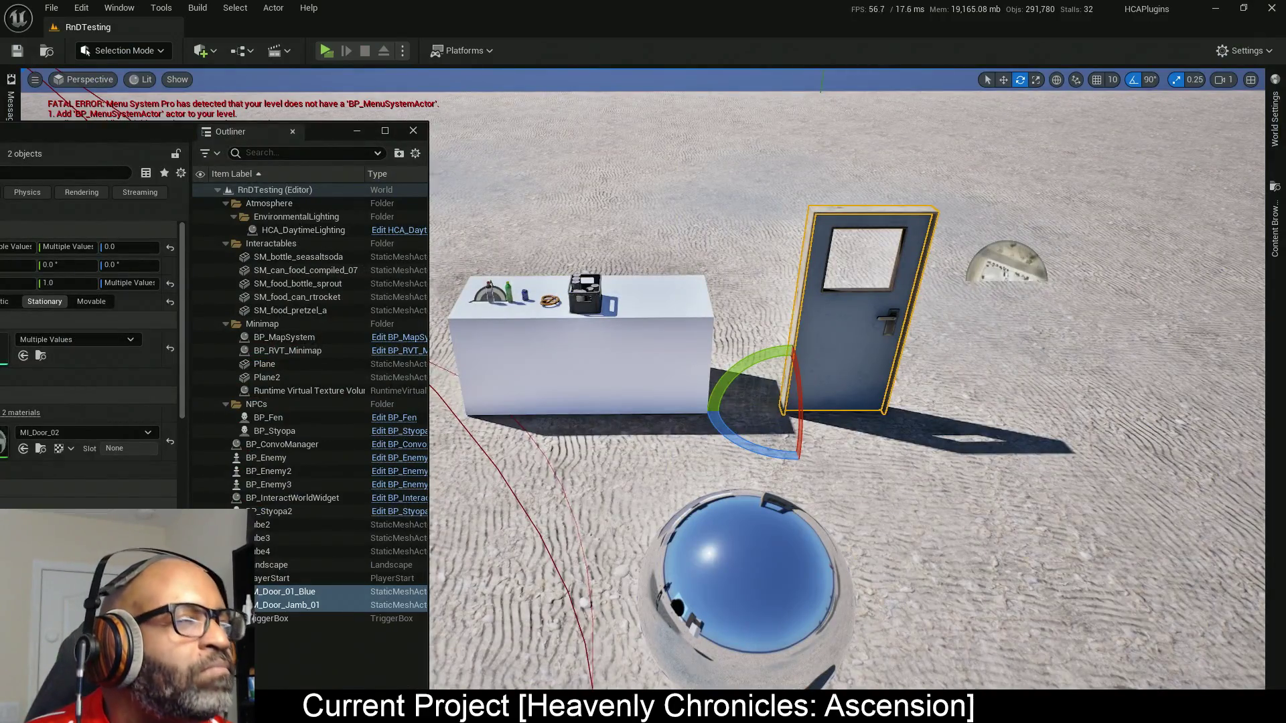
Maximize AC_Interact and inspect the FInterp To and Set Actor Rotation nodes.
left_click_drag(271, 252, 959, 2)
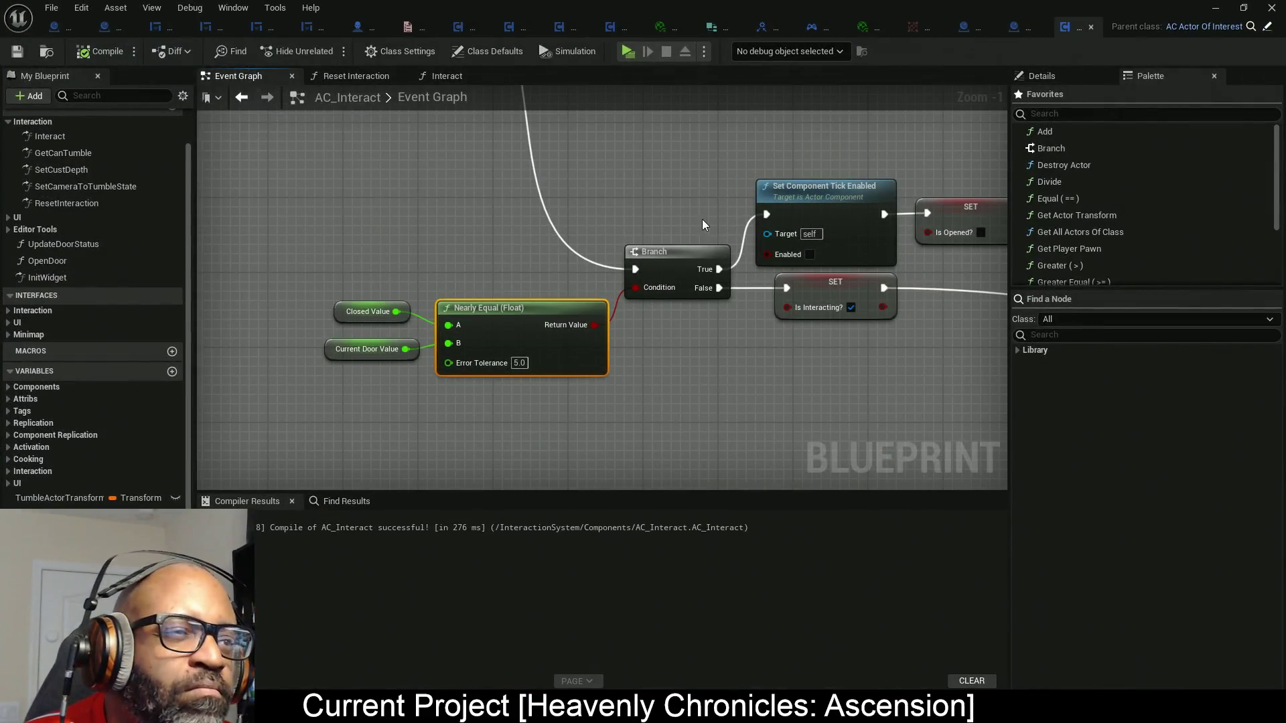
mouse_move(702, 219)
left_mouse_down()
mouse_move(588, 310)
mouse_move(552, 283)
mouse_move(665, 245)
mouse_move(760, 268)
left_mouse_up()
scroll(549, 275, "down", 5)
scroll(624, 230, "up", 3)
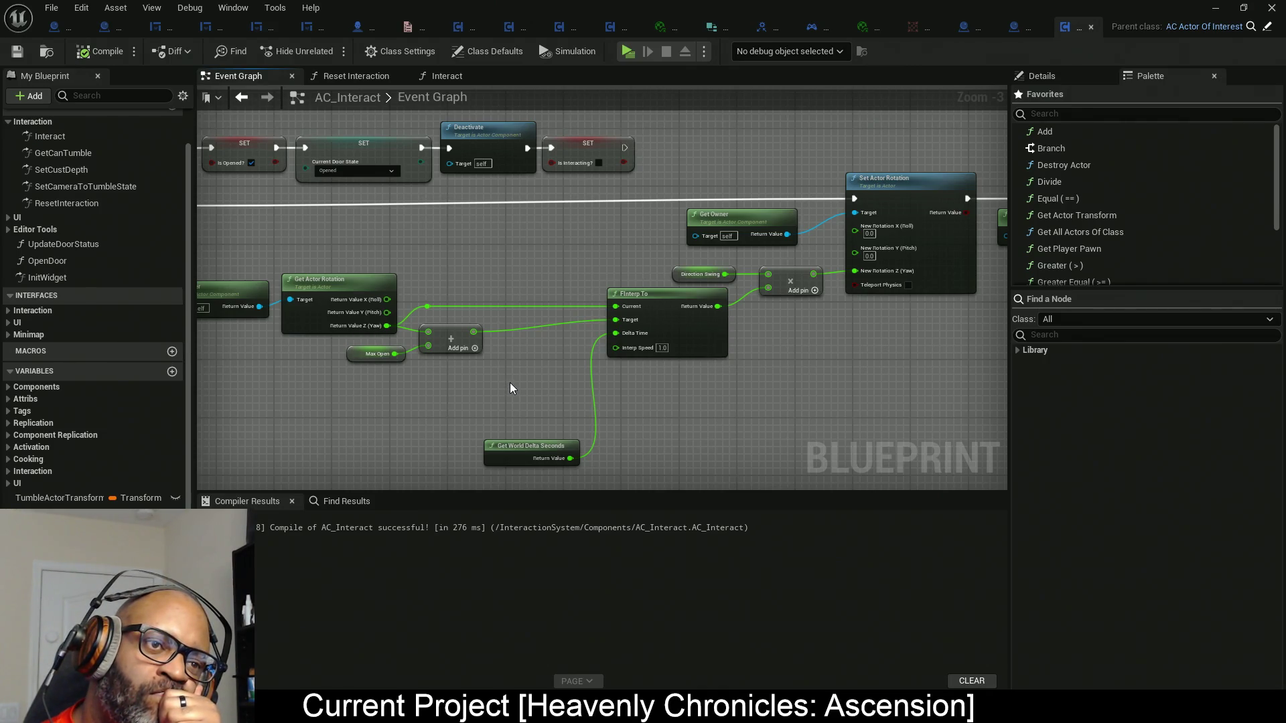
scroll(701, 263, "down", 5)
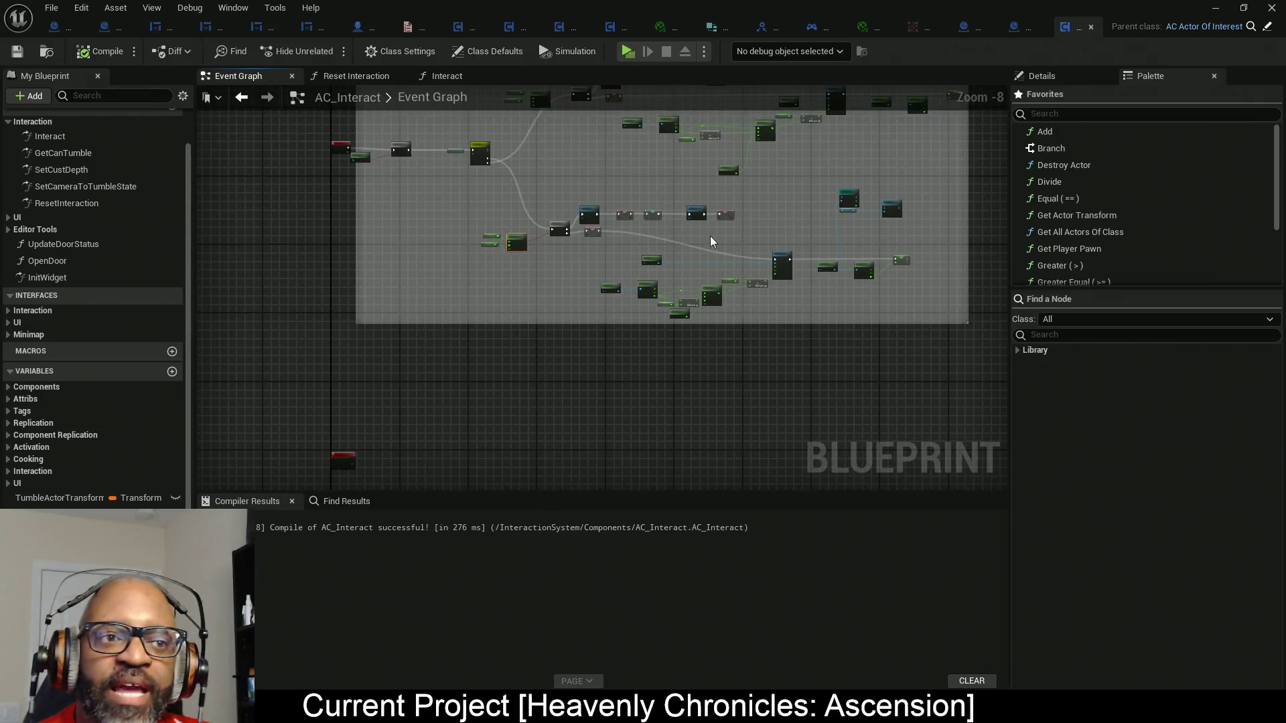
scroll(710, 241, "up", 5)
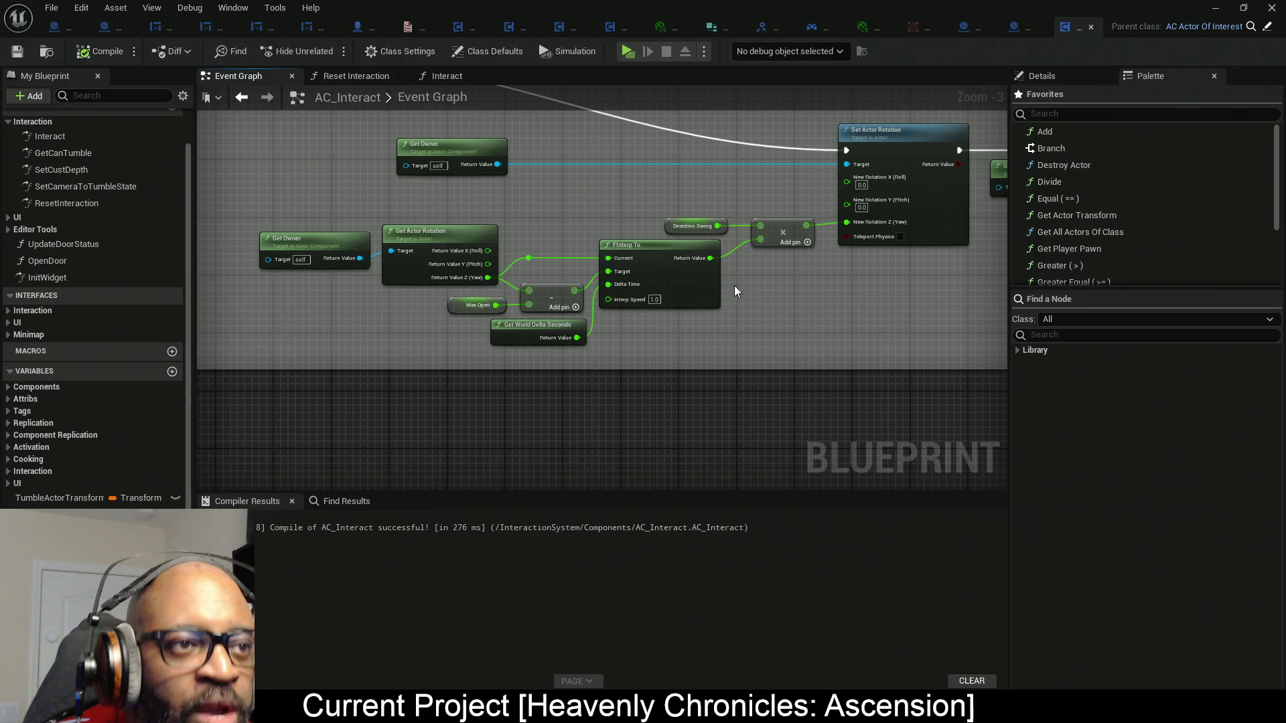
Select SM_Door_01_Blue in the level and show its AC_Interact component properties.
key("alt+Tab")
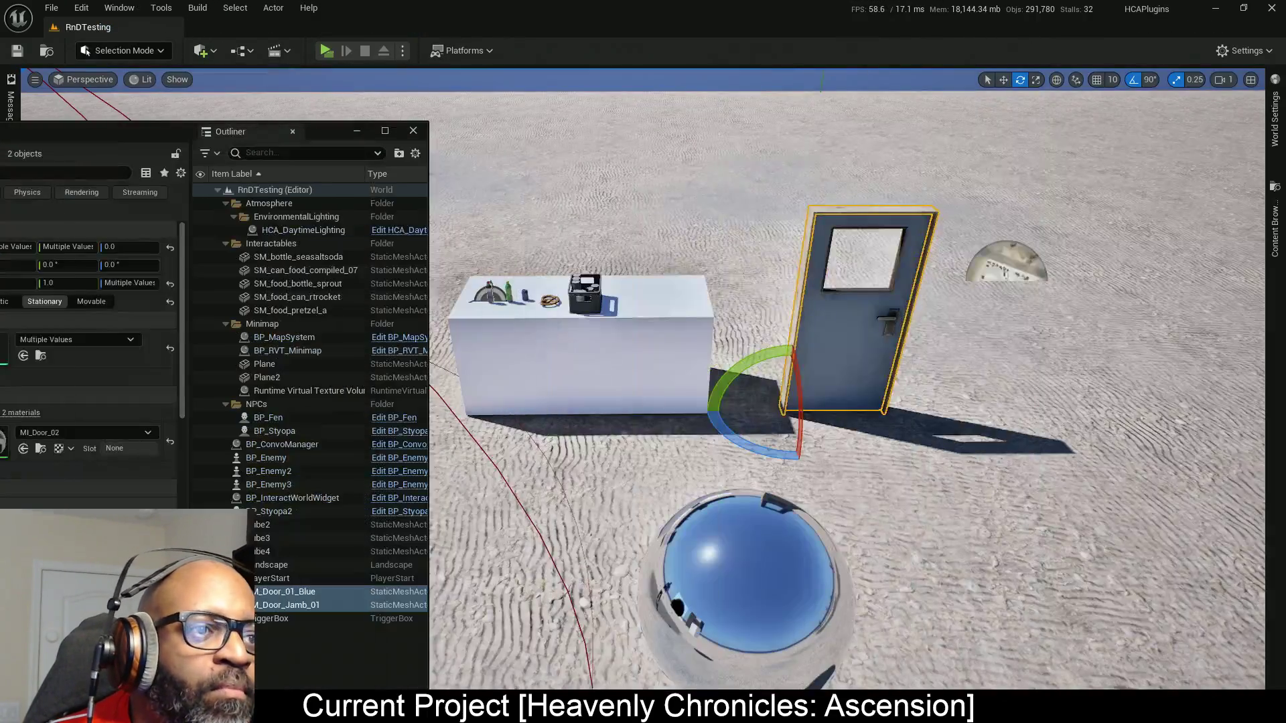
left_click(864, 315)
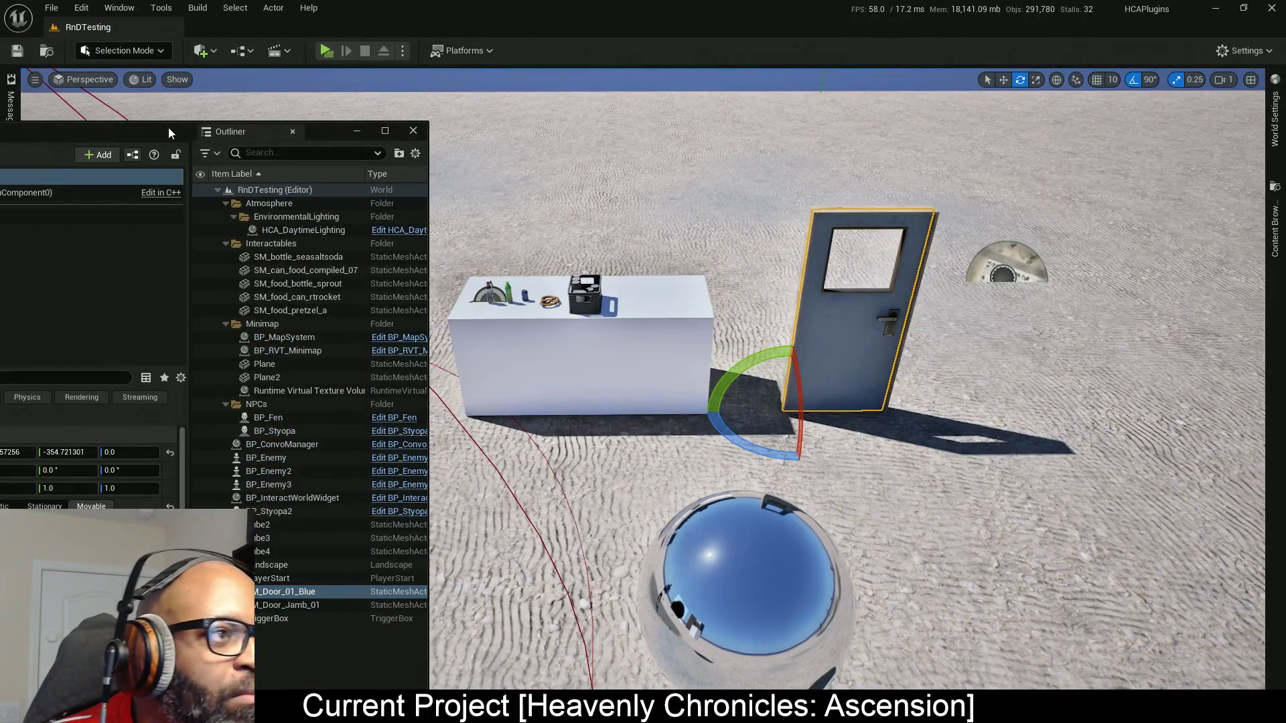
left_click_drag(167, 128, 459, 55)
left_click(222, 139)
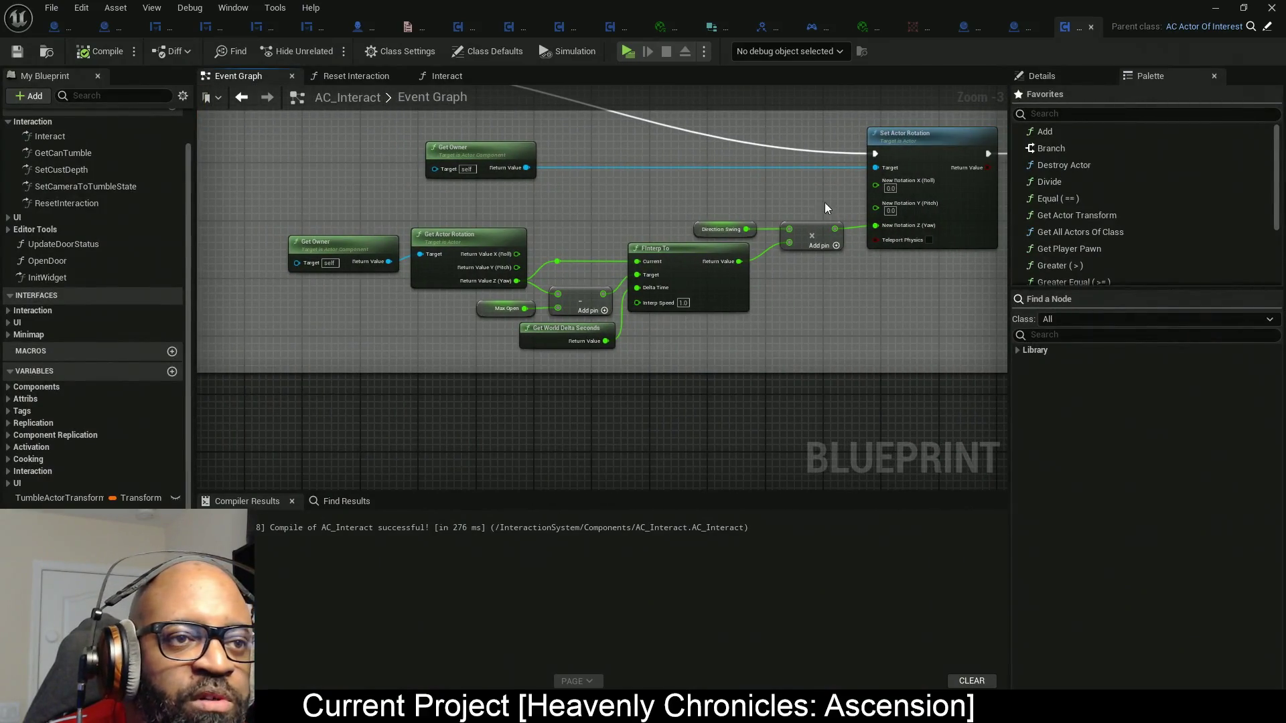
Add a Clamp (Float) node on the rotation Z input and feed it the multiply result.
mouse_move(848, 198)
left_mouse_down()
mouse_move(321, 361)
mouse_move(354, 368)
left_mouse_up()
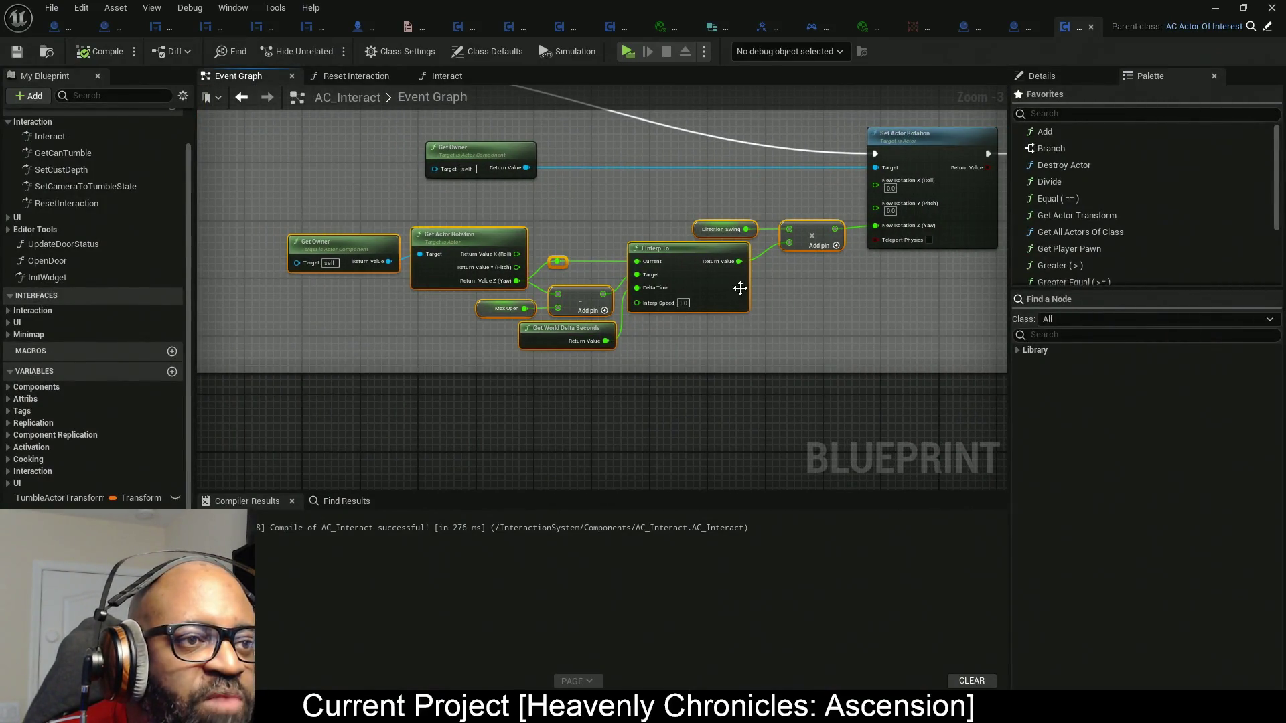
left_click_drag(740, 288, 545, 288)
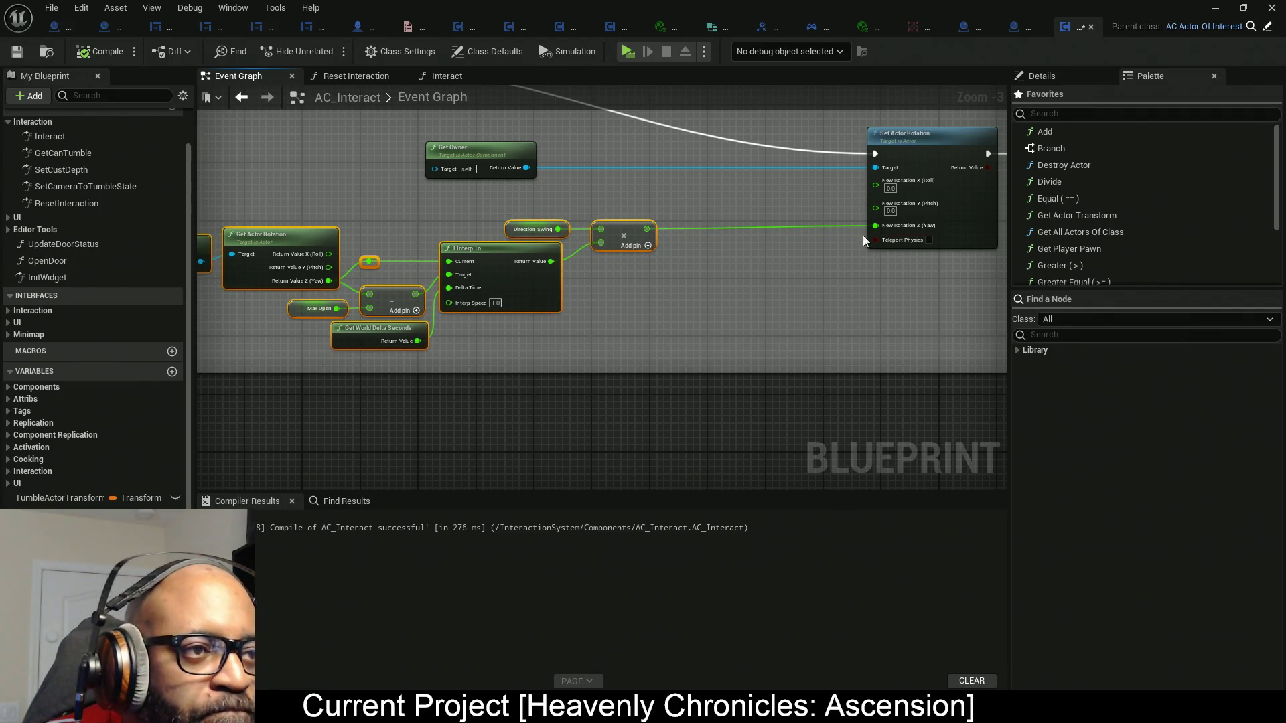
left_click_drag(875, 225, 794, 232)
type("c")
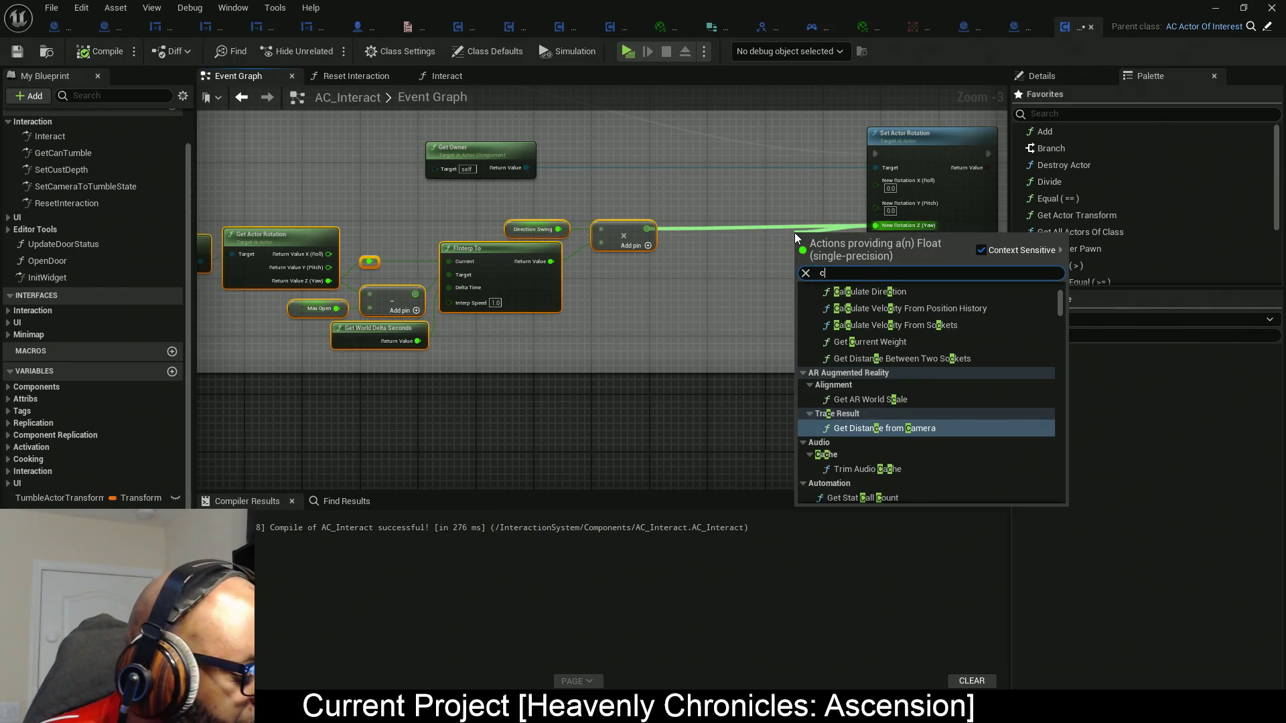
type("lamp")
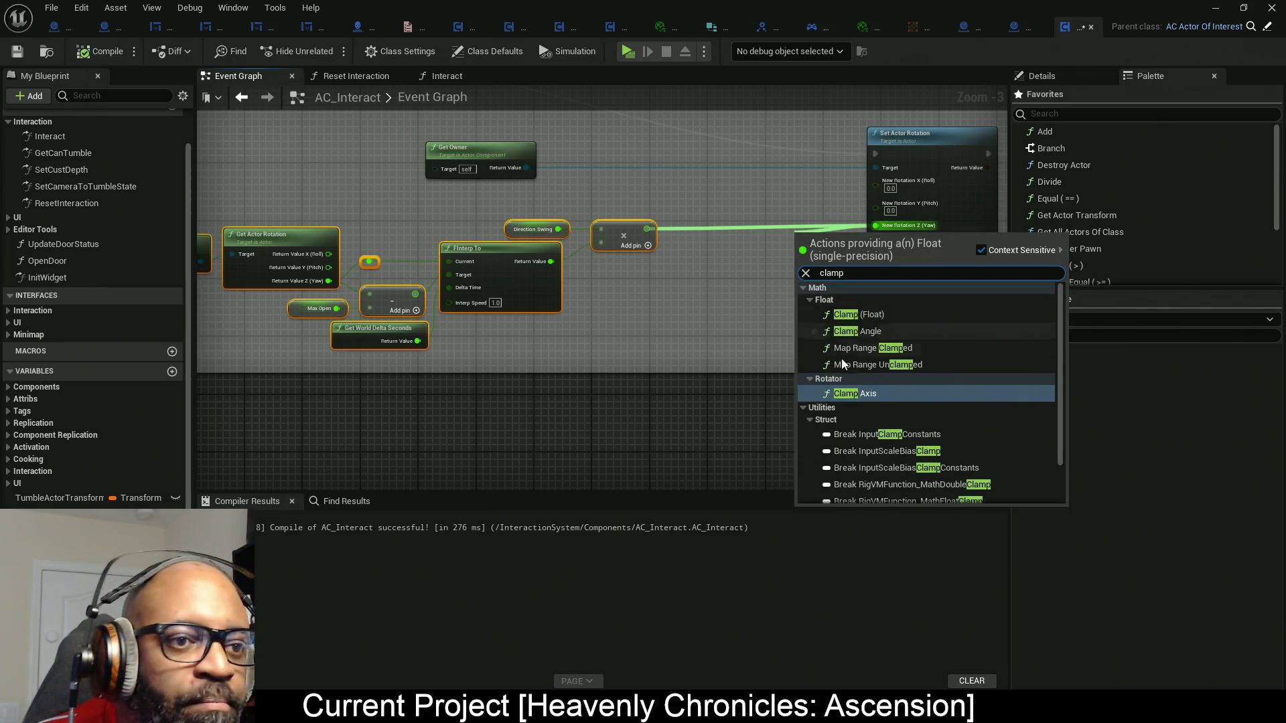
left_click(860, 314)
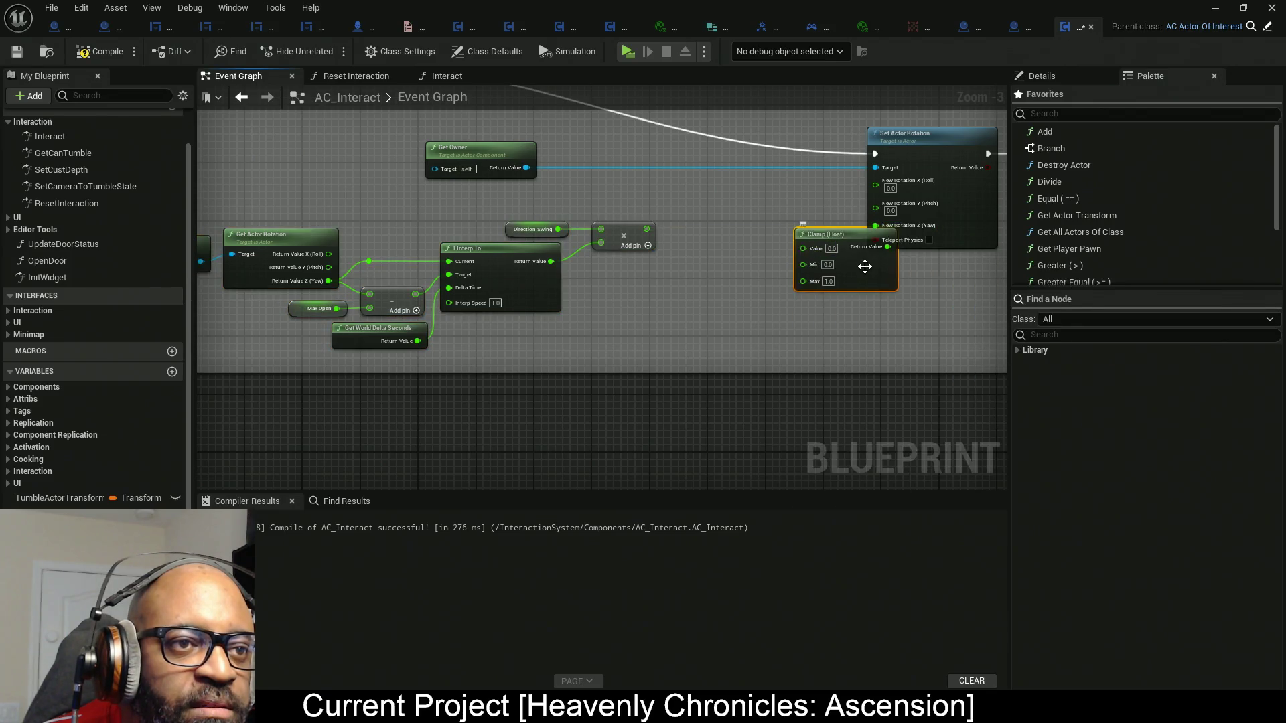
scroll(818, 247, "up", 2)
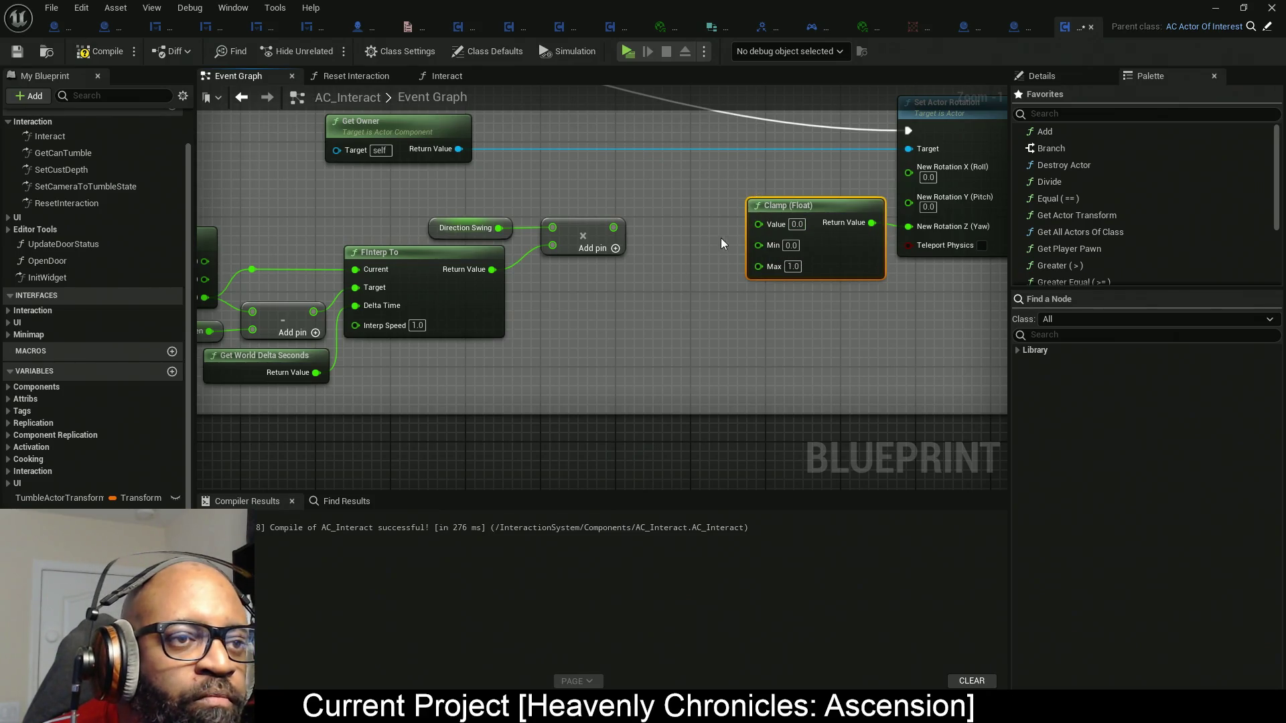
left_click_drag(758, 223, 614, 229)
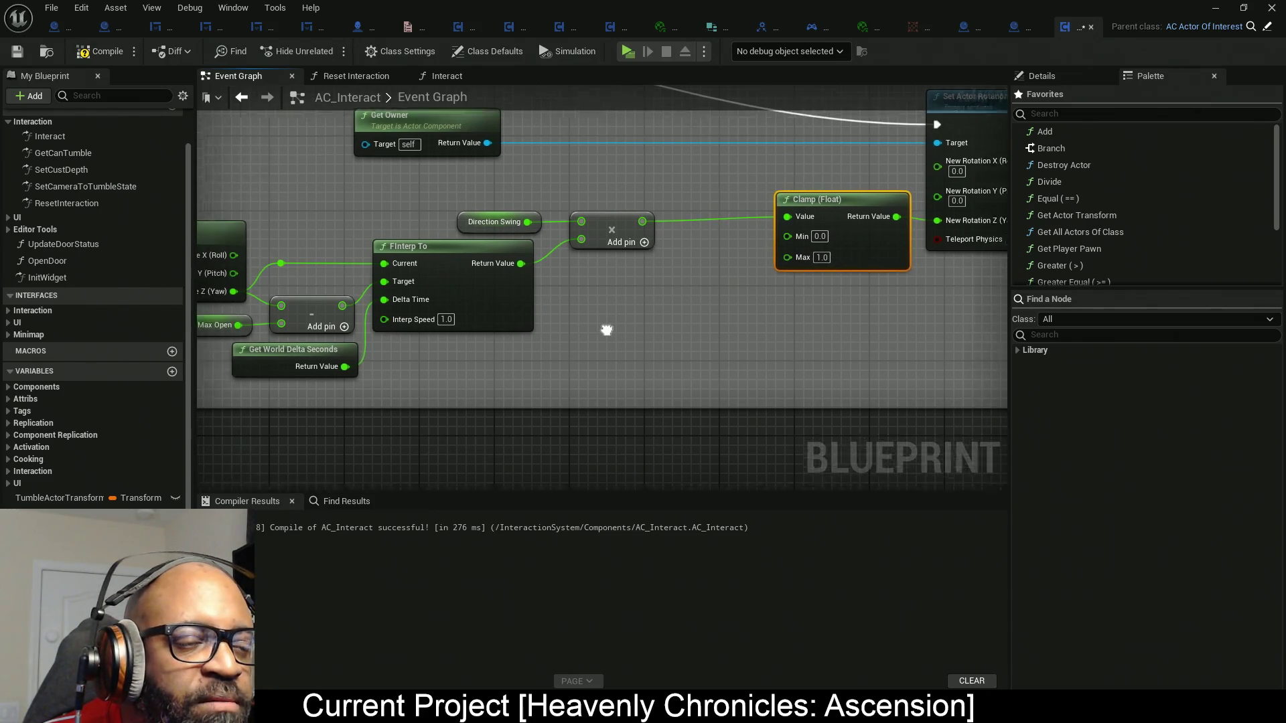
Duplicate the Max Open variable node and wire the copy into the Clamp's Min.
left_click_drag(616, 328, 515, 325)
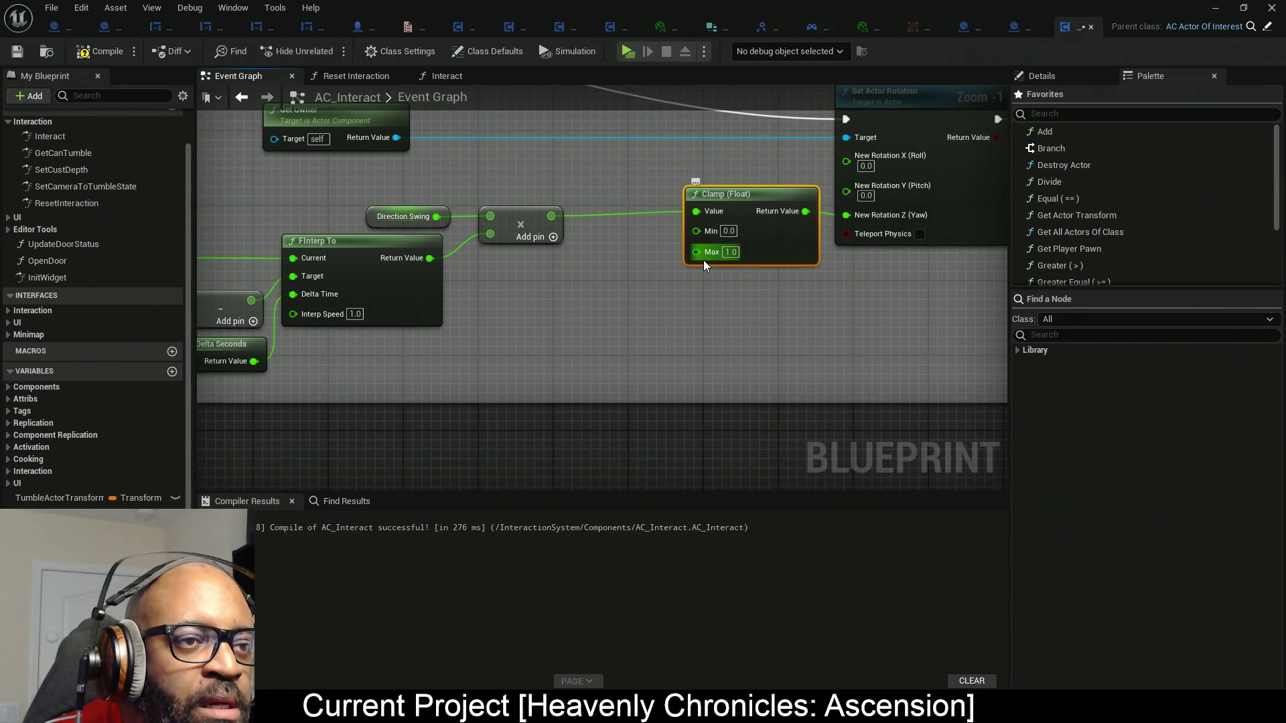
left_click_drag(661, 278, 811, 286)
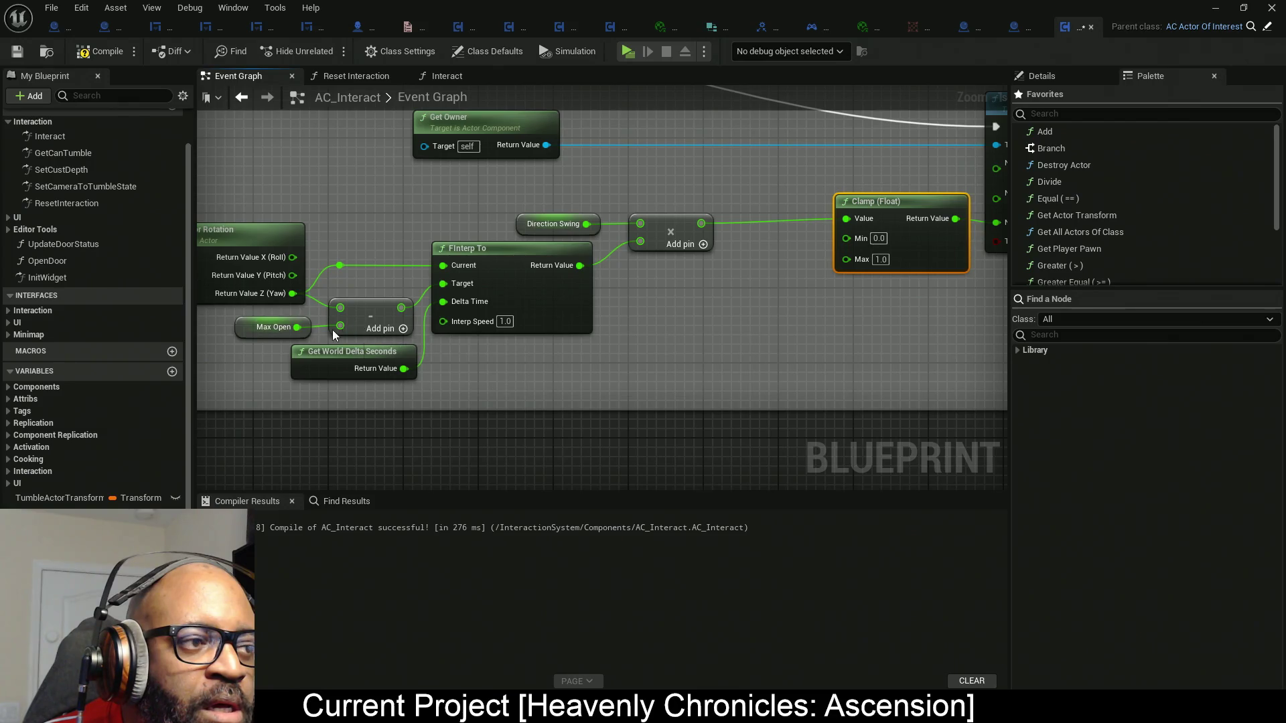
left_click(316, 338)
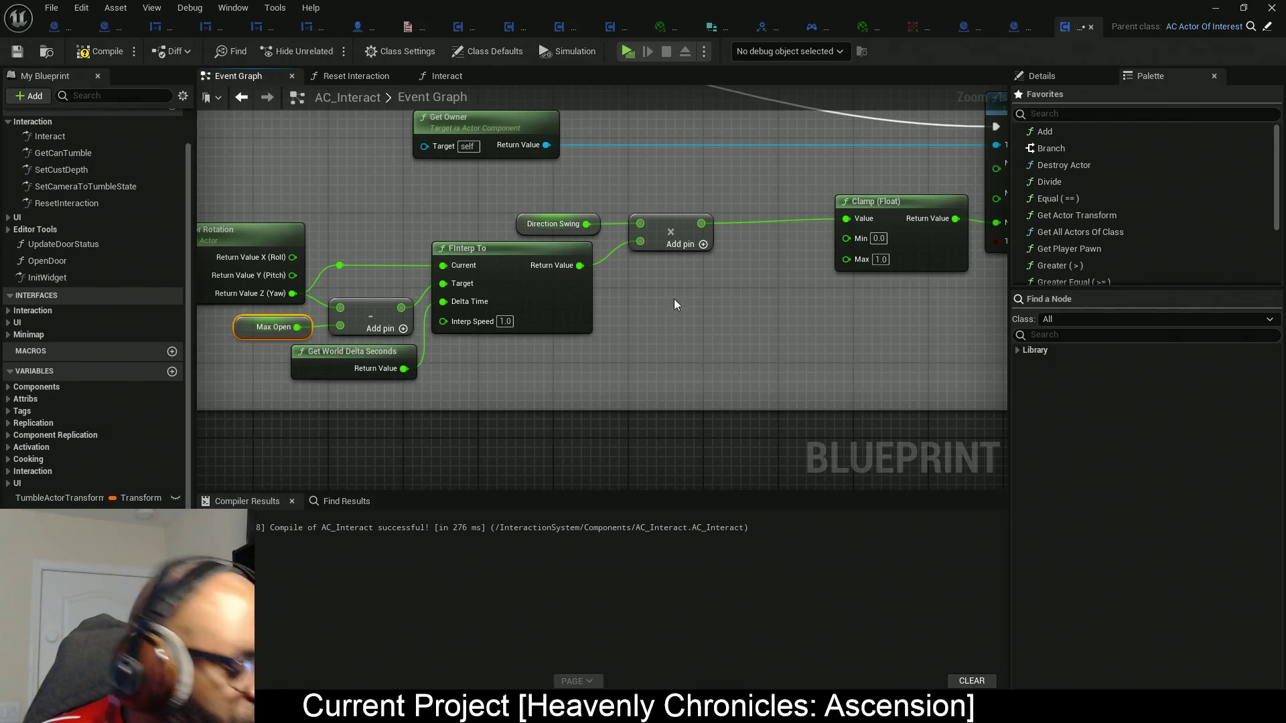
key("ctrl+c")
key("ctrl+v")
left_click_drag(775, 271, 847, 237)
left_click_drag(724, 275, 753, 237)
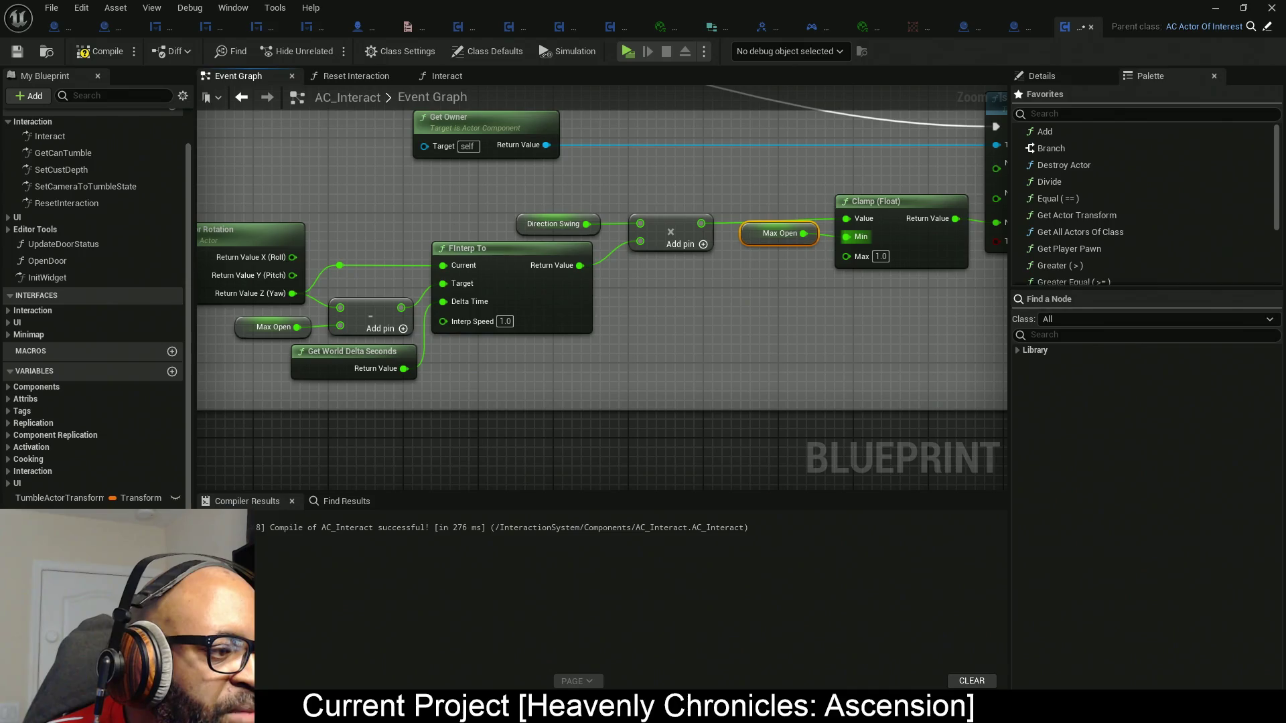
Browse the Attribs and Interaction variable categories, then return to the Clamp and Set Actor Rotation nodes.
scroll(94, 301, "down", 1)
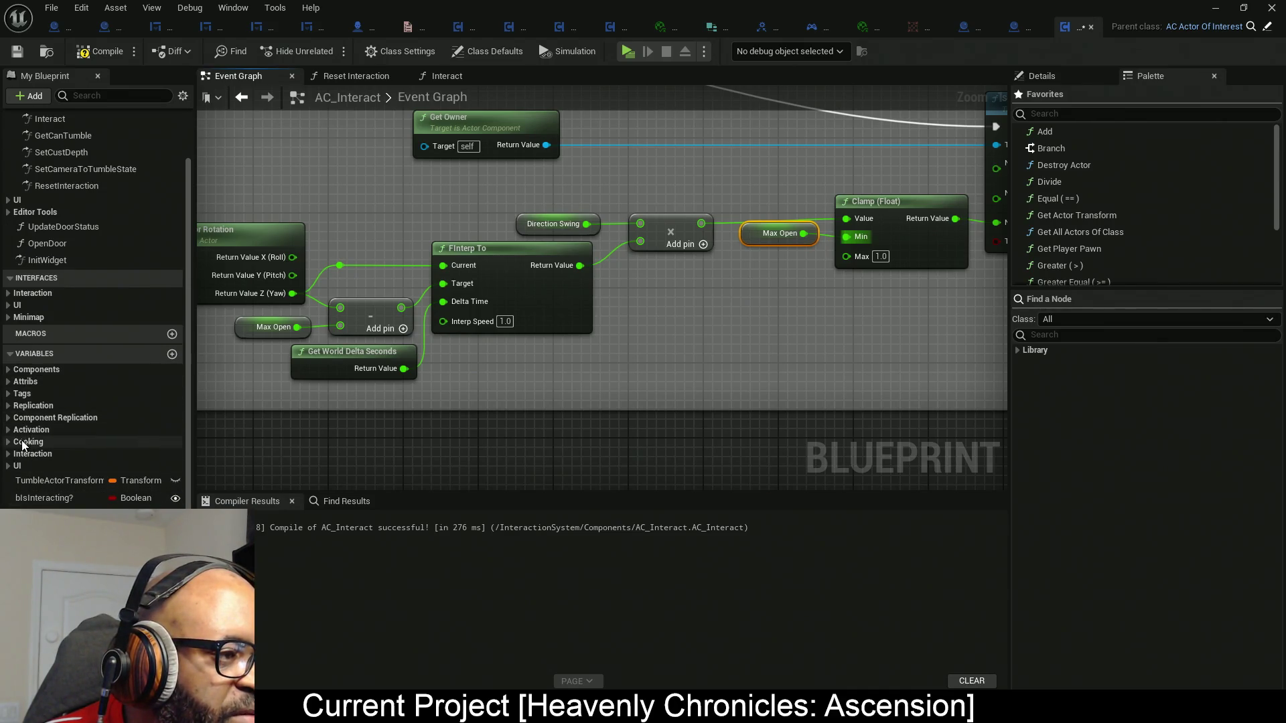
left_click(9, 382)
left_click(9, 382)
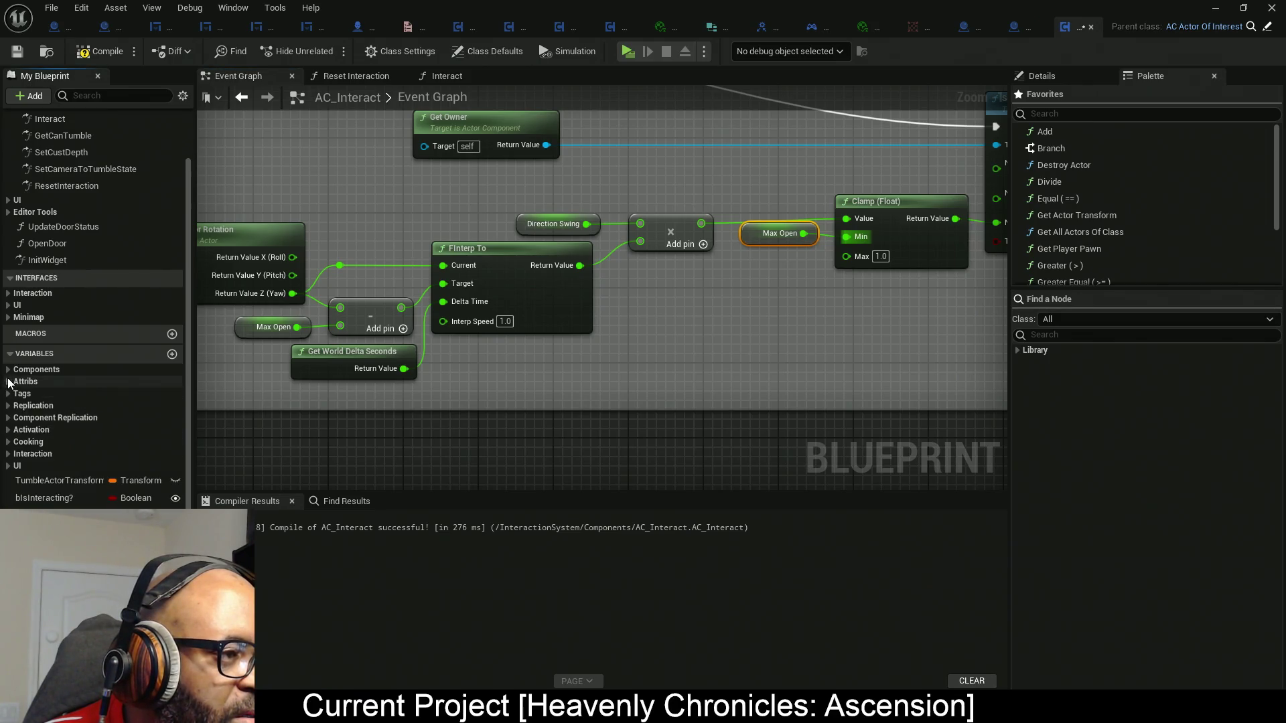
left_click(9, 455)
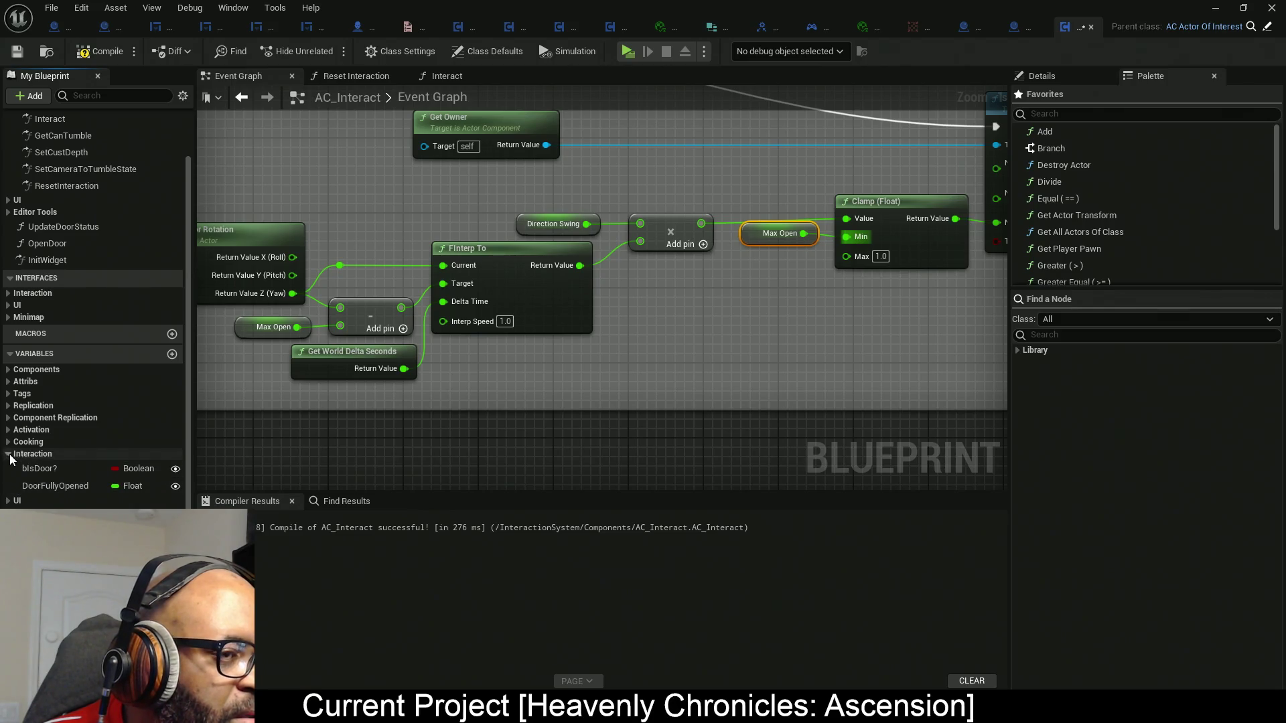
left_click(9, 455)
scroll(461, 372, "down", 5)
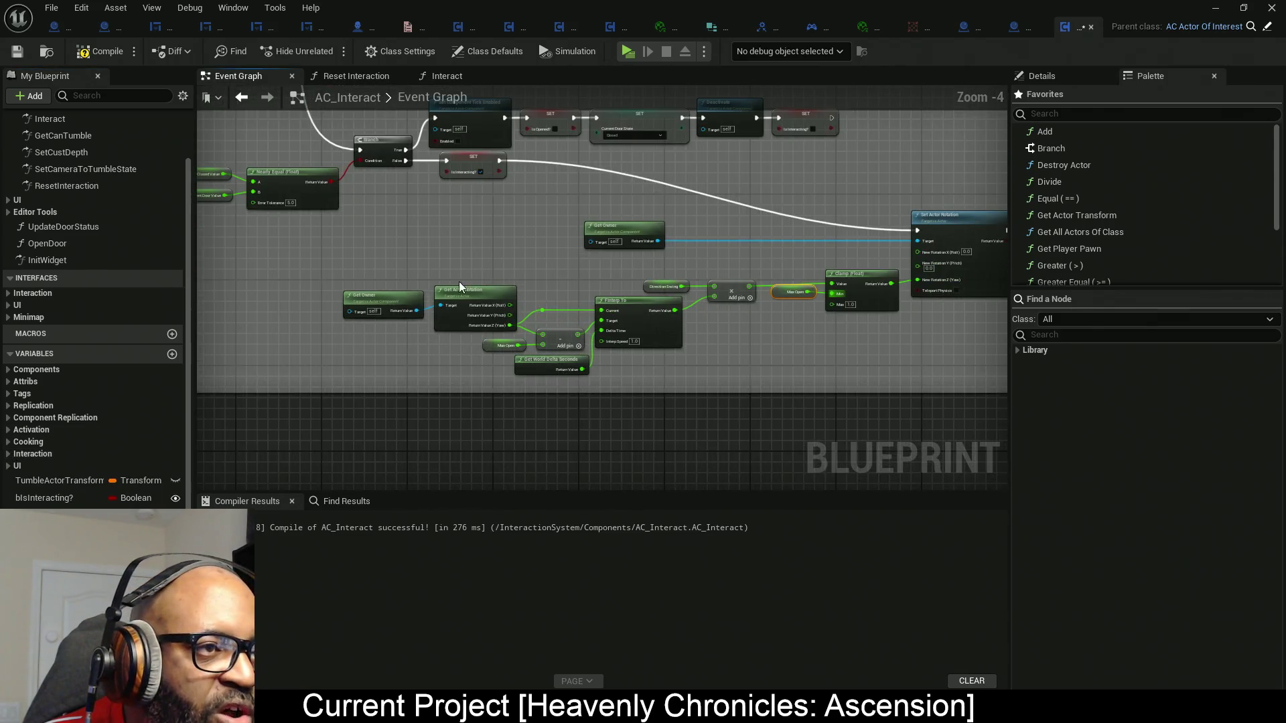
scroll(460, 281, "up", 3)
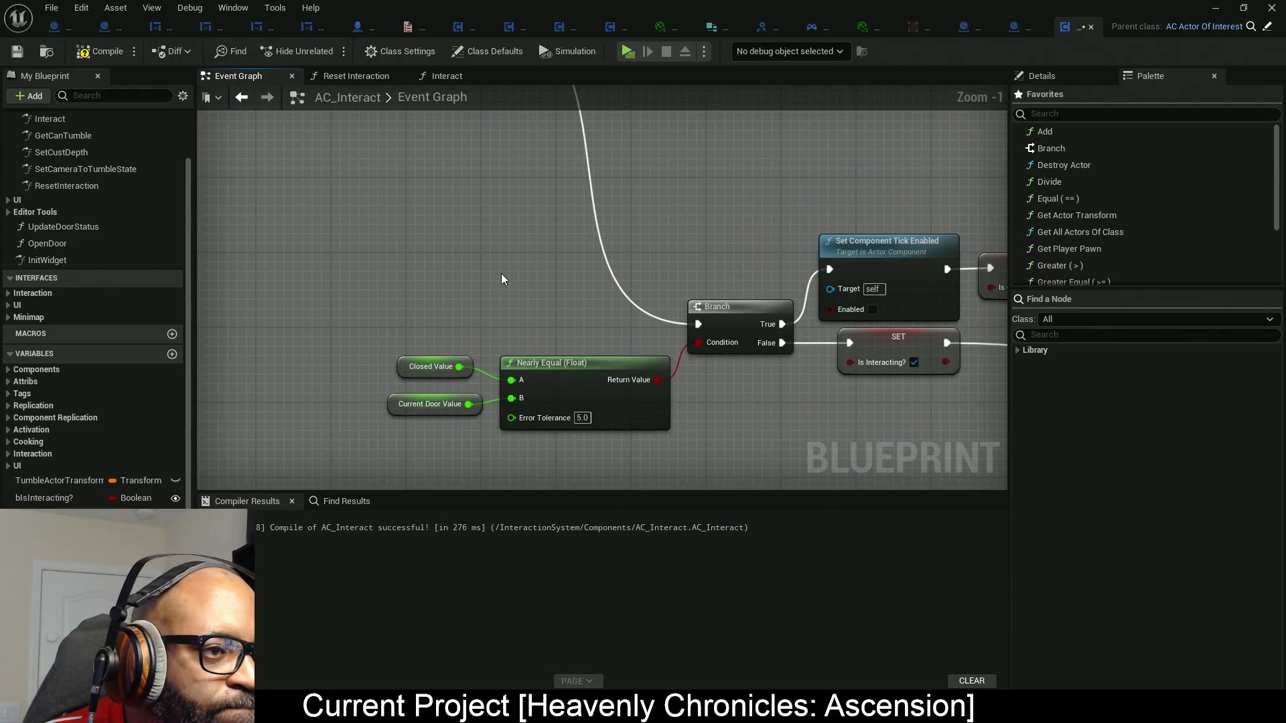
mouse_move(705, 364)
left_mouse_down()
mouse_move(531, 309)
mouse_move(726, 371)
mouse_move(595, 397)
mouse_move(537, 368)
left_mouse_up()
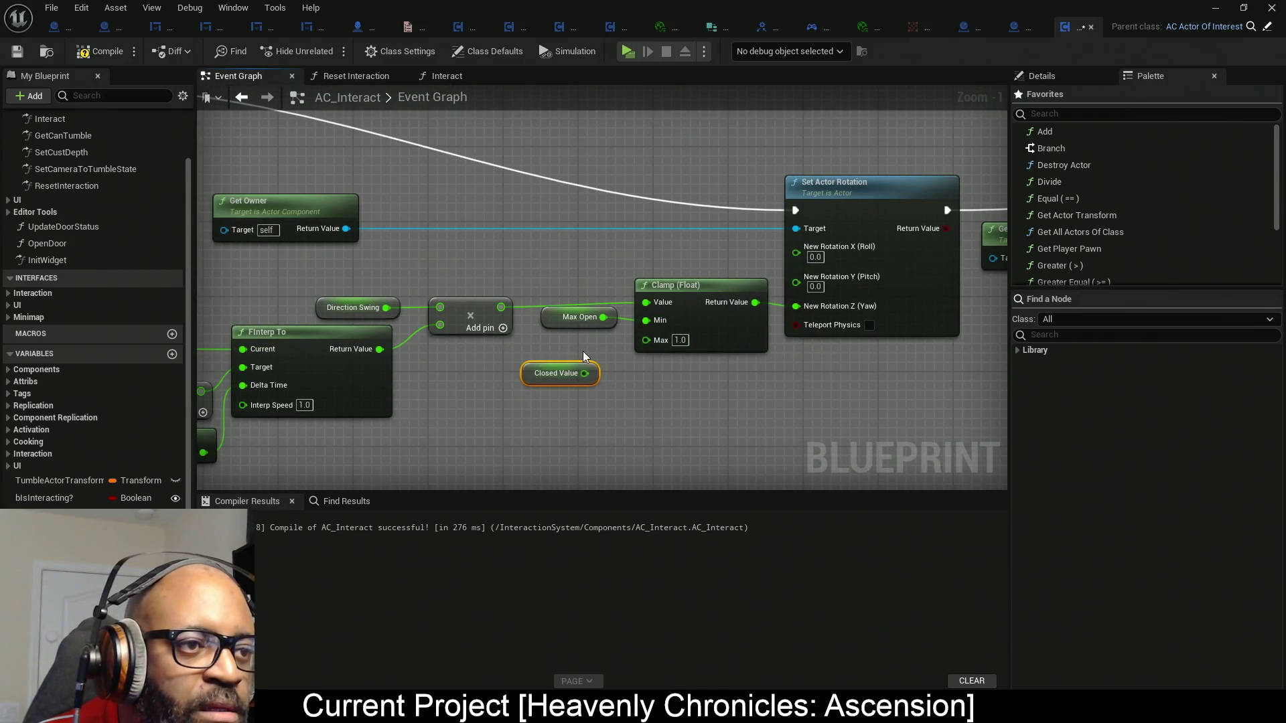
Maximize the Blueprint editor and bring the Clamp area with Max Open into view.
mouse_move(595, 16)
left_mouse_down()
mouse_move(529, 281)
mouse_move(797, 417)
mouse_move(919, 416)
left_mouse_up()
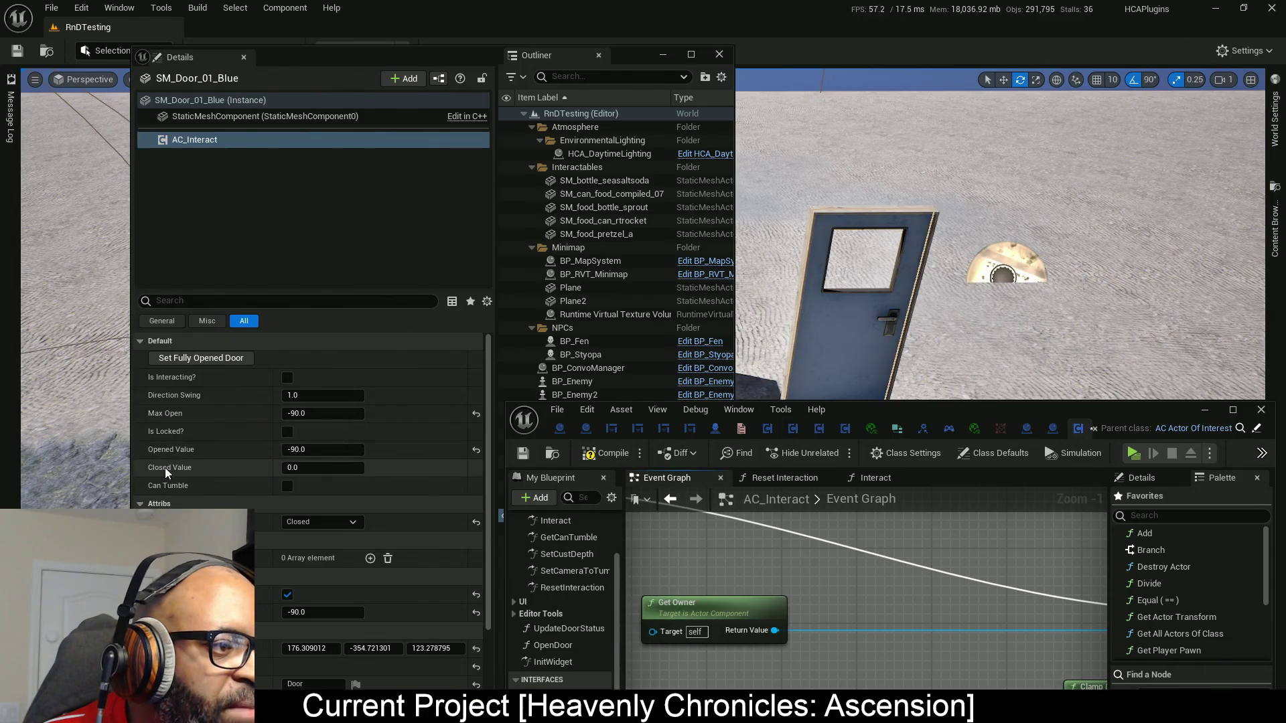
left_click_drag(951, 412, 819, 6)
mouse_move(584, 328)
left_mouse_down()
mouse_move(697, 320)
mouse_move(315, 349)
mouse_move(513, 385)
mouse_move(446, 380)
mouse_move(304, 407)
left_mouse_up()
left_click(696, 321)
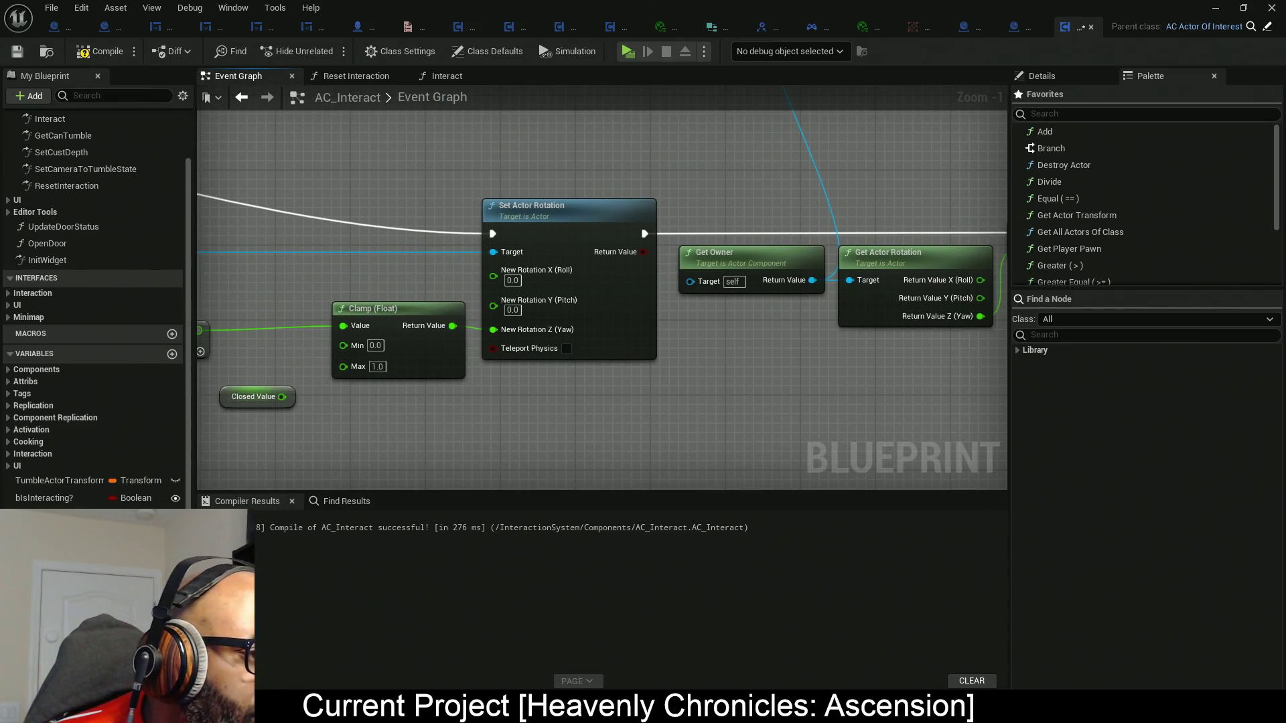
Wire an Opened Value getter into the Clamp's Min and Closed Value into its Max.
mouse_move(226, 338)
left_mouse_down()
mouse_move(435, 363)
mouse_move(561, 354)
mouse_move(462, 410)
mouse_move(411, 400)
left_mouse_up()
left_click(276, 366)
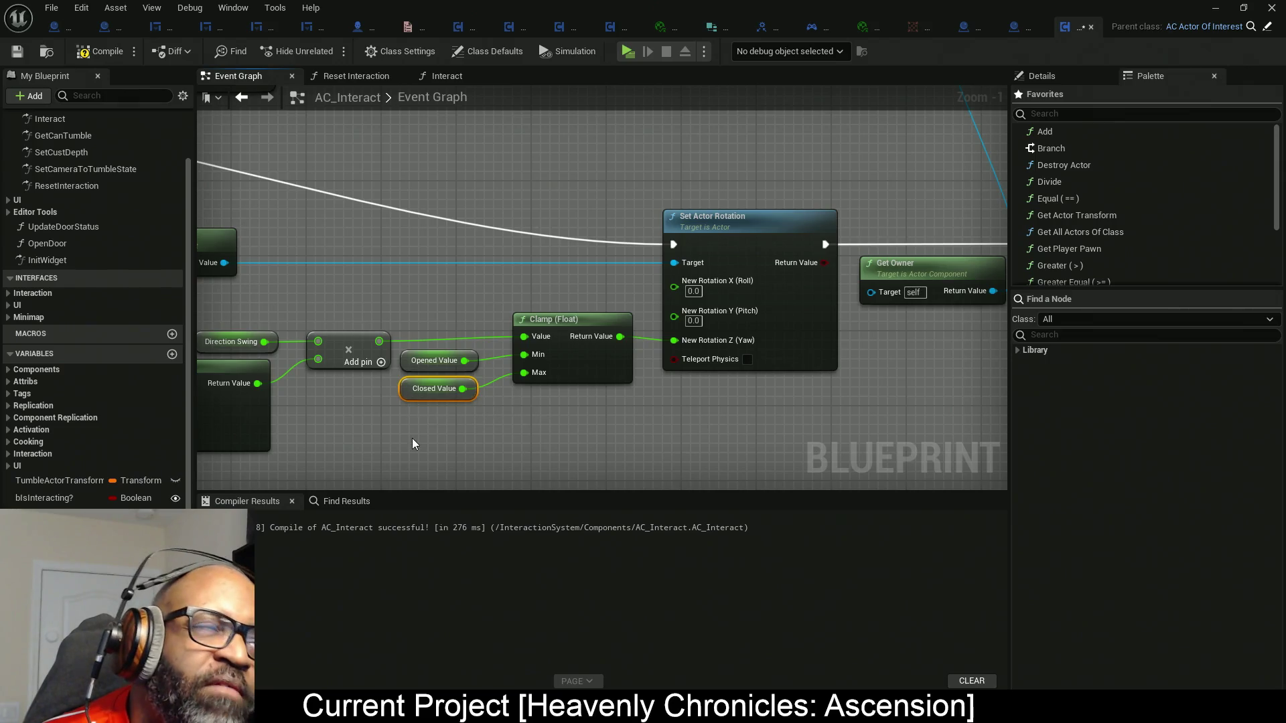
mouse_move(603, 8)
left_mouse_down()
mouse_move(1014, 134)
mouse_move(884, 2)
left_mouse_up()
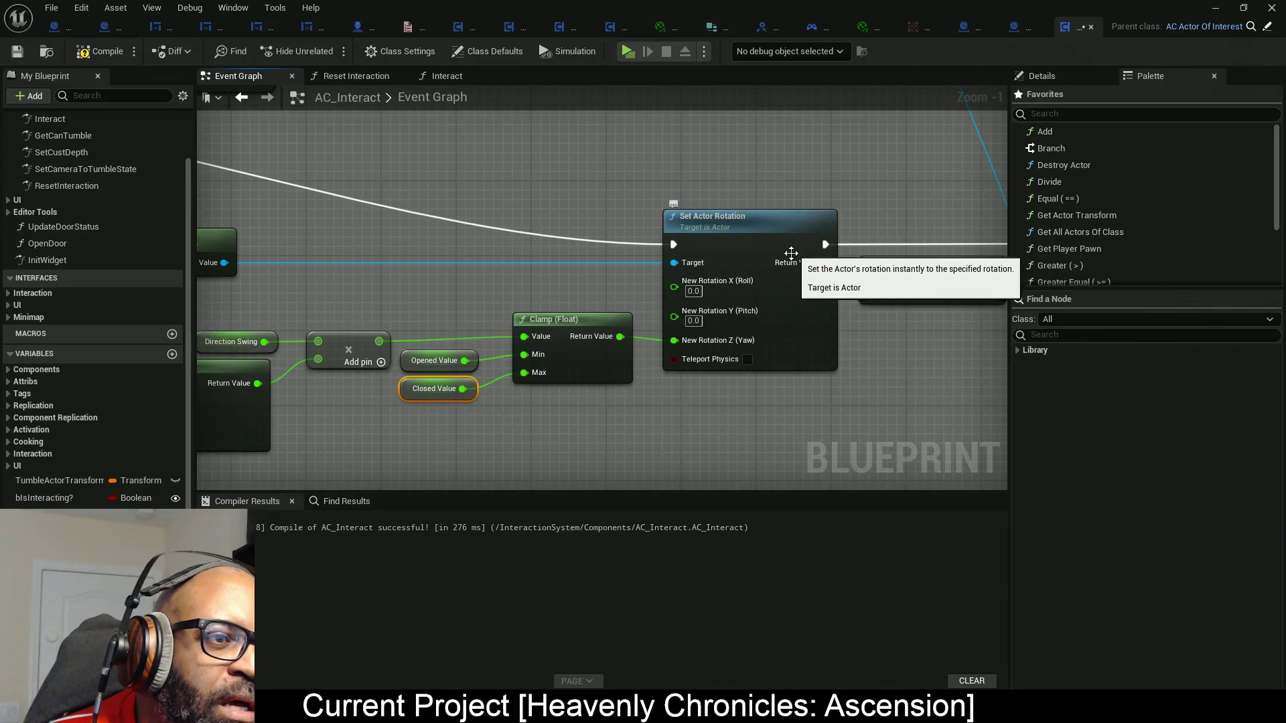
left_click(524, 373, "alt")
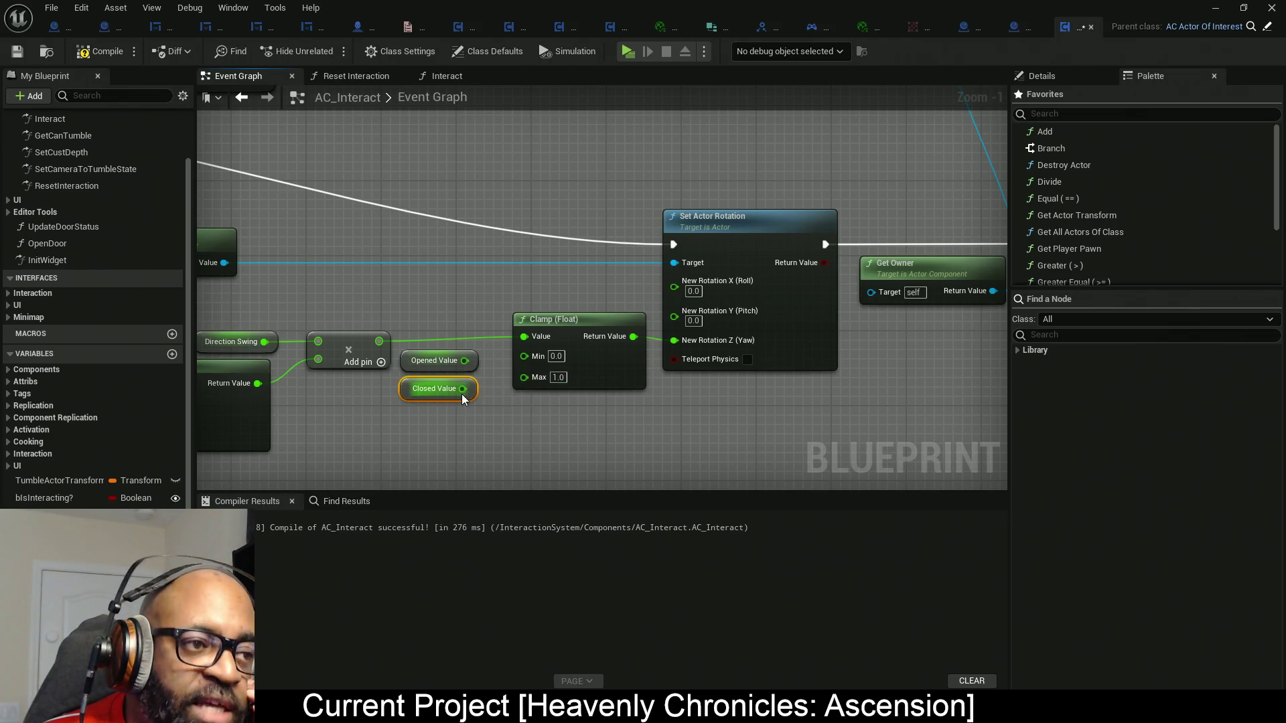
mouse_move(462, 390)
left_mouse_down()
mouse_move(526, 377)
mouse_move(524, 356)
left_mouse_up()
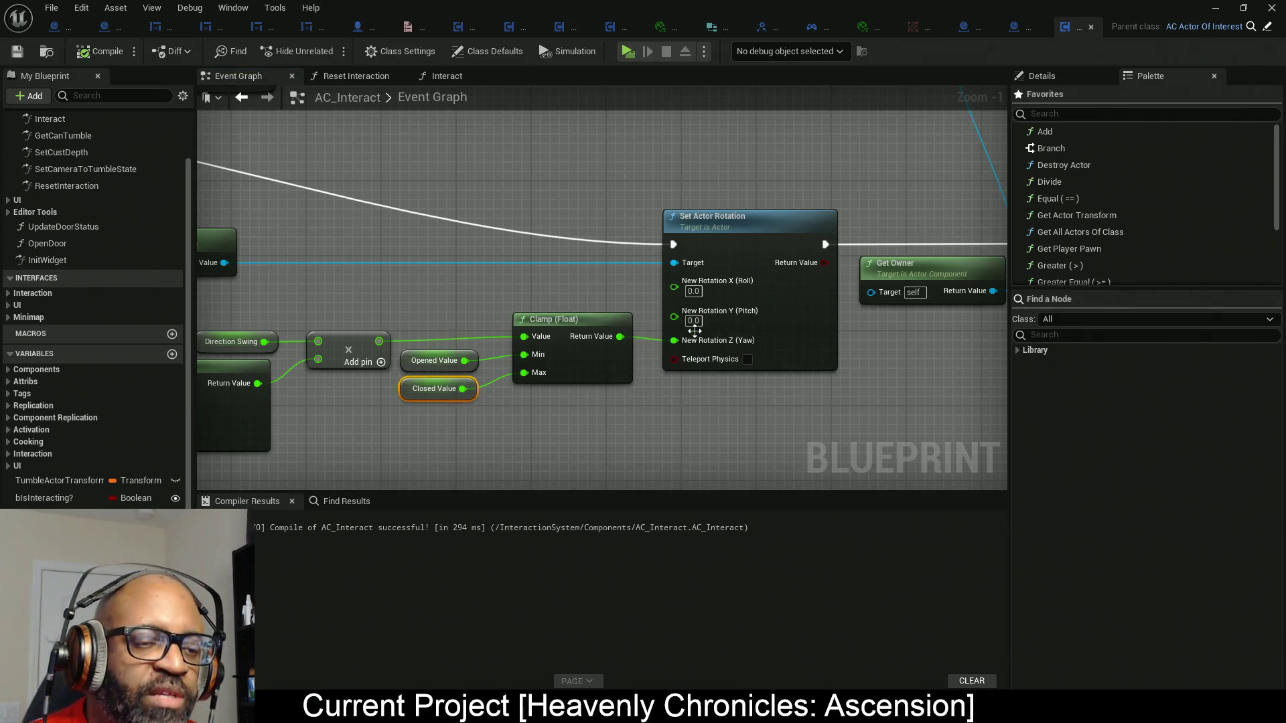
left_click_drag(469, 8, 0, 142)
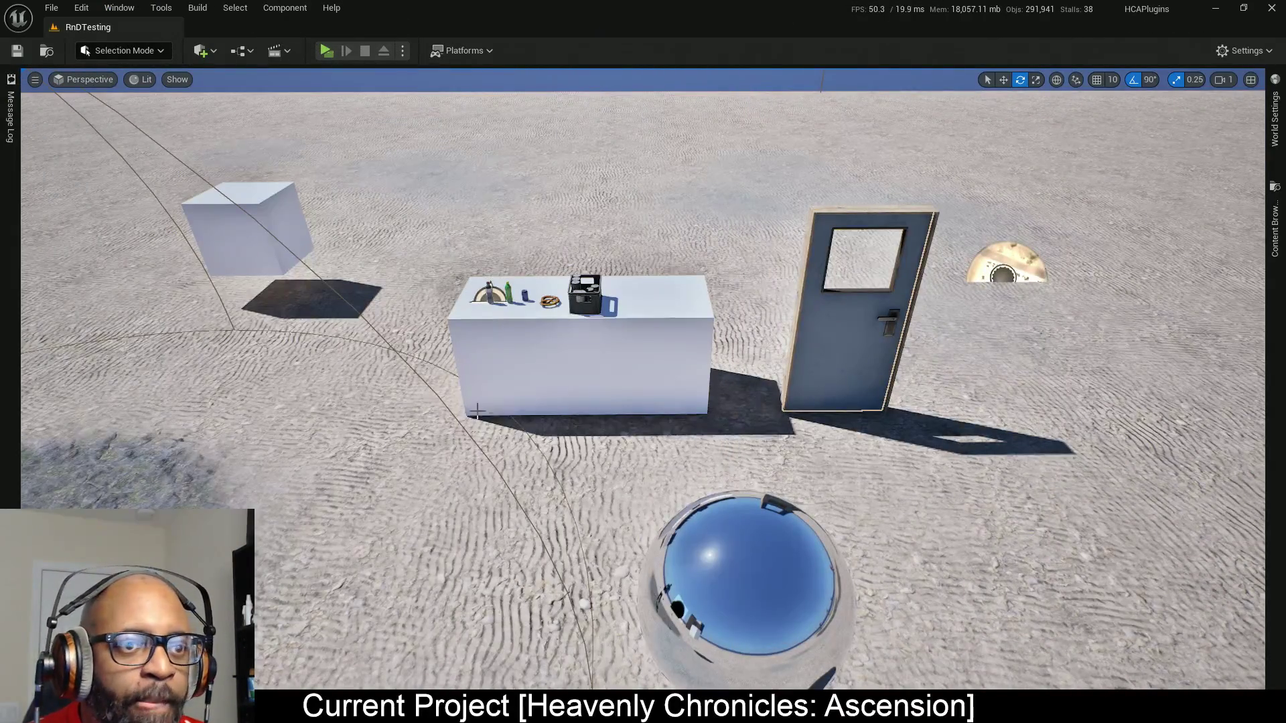
Check the blue door's AC_Interact values, swing it 90° and back to 0°, then save RnDTesting.
left_click(857, 345)
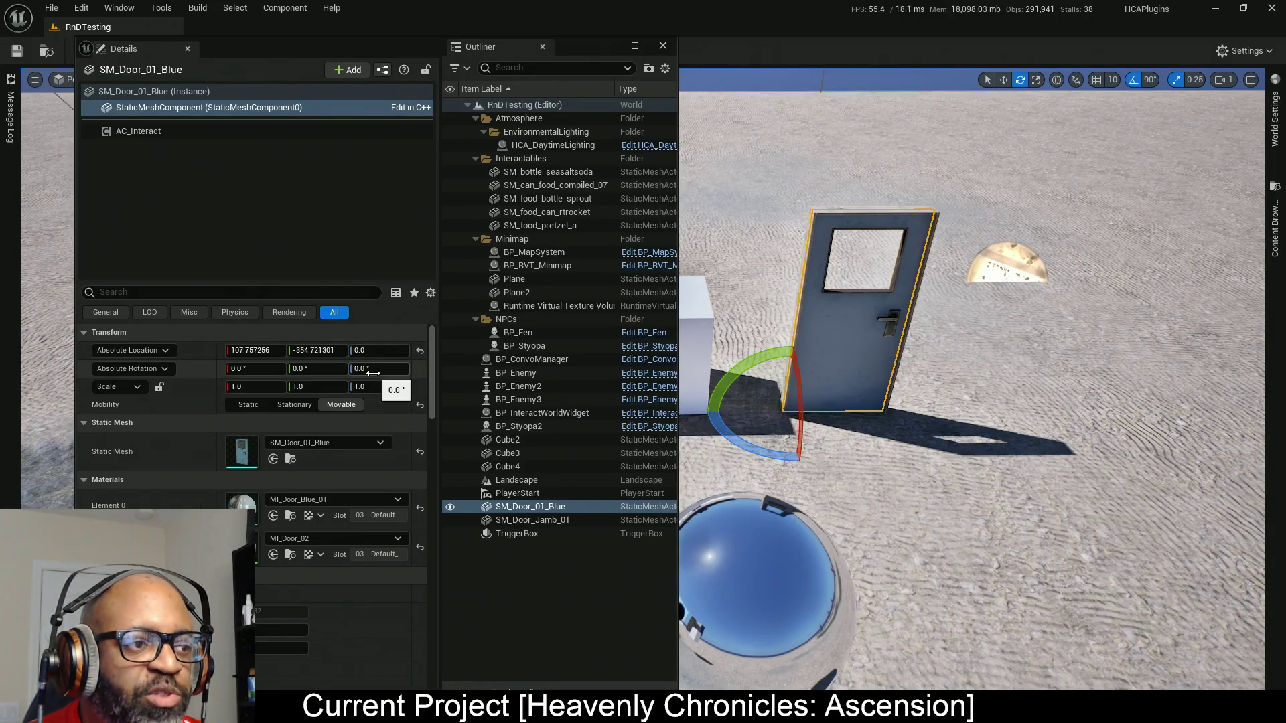
left_click(142, 131)
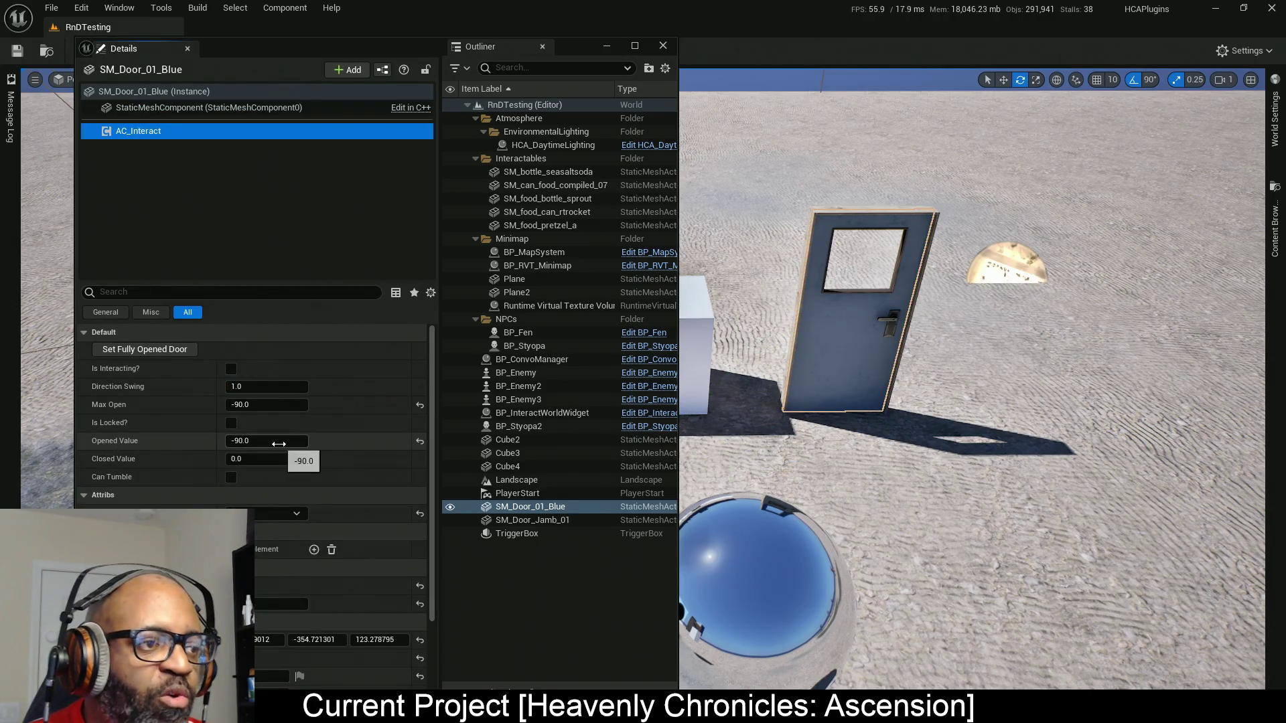
left_click(841, 370)
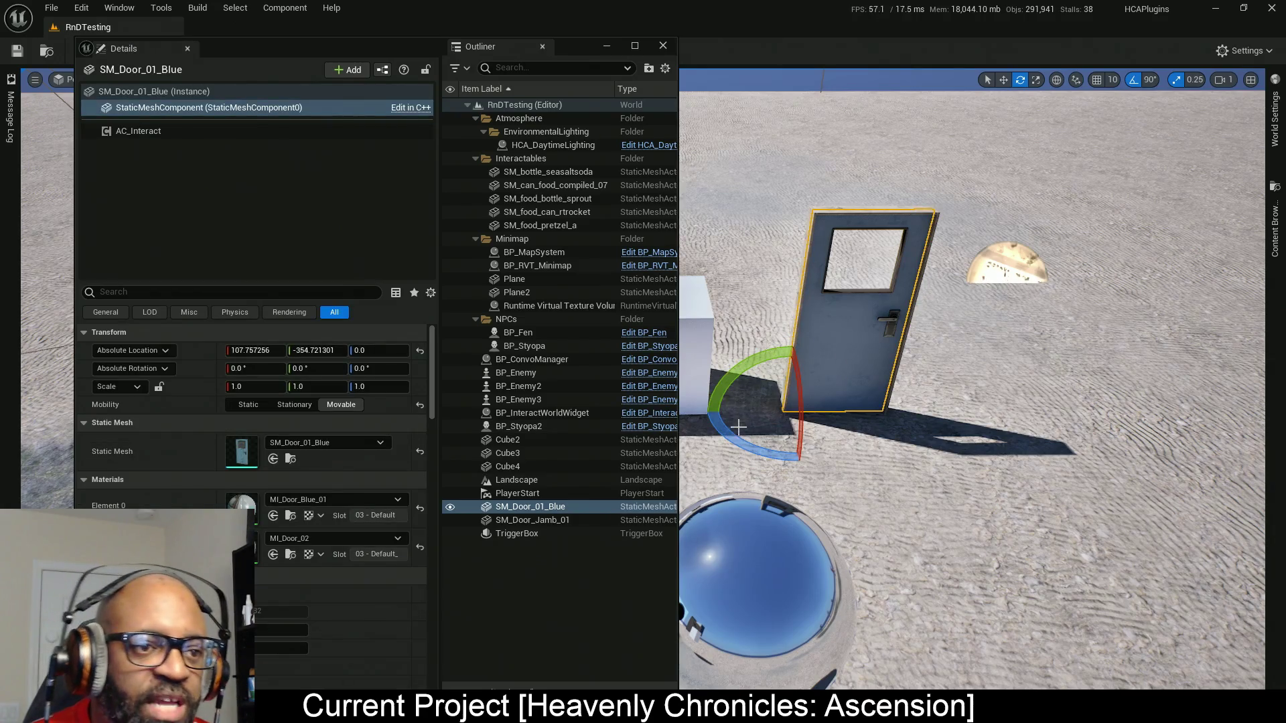
left_click_drag(737, 442, 770, 455)
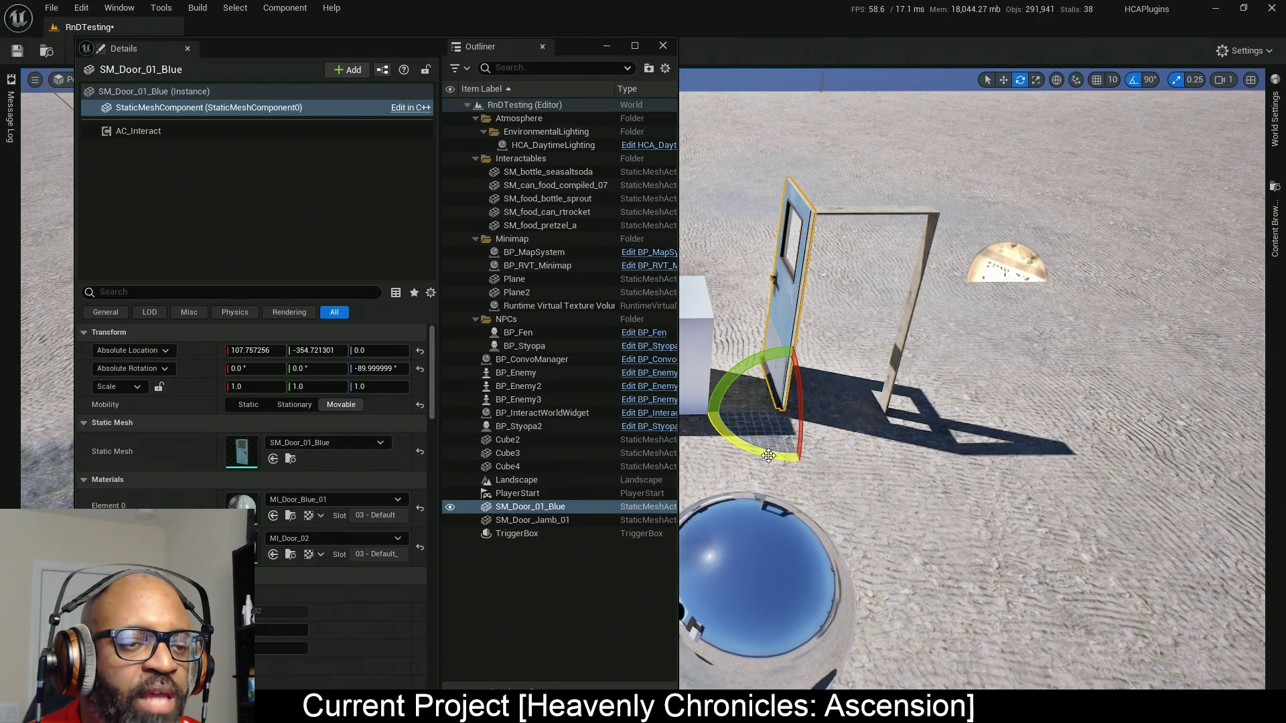
left_click_drag(768, 455, 734, 449)
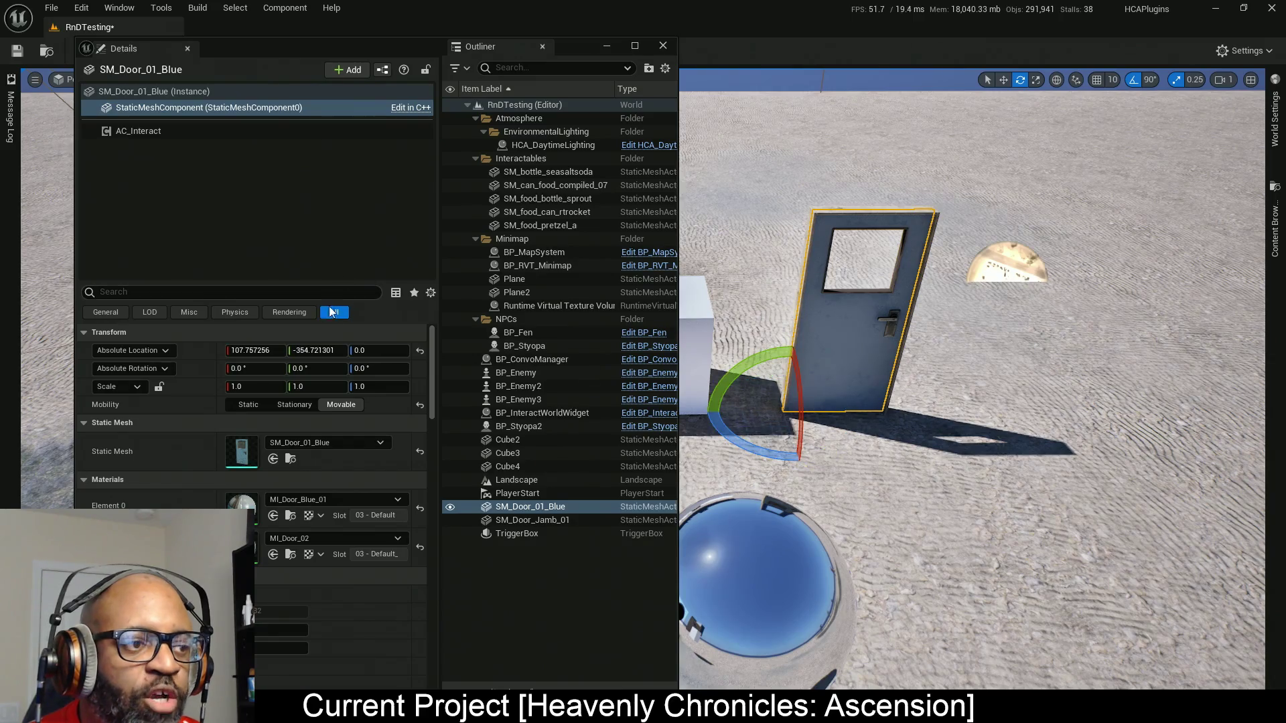
left_click(150, 129)
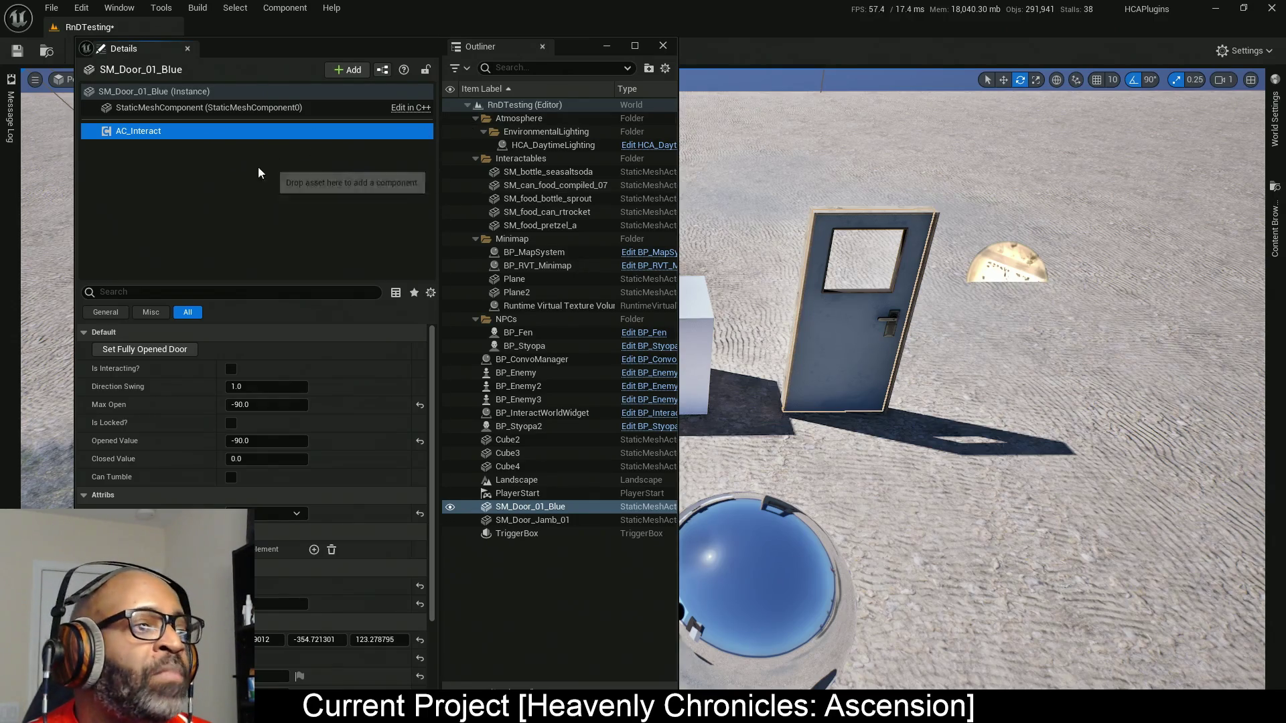
key("ctrl+s")
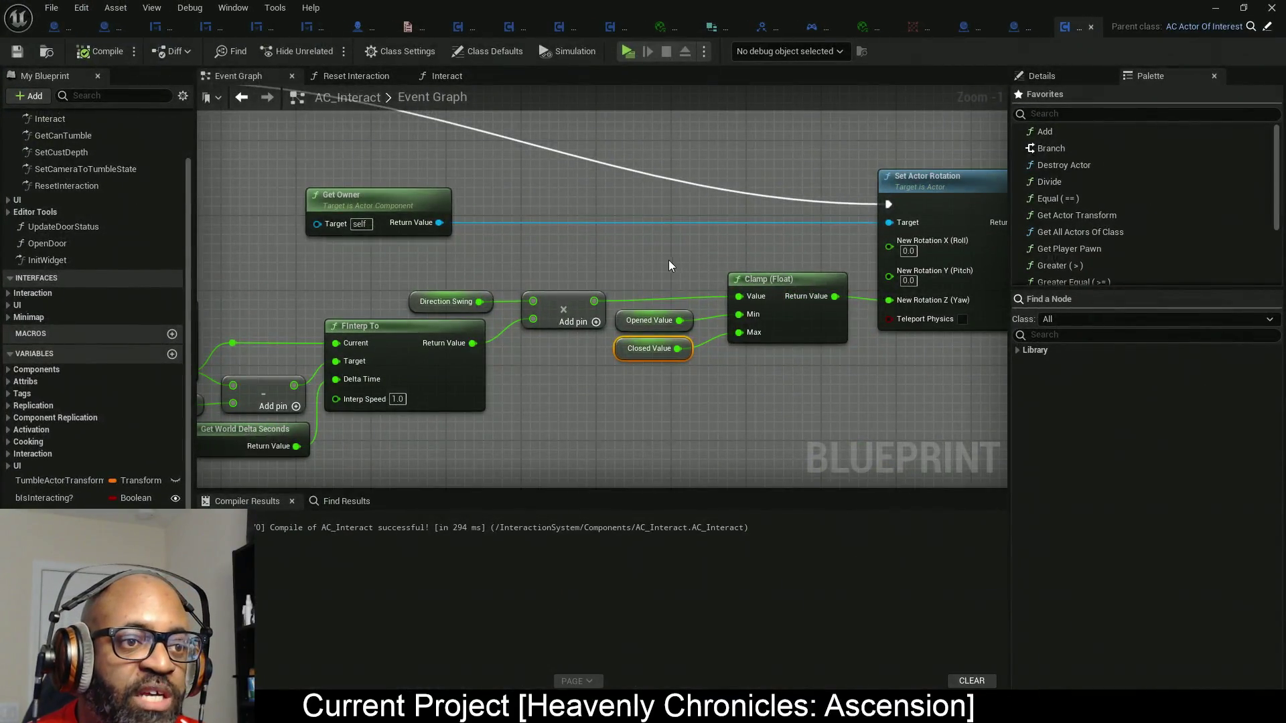
Frame the Clamp nodes and reposition Get World Delta Seconds beside FInterp To.
left_click_drag(669, 262, 849, 406)
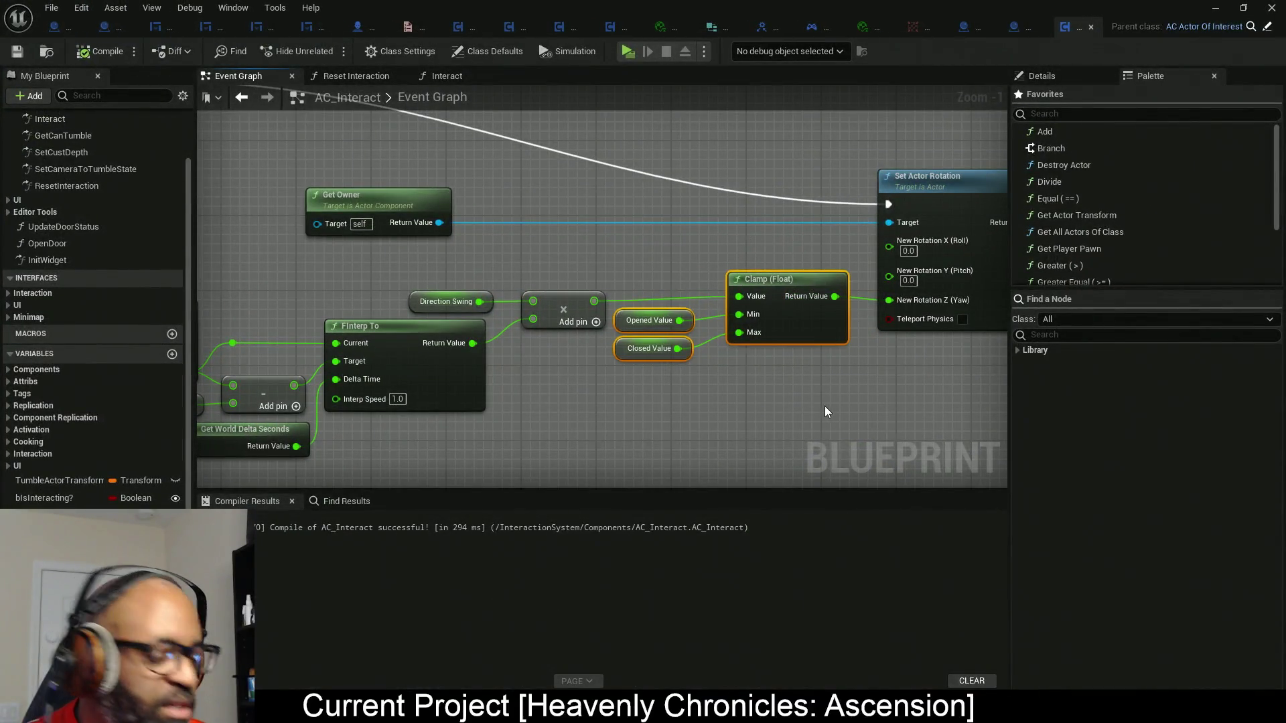
mouse_move(696, 233)
left_mouse_down()
mouse_move(833, 373)
mouse_move(802, 417)
mouse_move(570, 362)
mouse_move(317, 378)
left_mouse_up()
key("Home")
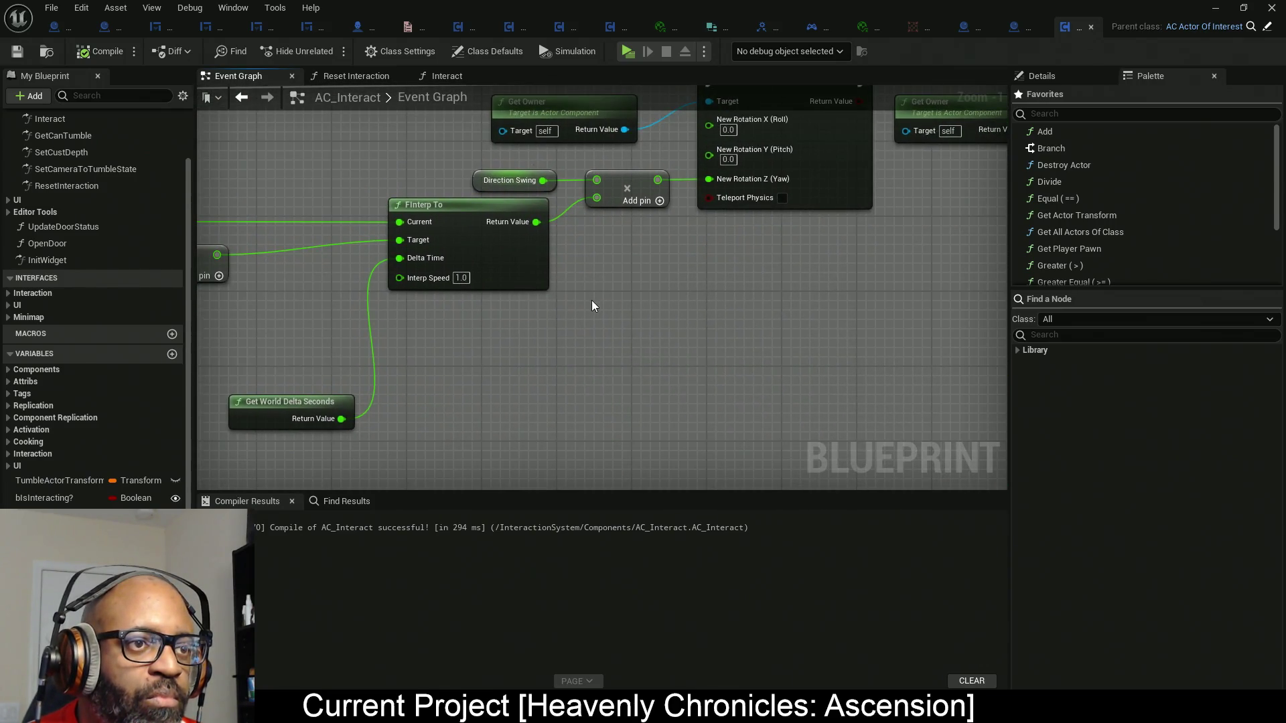
mouse_move(645, 297)
left_mouse_down()
mouse_move(885, 304)
mouse_move(857, 308)
left_mouse_up()
mouse_move(555, 153)
left_mouse_down()
mouse_move(913, 260)
mouse_move(605, 256)
left_mouse_up()
left_click_drag(507, 414, 384, 329)
Wire the swing multiply result into Clamp's Value and move the Clamp group beside Set Actor Rotation.
mouse_move(807, 284)
left_mouse_down()
mouse_move(689, 311)
mouse_move(898, 404)
left_mouse_up()
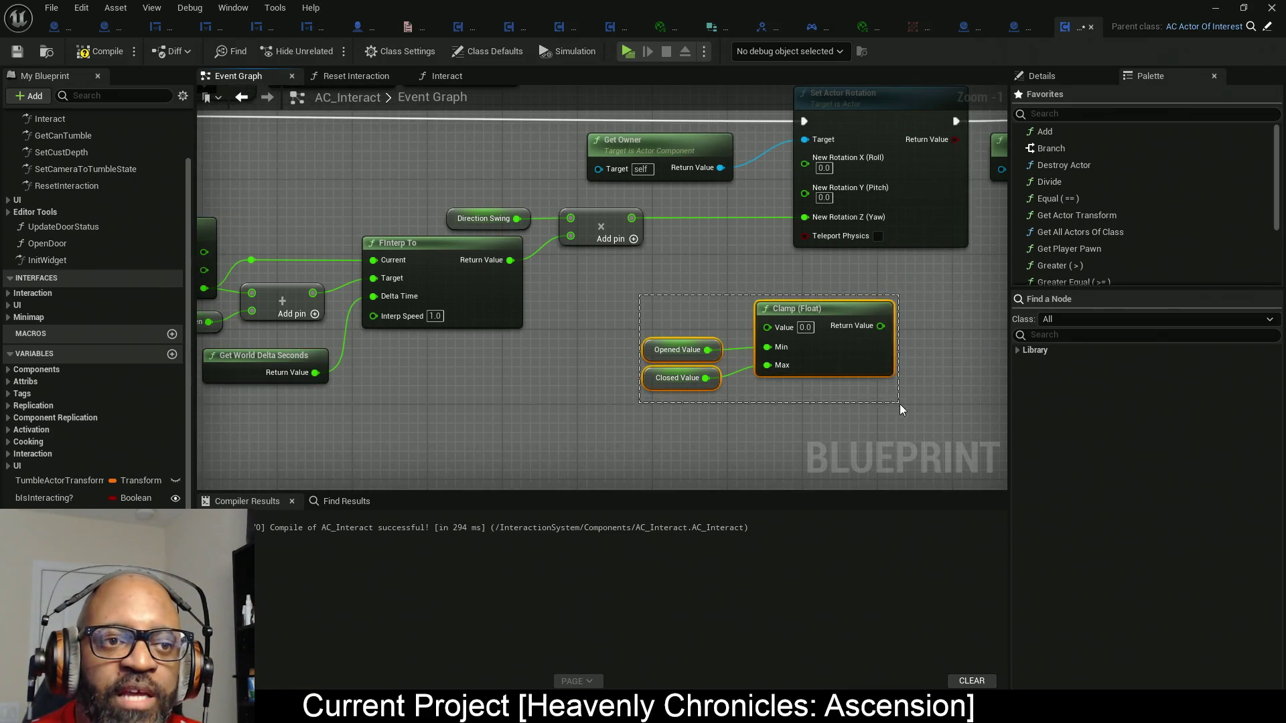
left_click_drag(782, 332, 633, 217)
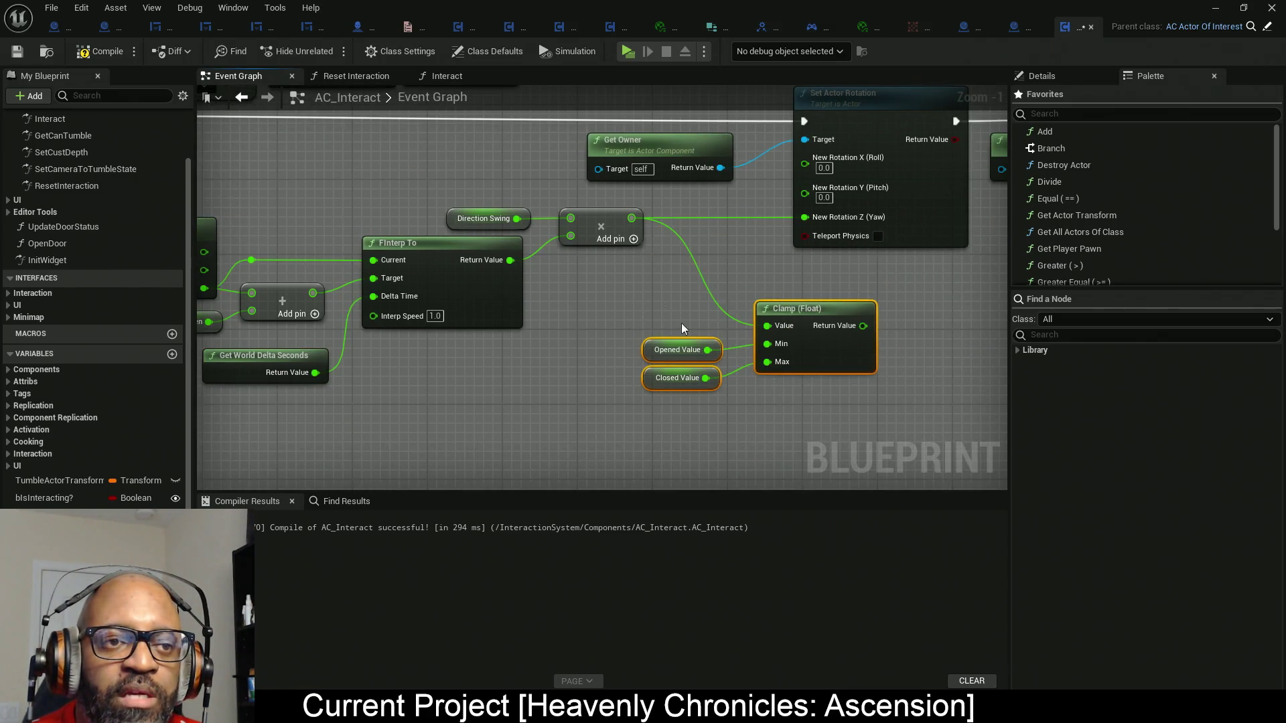
mouse_move(831, 360)
left_mouse_down()
mouse_move(728, 304)
mouse_move(804, 216)
left_mouse_up()
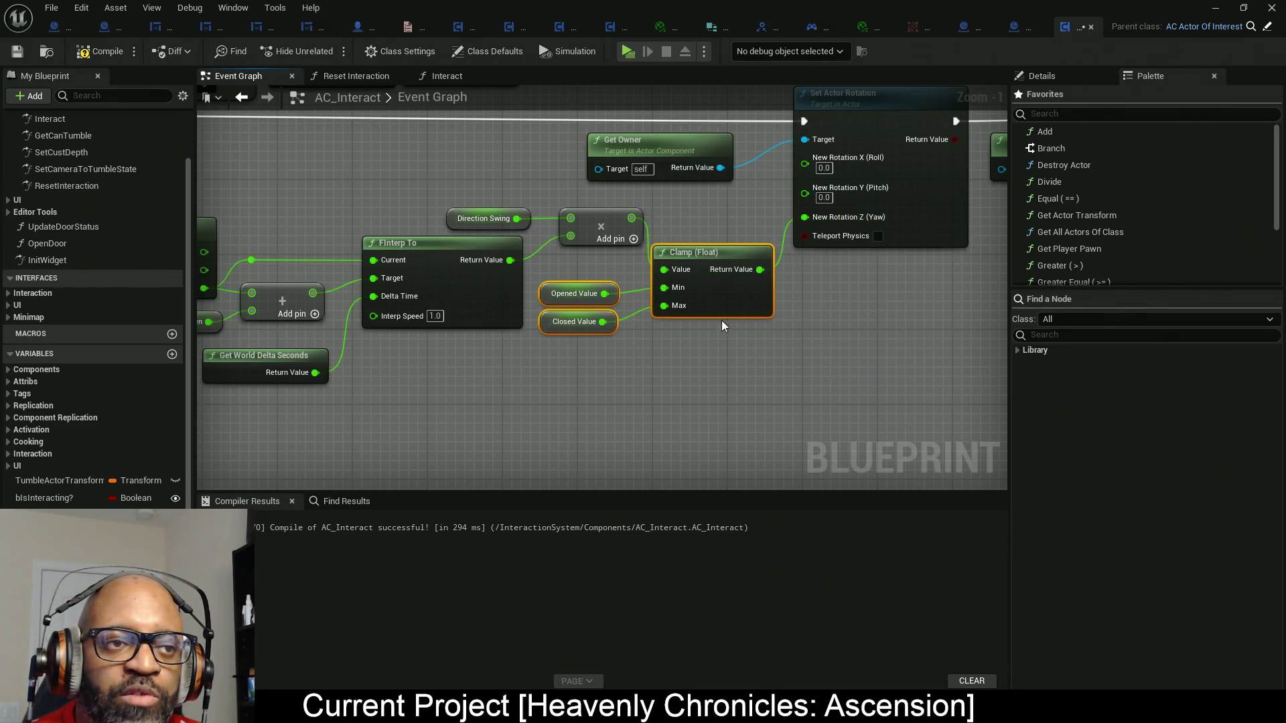
left_click_drag(722, 319, 745, 250)
left_click(740, 370)
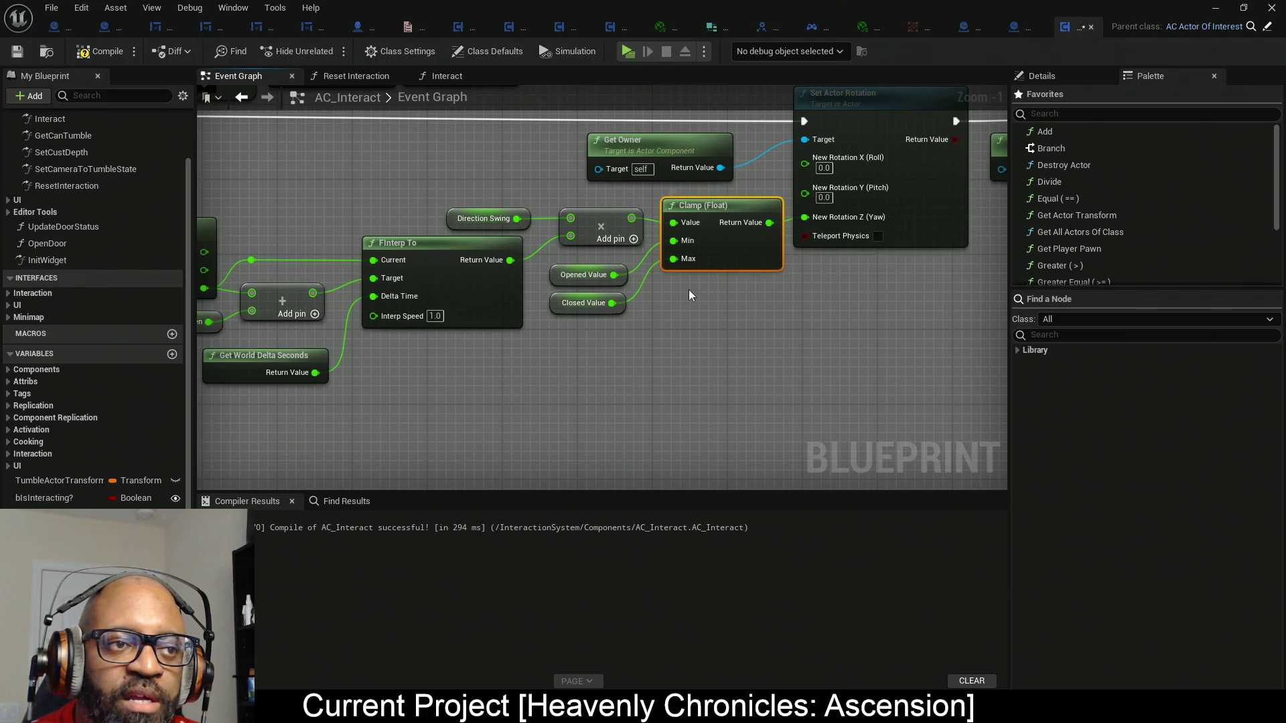
mouse_move(619, 343)
left_mouse_down()
mouse_move(546, 258)
mouse_move(568, 274)
left_mouse_up()
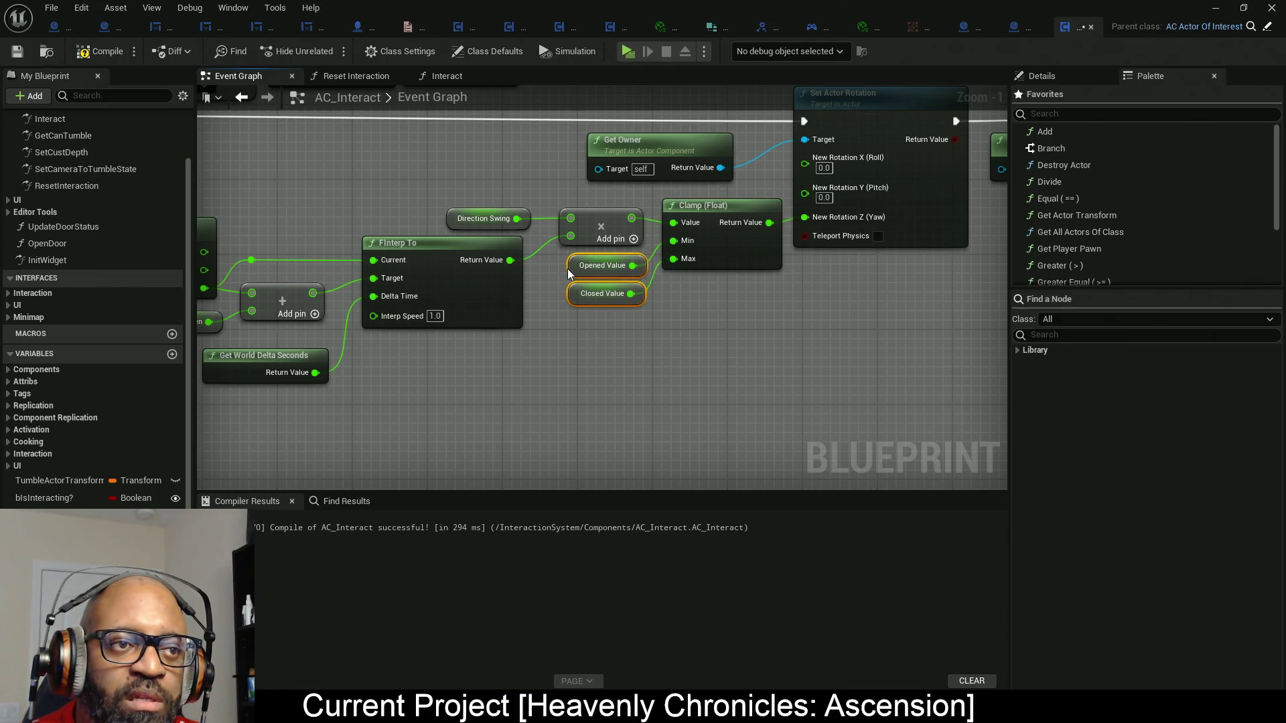
Review the Get Actor Rotation chain through Direction Swing, multiply and Clamp.
left_click_drag(616, 339, 757, 320)
left_click_drag(584, 233, 858, 264)
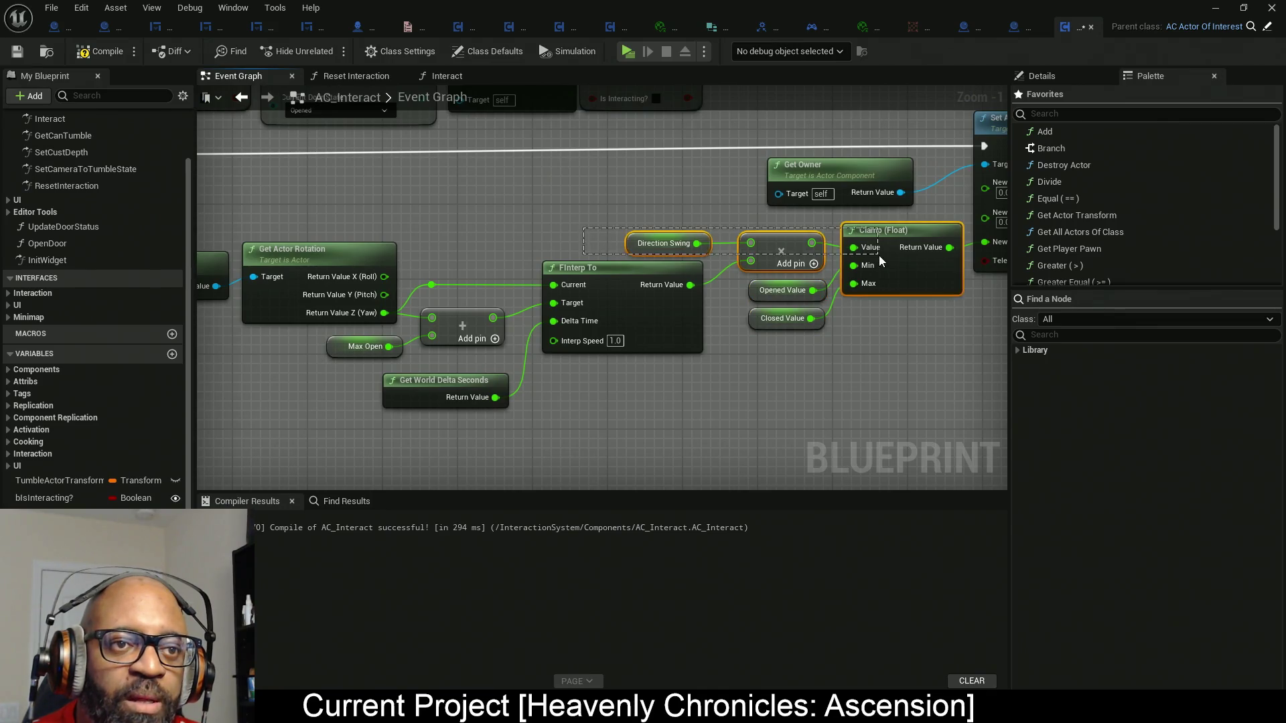
left_click_drag(956, 364, 1017, 349)
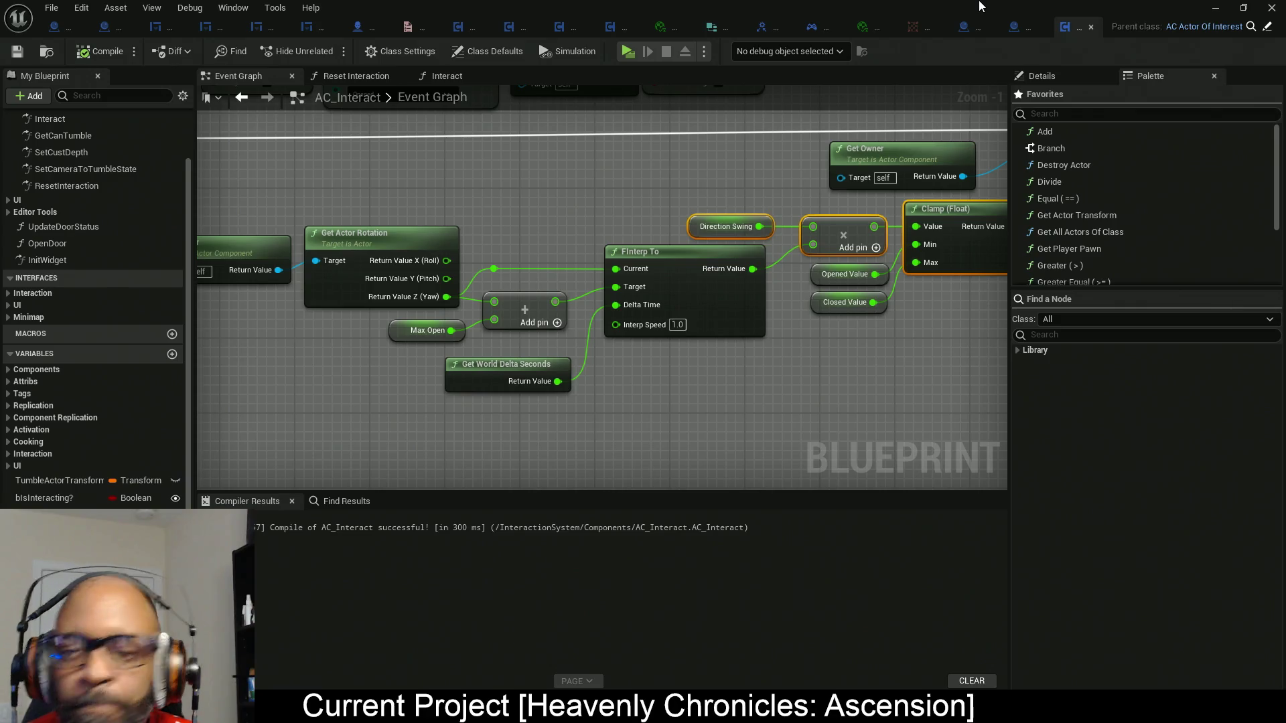
key("alt+Tab")
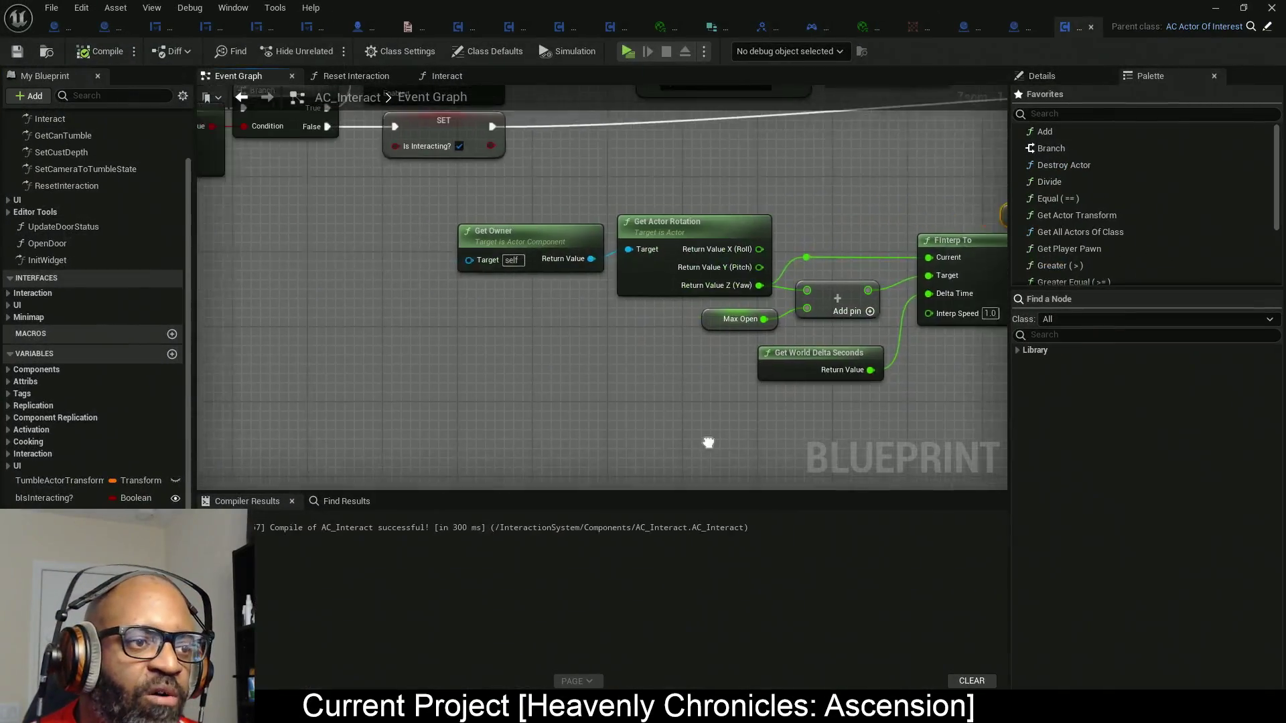
Set Error Tolerance 0.001 on both Opened and Closed Value Nearly Equal checks and recompile.
mouse_move(708, 443)
left_mouse_down()
mouse_move(329, 298)
mouse_move(628, 269)
mouse_move(556, 221)
left_mouse_up()
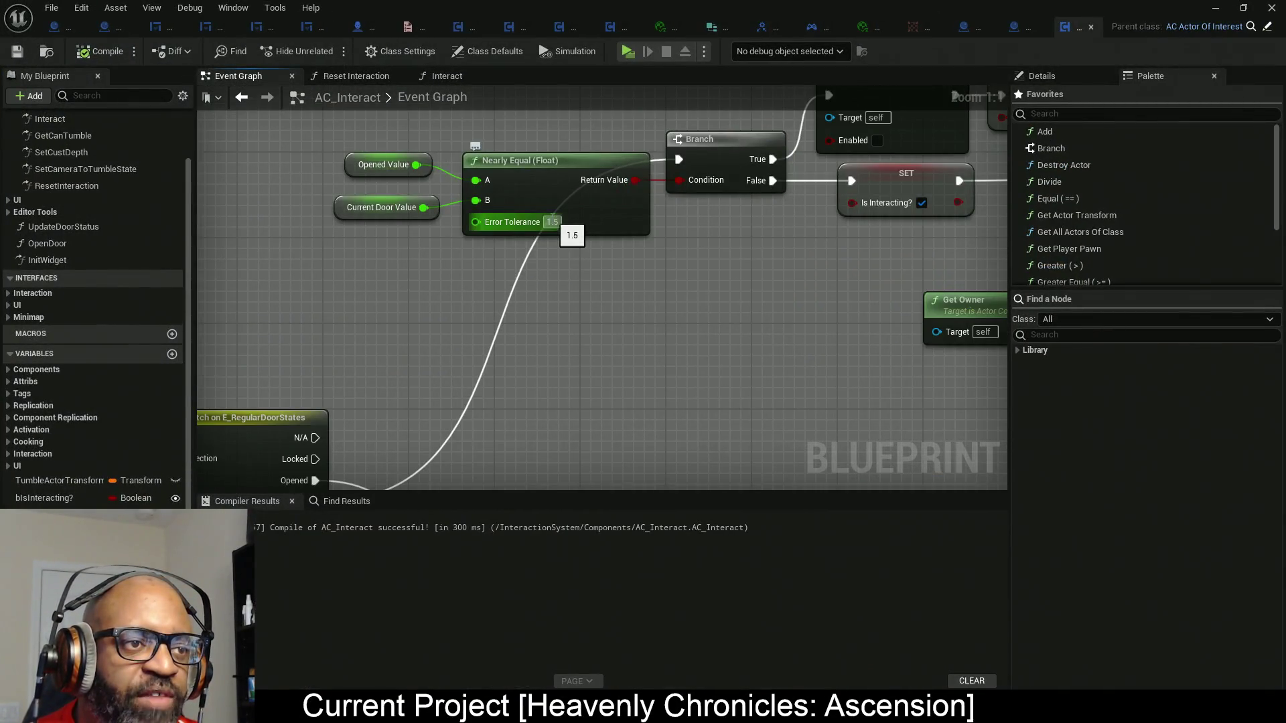
type("0.001")
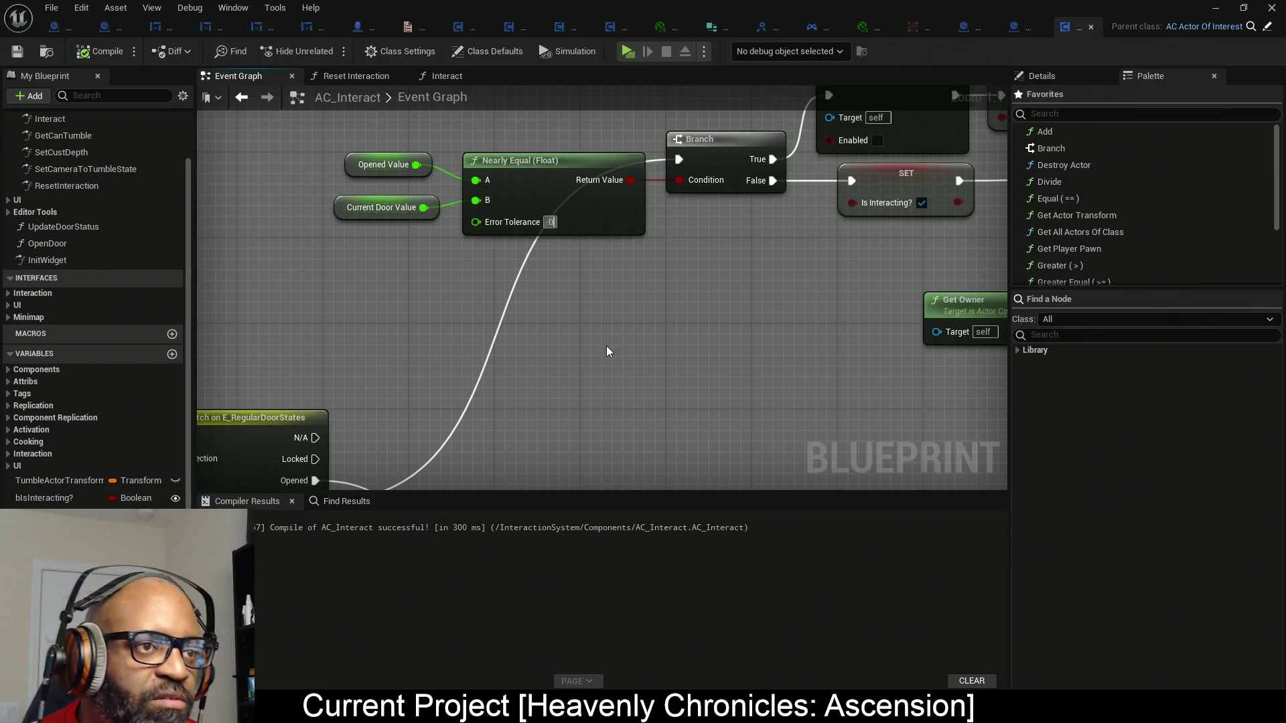
key("Return")
mouse_move(560, 288)
left_mouse_down()
mouse_move(641, 312)
mouse_move(488, 255)
left_mouse_up()
left_click(487, 261)
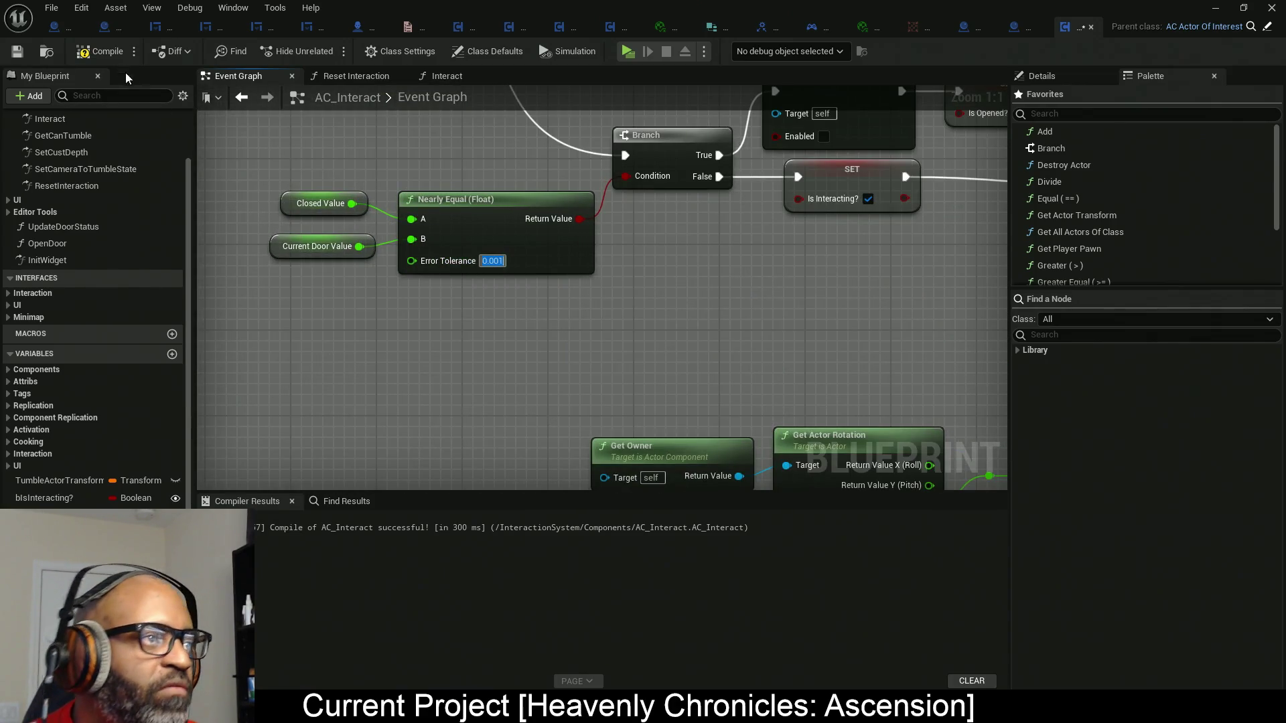
key("Return")
key("F7")
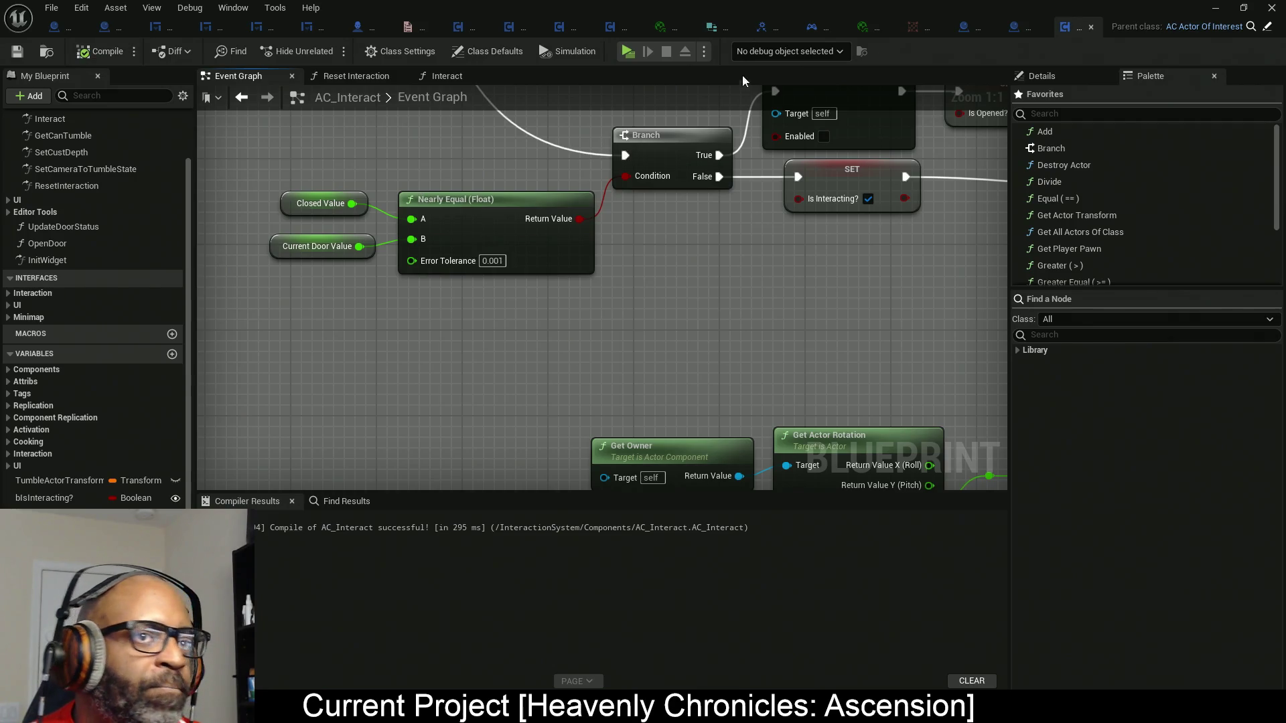
key("alt+Tab")
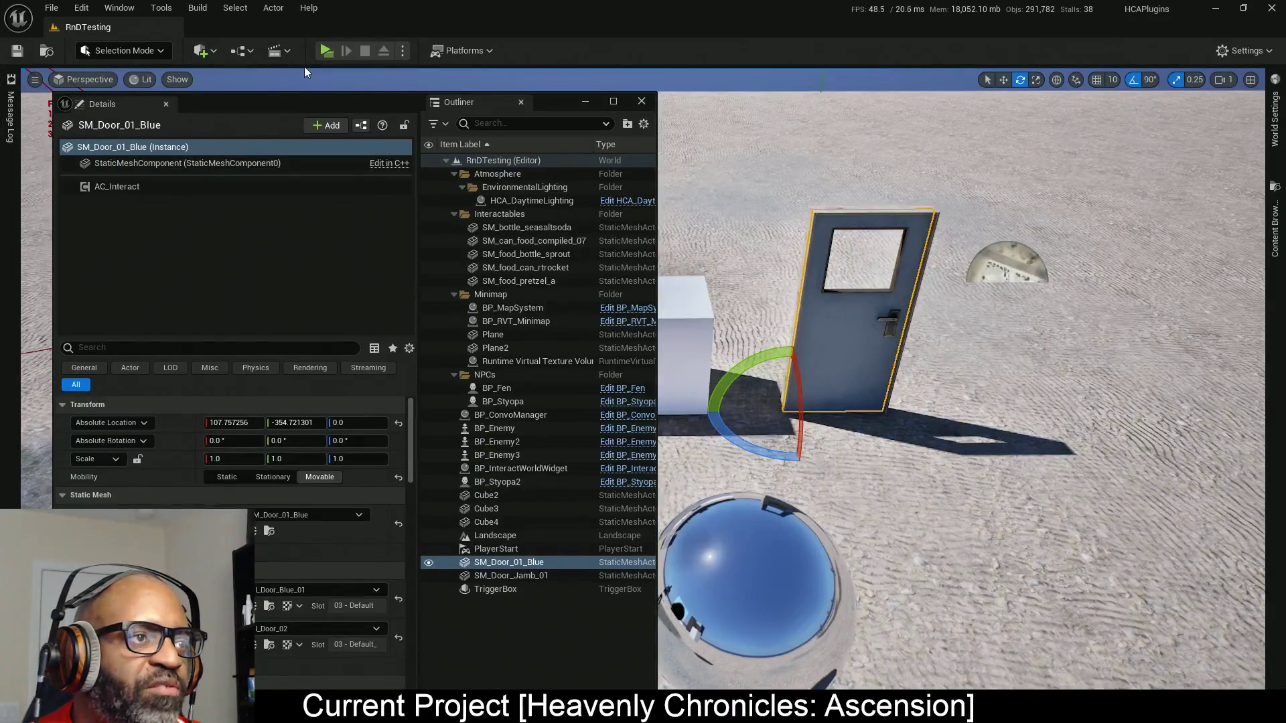
Play the level and toggle the door with E eleven times, then stop the game.
key("alt+p")
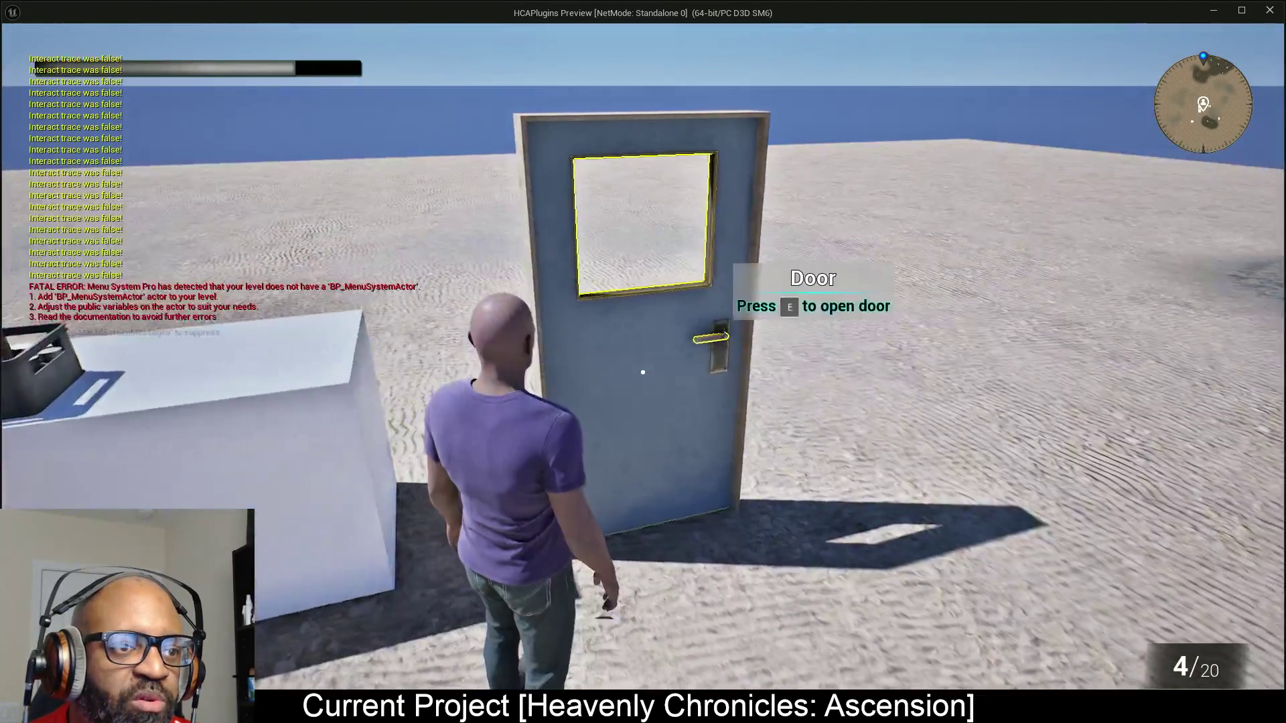
key("e")
key("e")
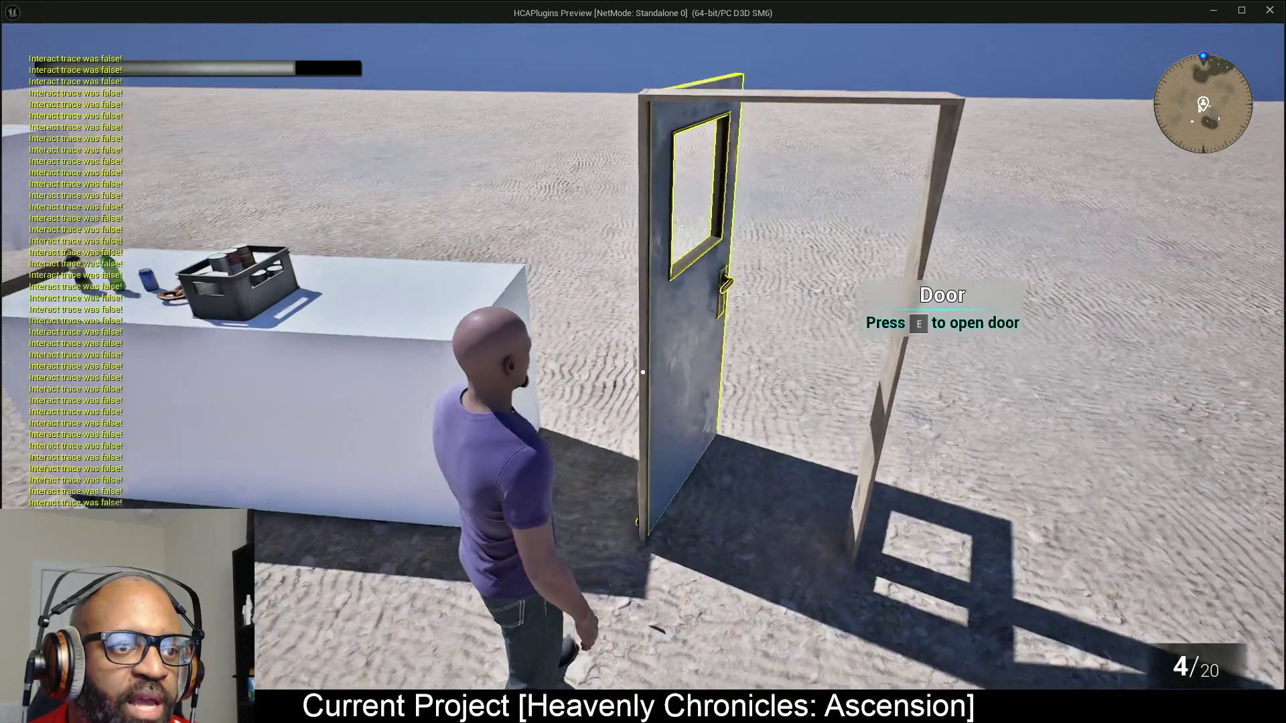
key("e")
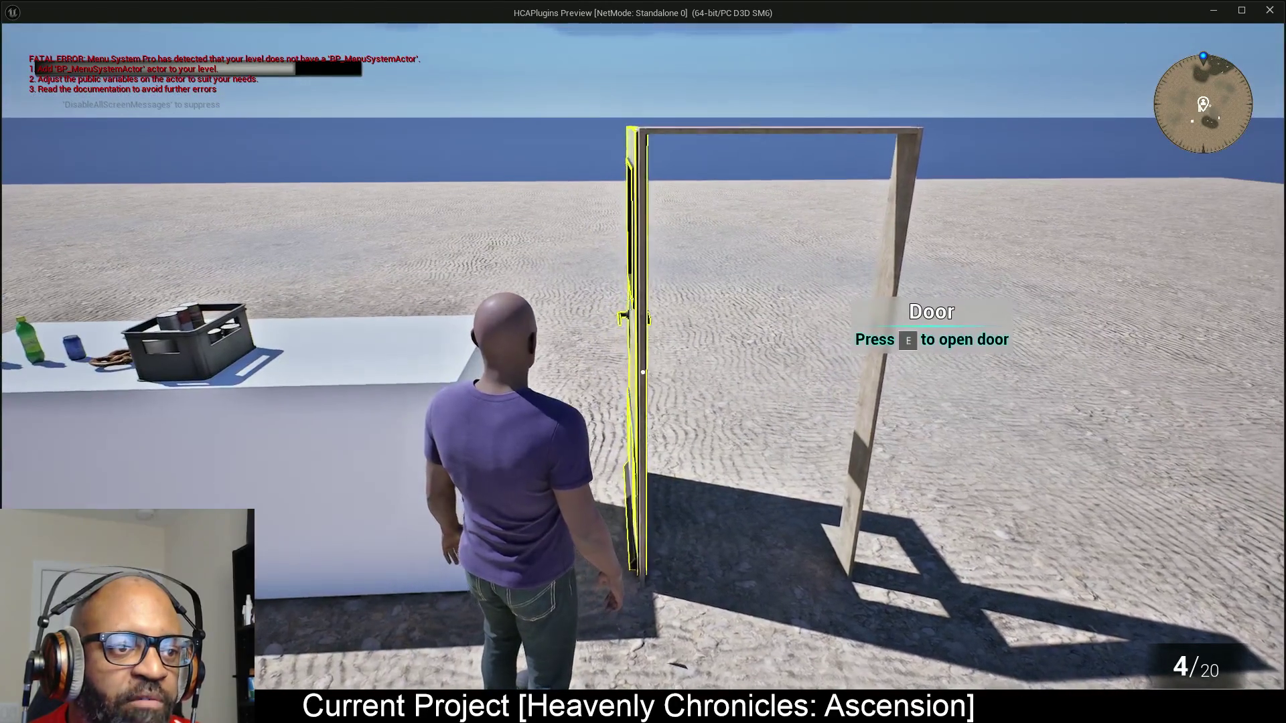
key("e")
key("e")
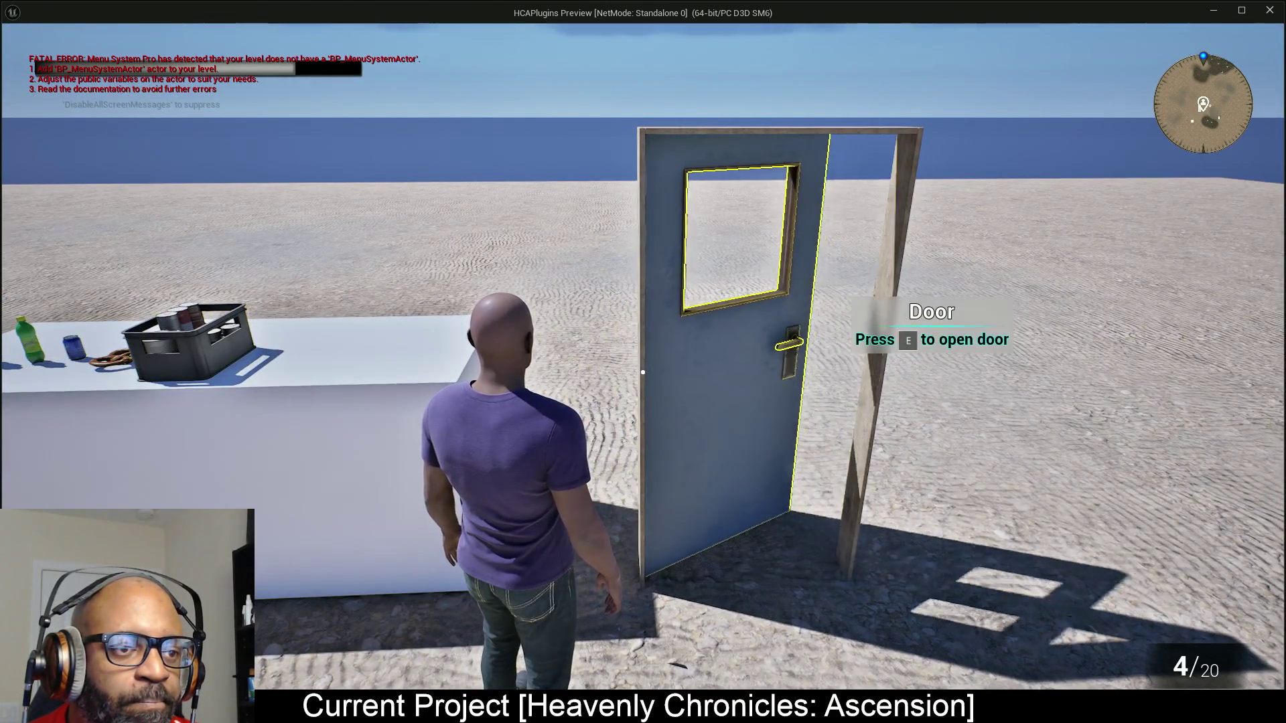
key("e")
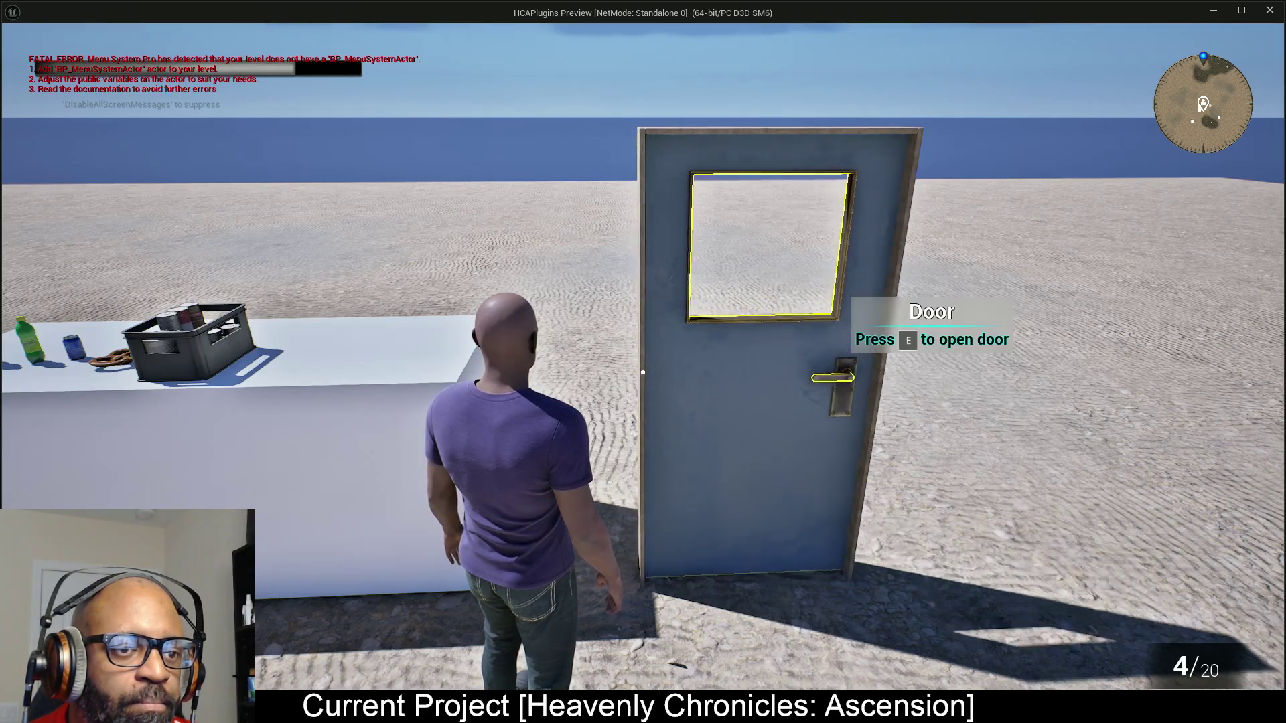
key("e")
key("e")
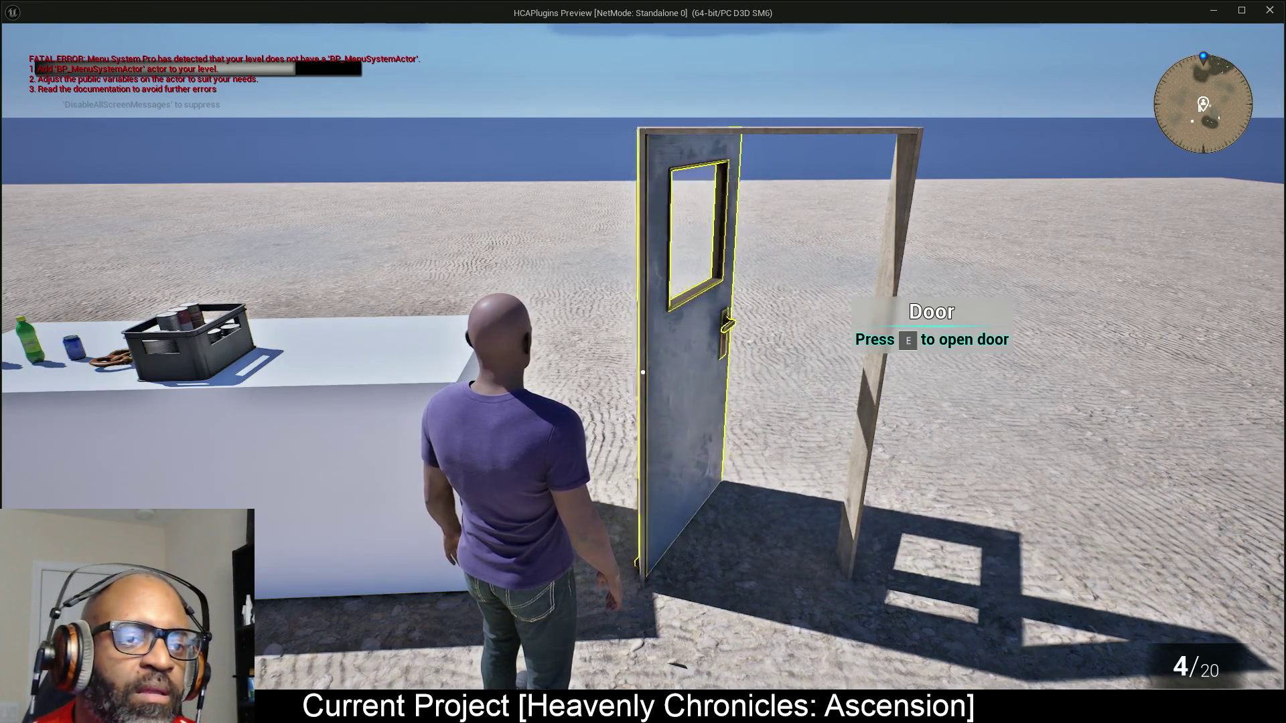
key("e")
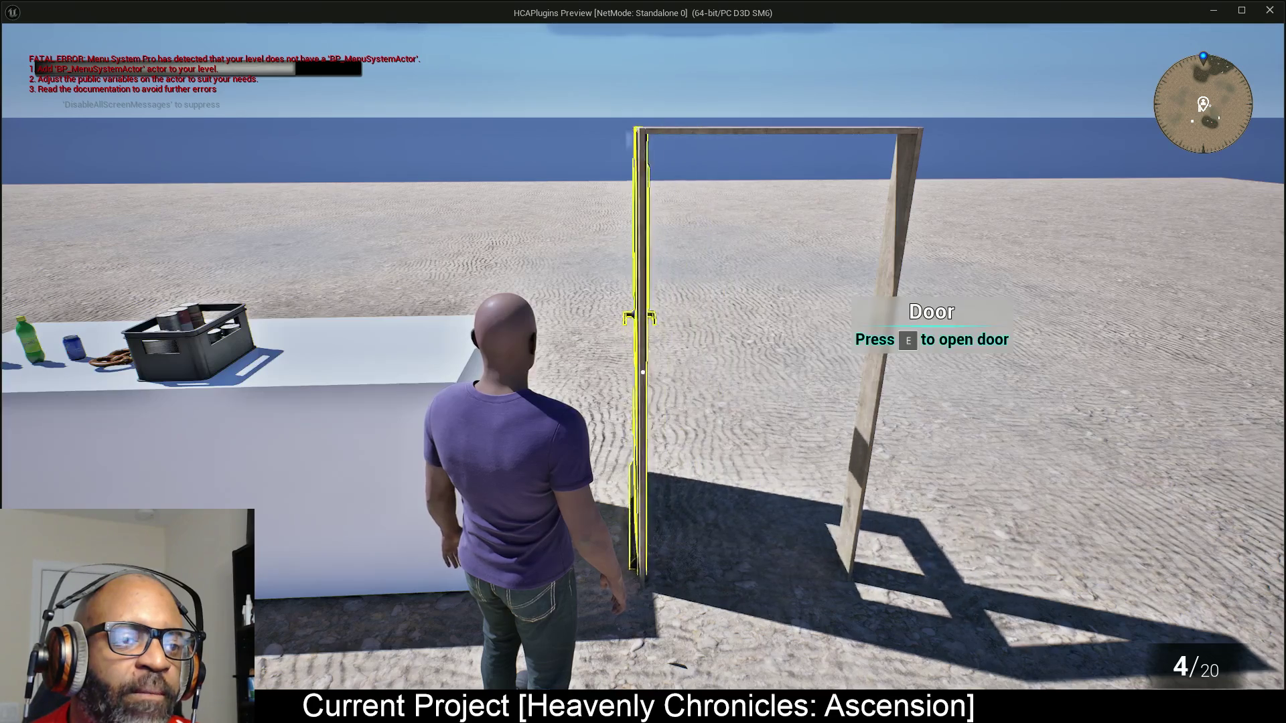
key("e")
key("e")
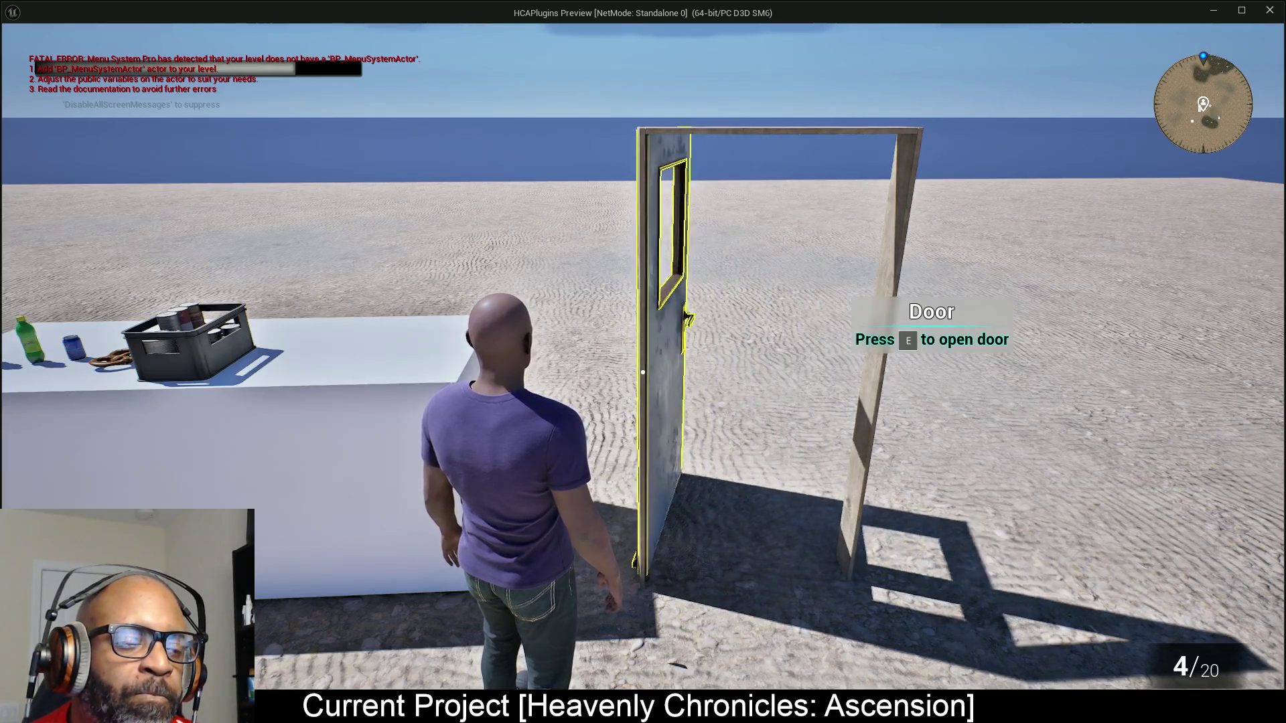
key("e")
key("e")
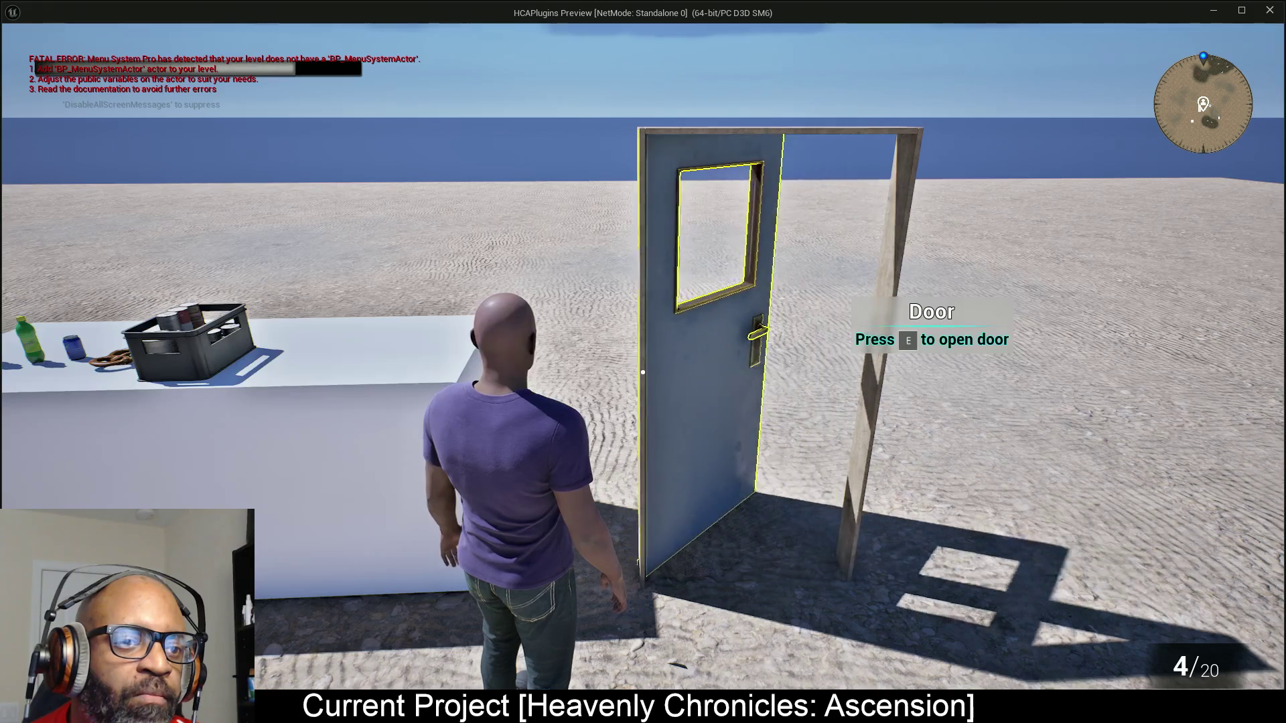
key("e")
key("e")
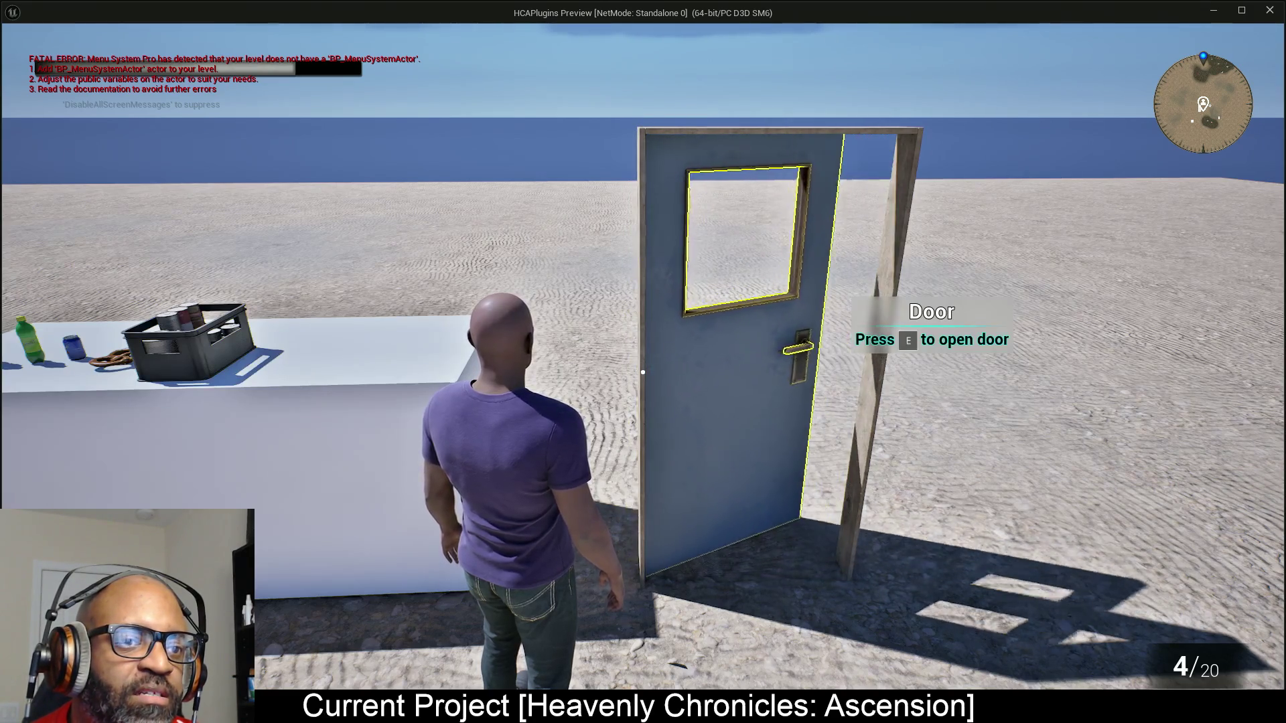
key("e")
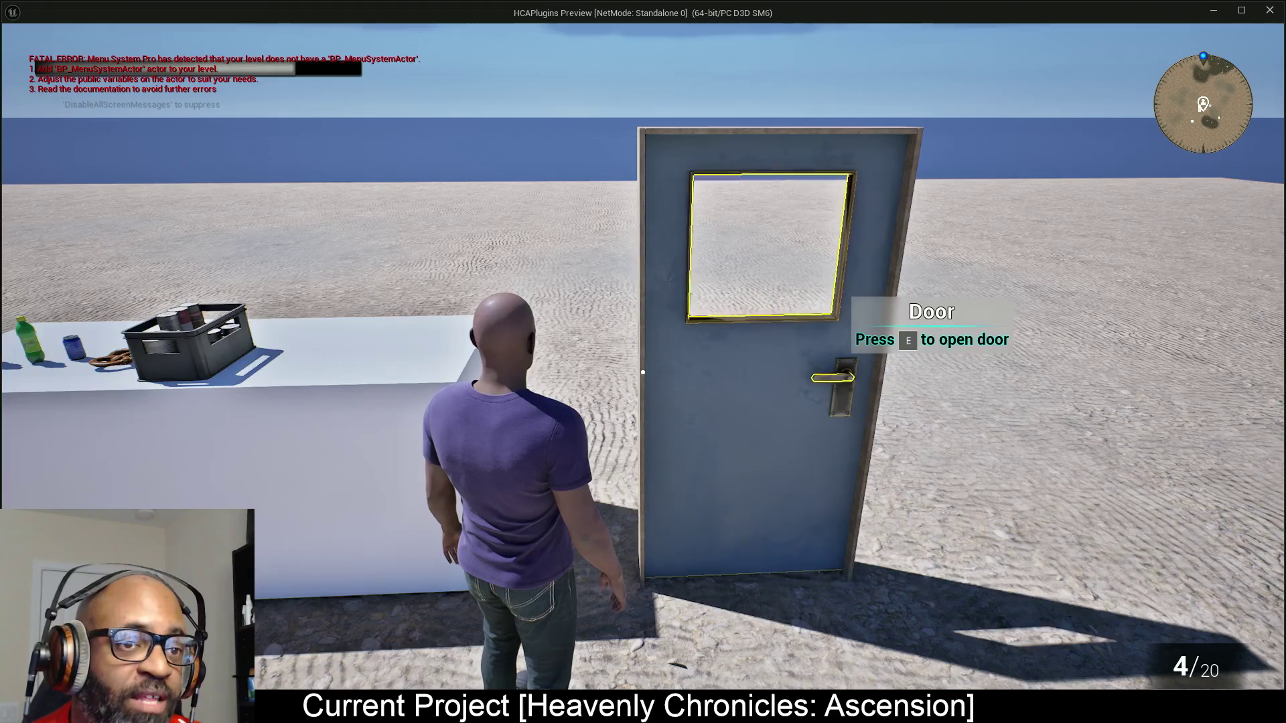
key("e")
key("Escape")
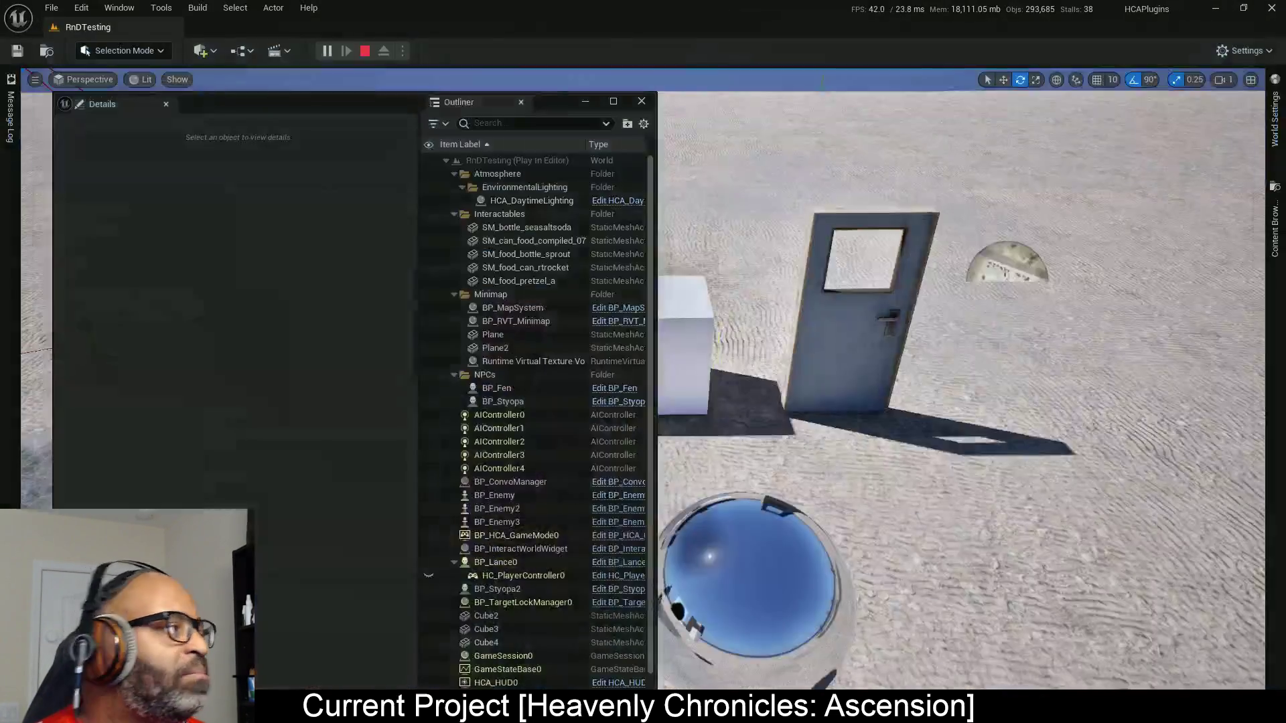
key("alt+Tab")
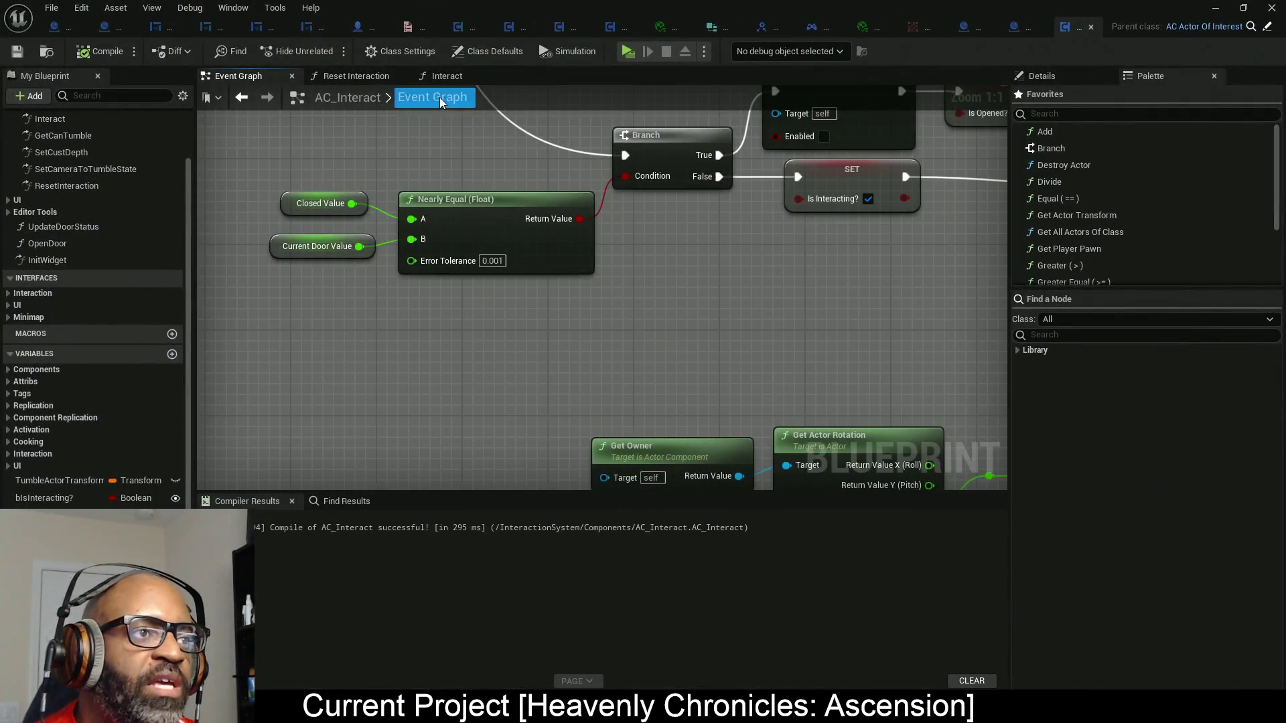
Wire Is Door? straight into the Branch, delete the AND, NOT and Is Interacting? nodes, then play.
left_click(436, 76)
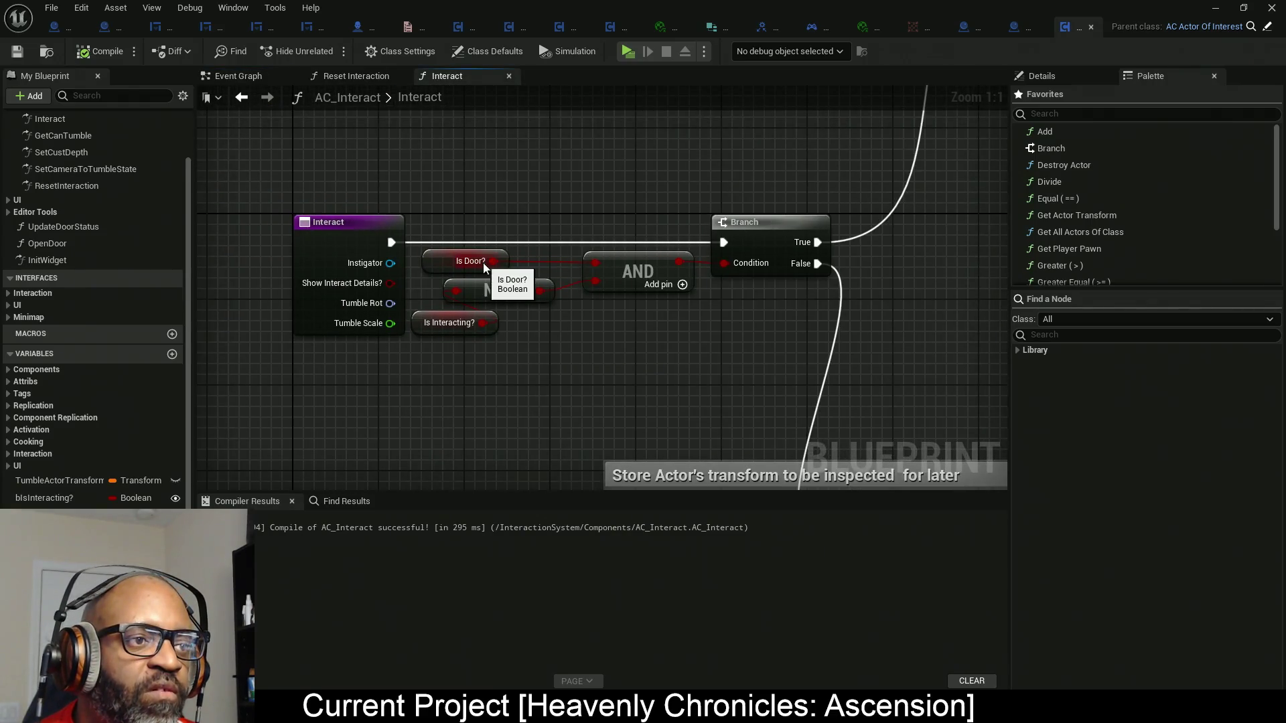
left_click_drag(493, 261, 721, 263)
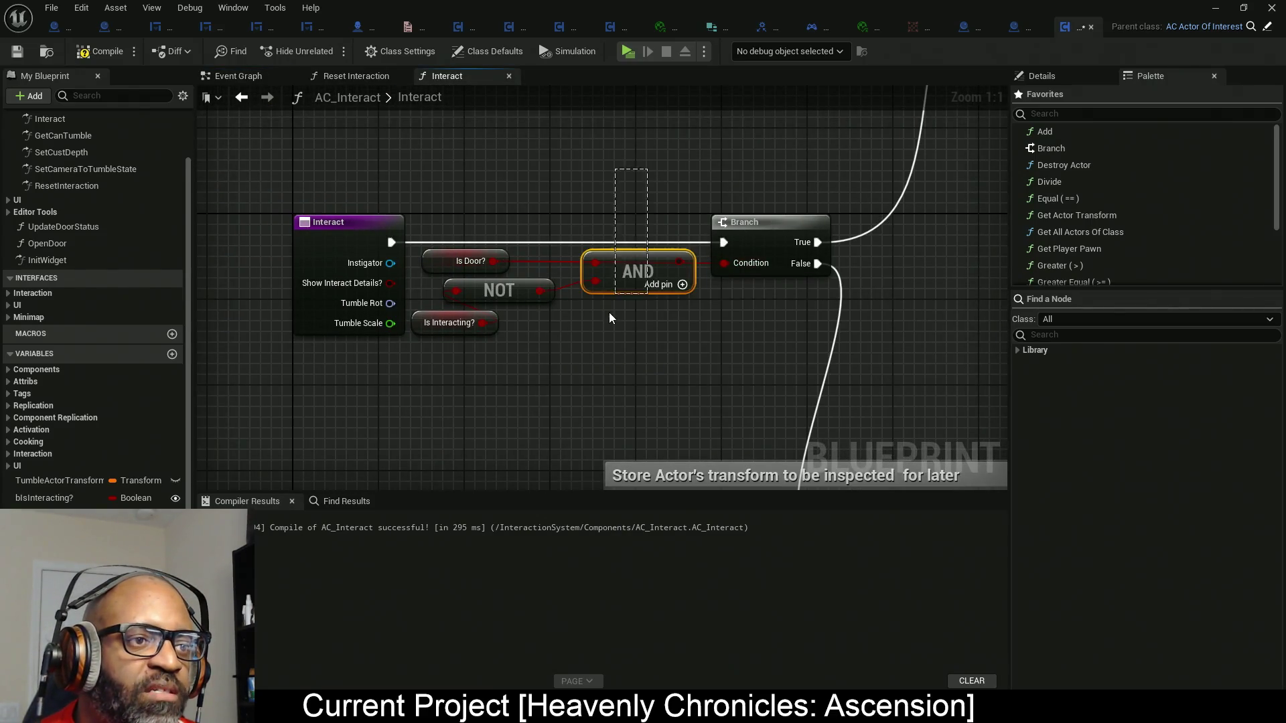
key("Delete")
left_click_drag(547, 332, 499, 285)
key("Delete")
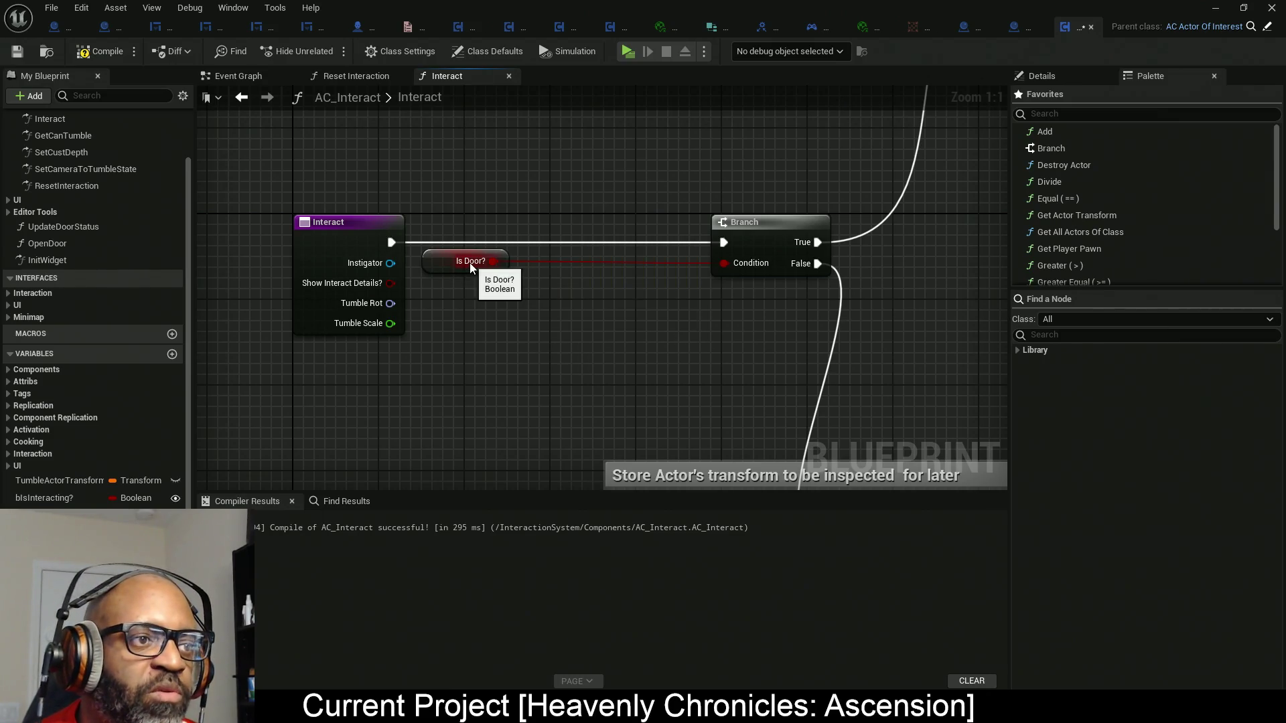
left_click_drag(797, 224, 616, 223)
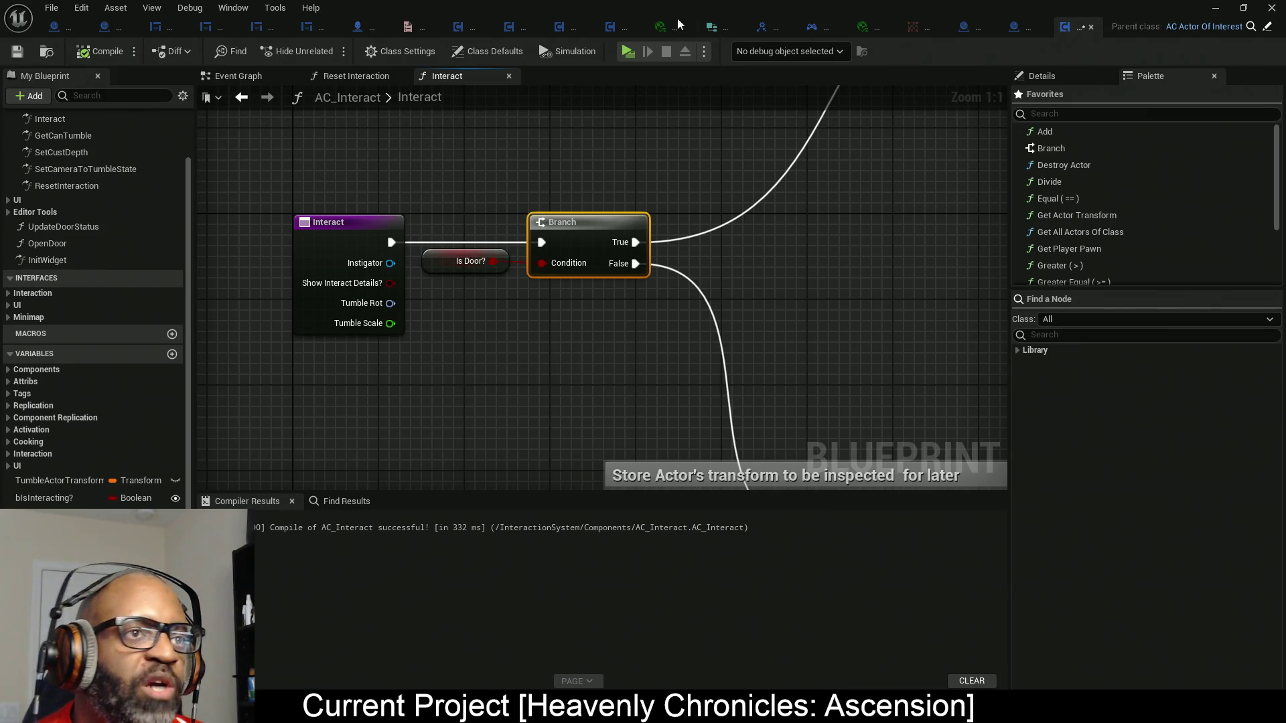
left_click(627, 51)
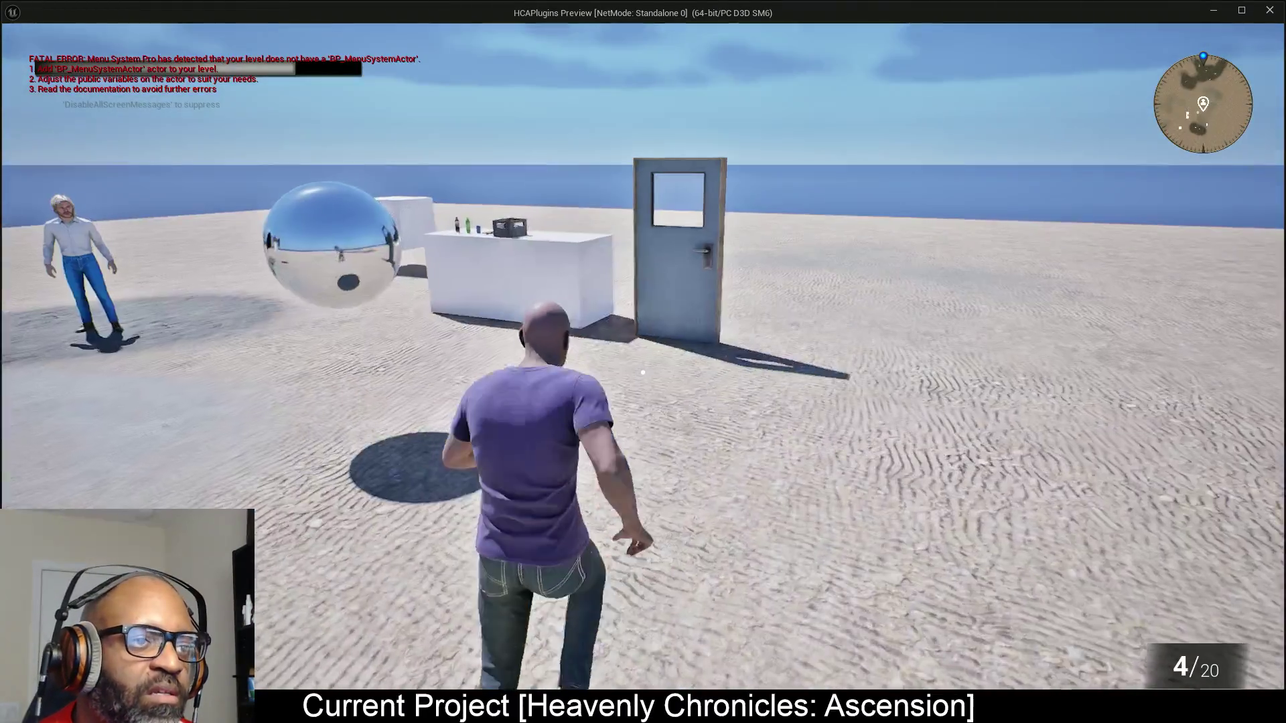
Walk to the door, toggle it with E four times, then stop the game.
key("w")
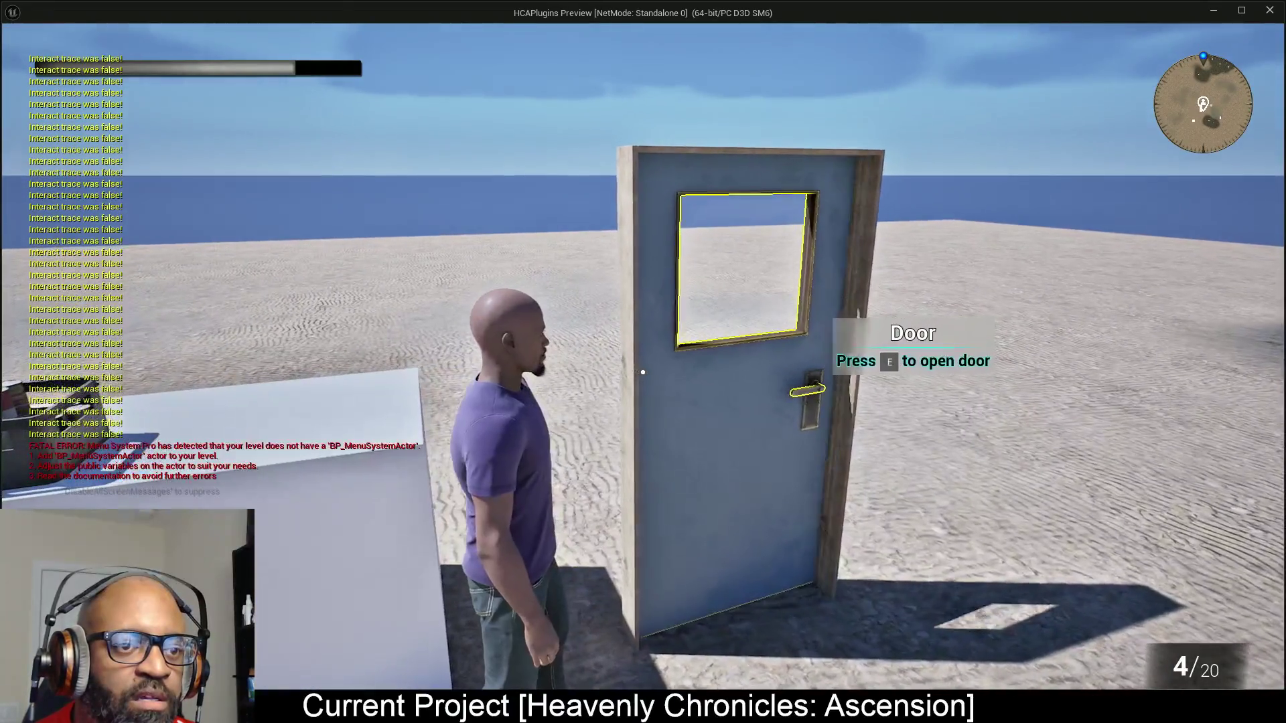
key("e")
key("e")
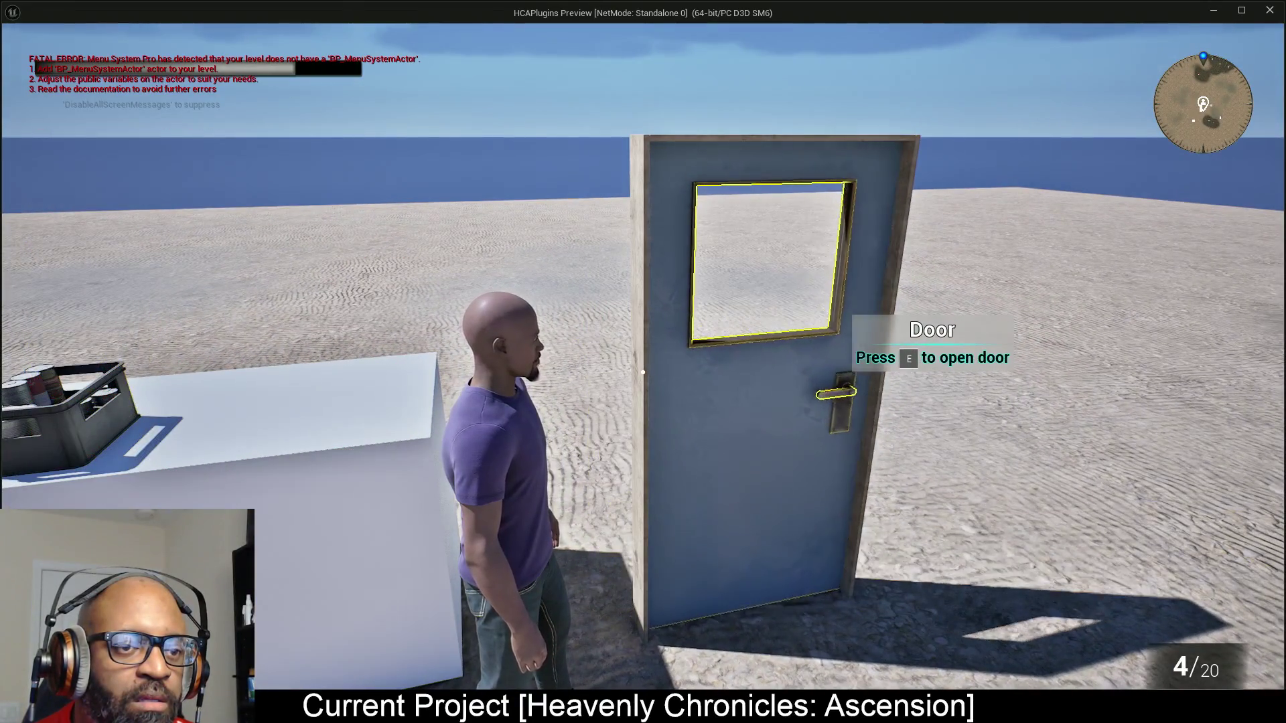
key("e")
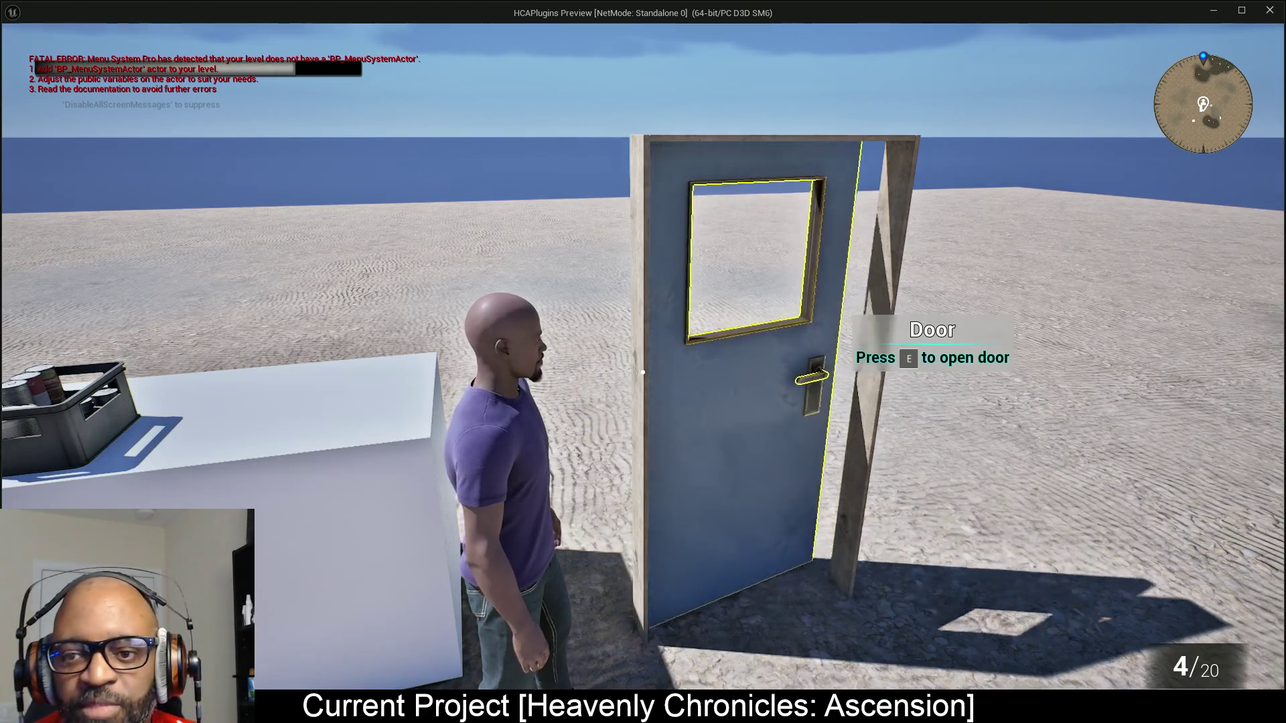
key("e")
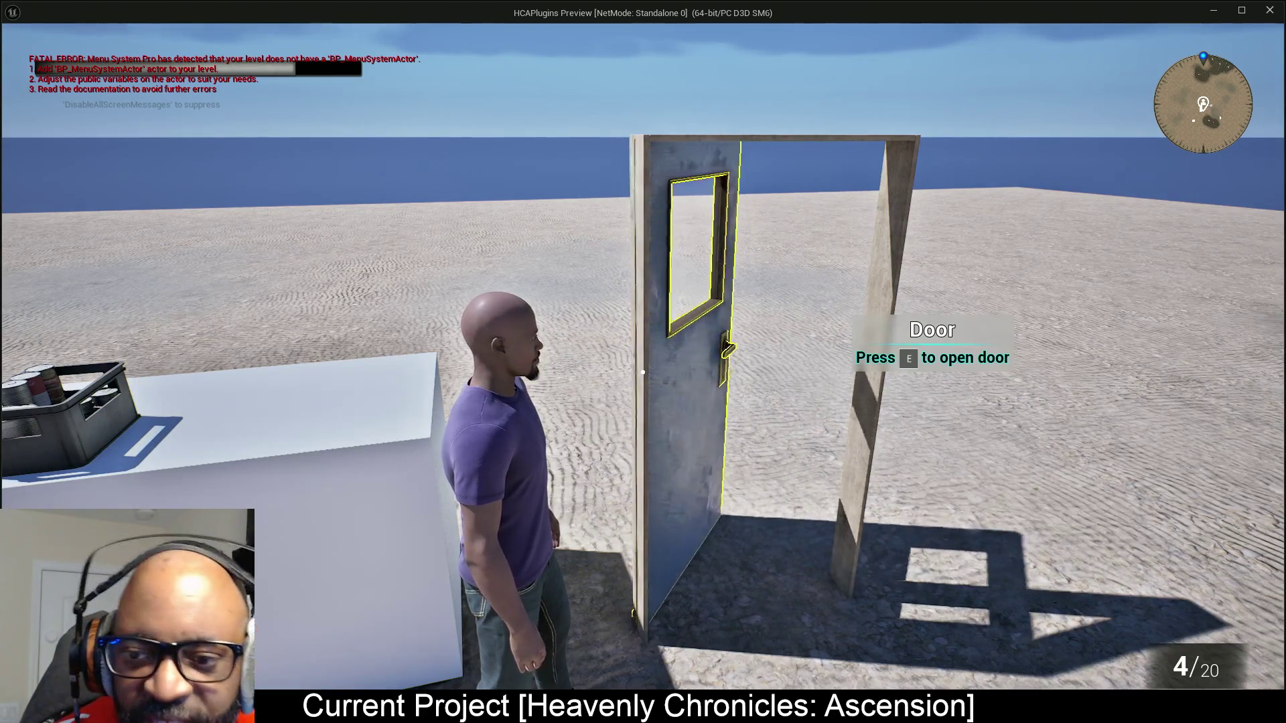
key("e")
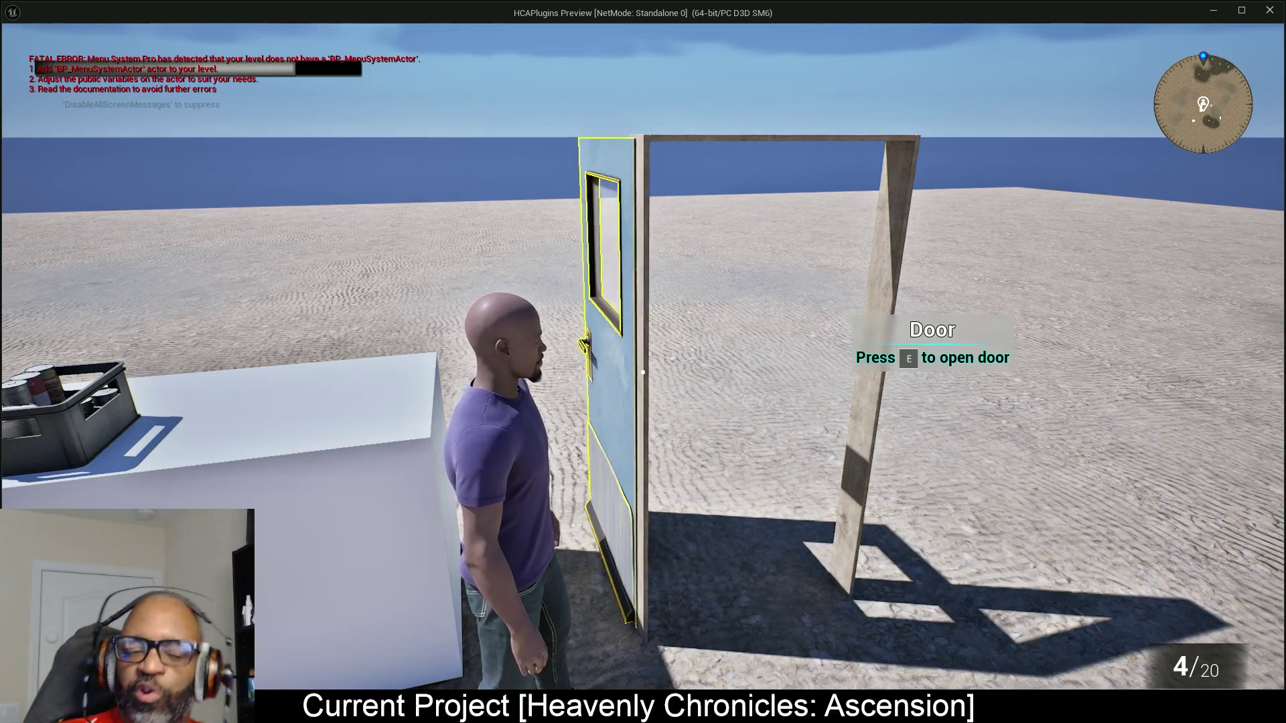
key("Escape")
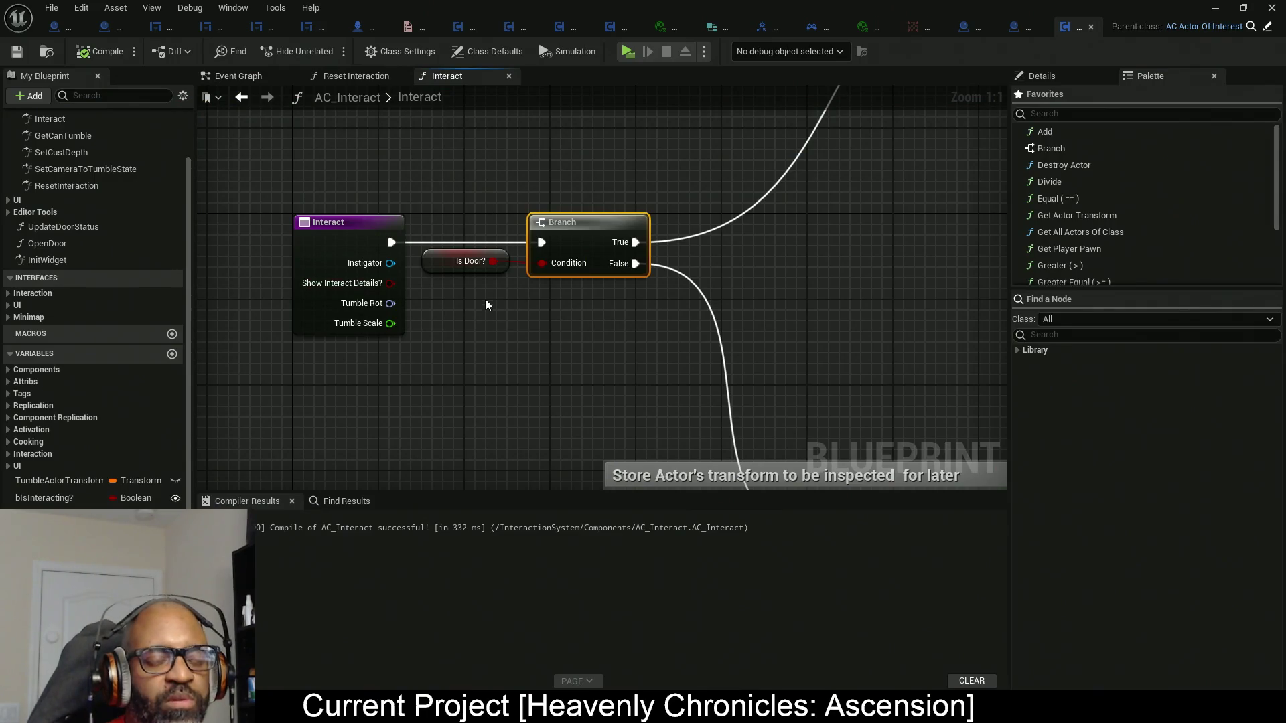
Zoom out and drag the Activate node left next to the Branch.
scroll(710, 309, "down", 4)
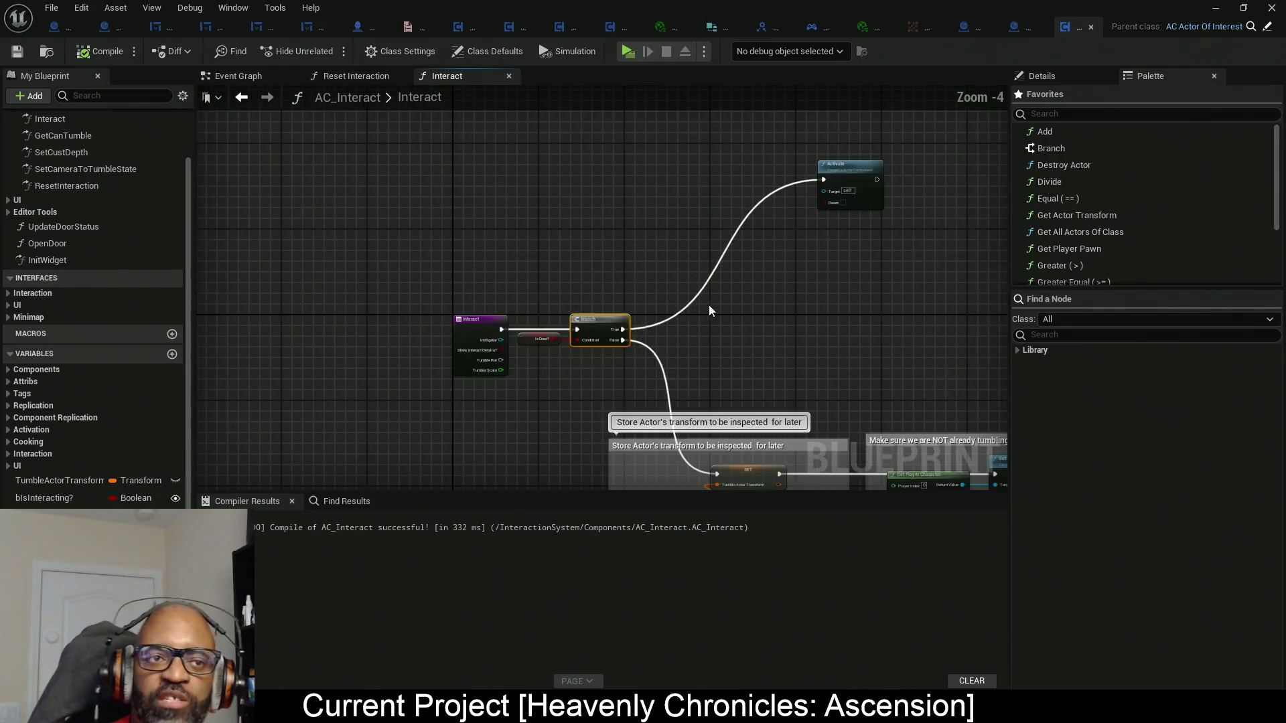
left_click_drag(709, 309, 558, 323)
left_click_drag(705, 182, 623, 167)
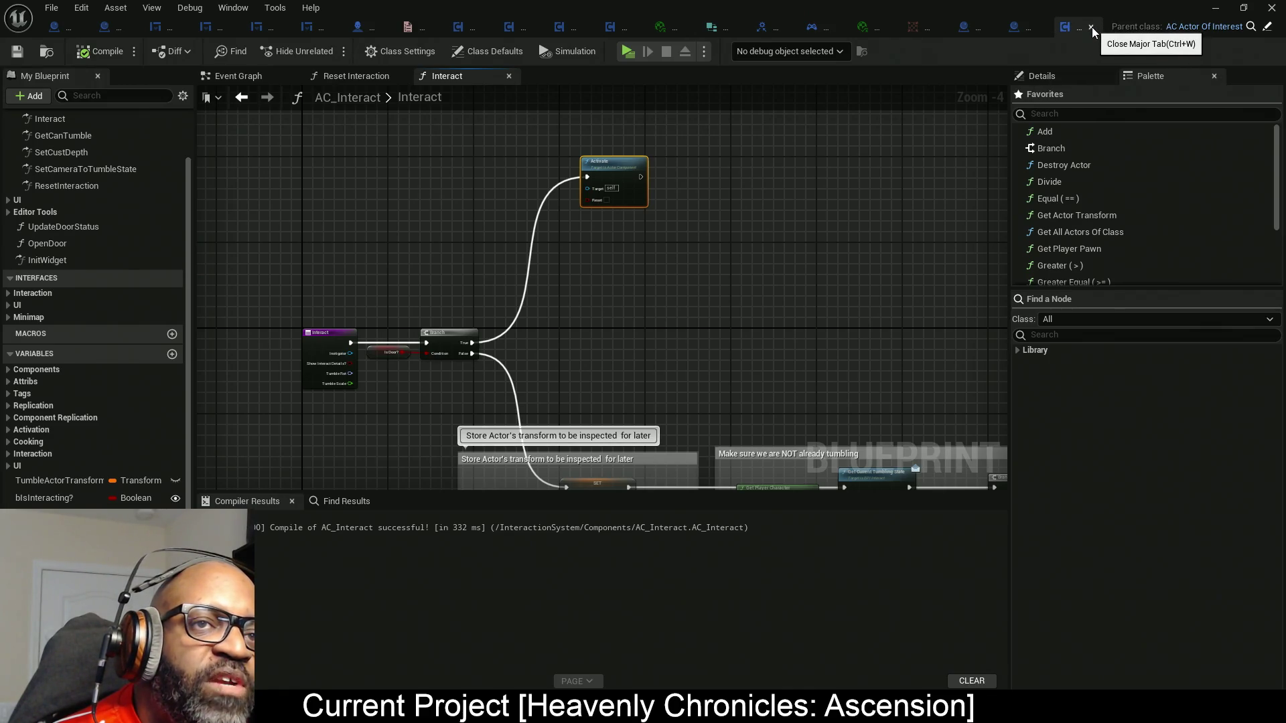
key("ctrl+w")
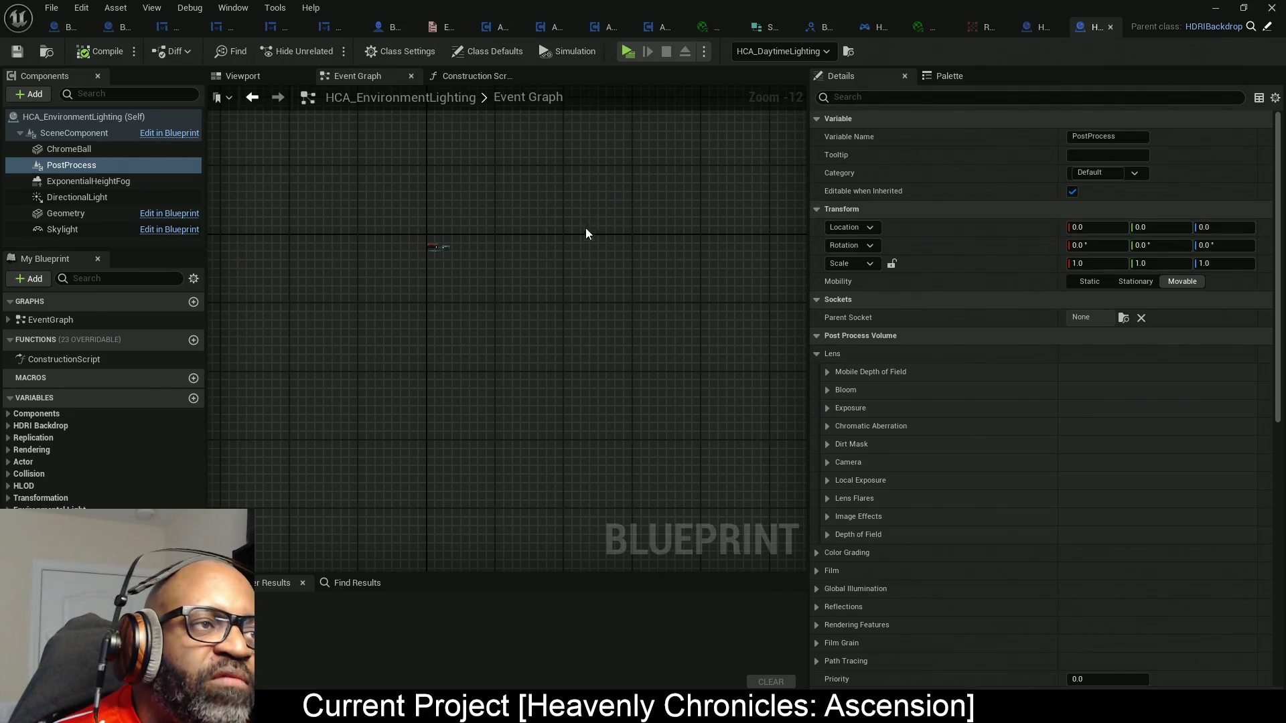
left_click(1109, 27)
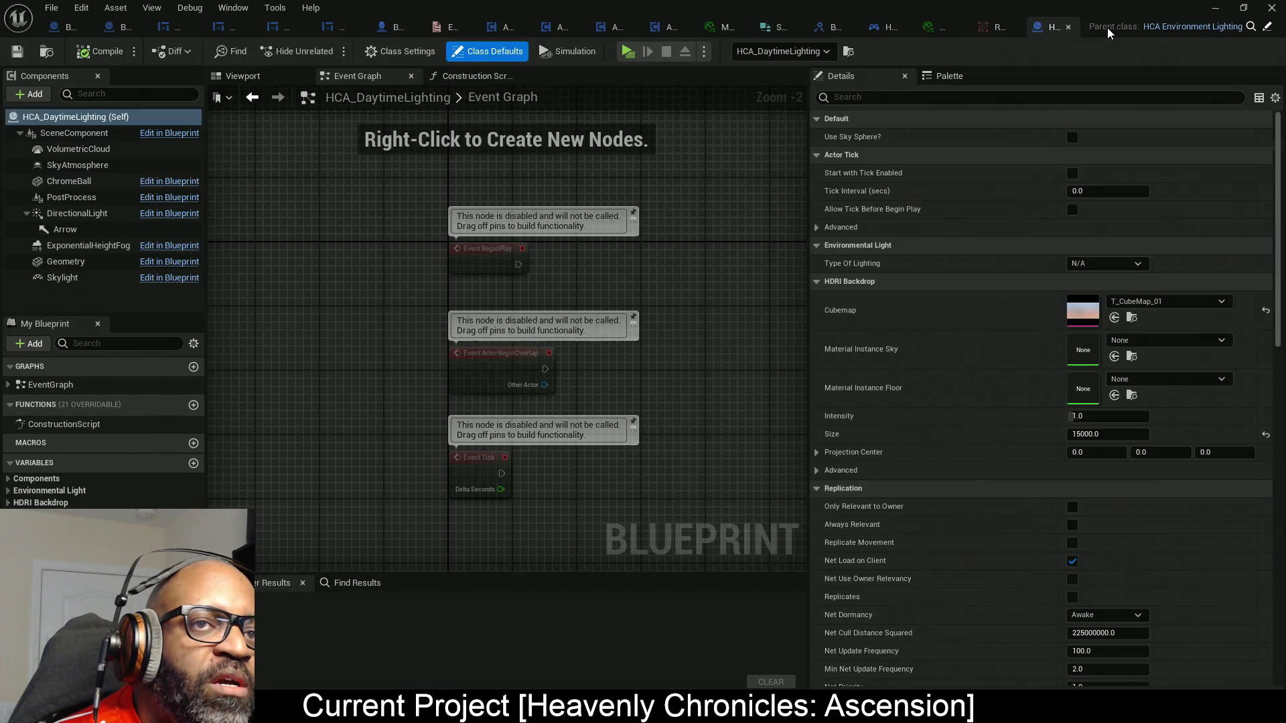
left_click(1068, 26)
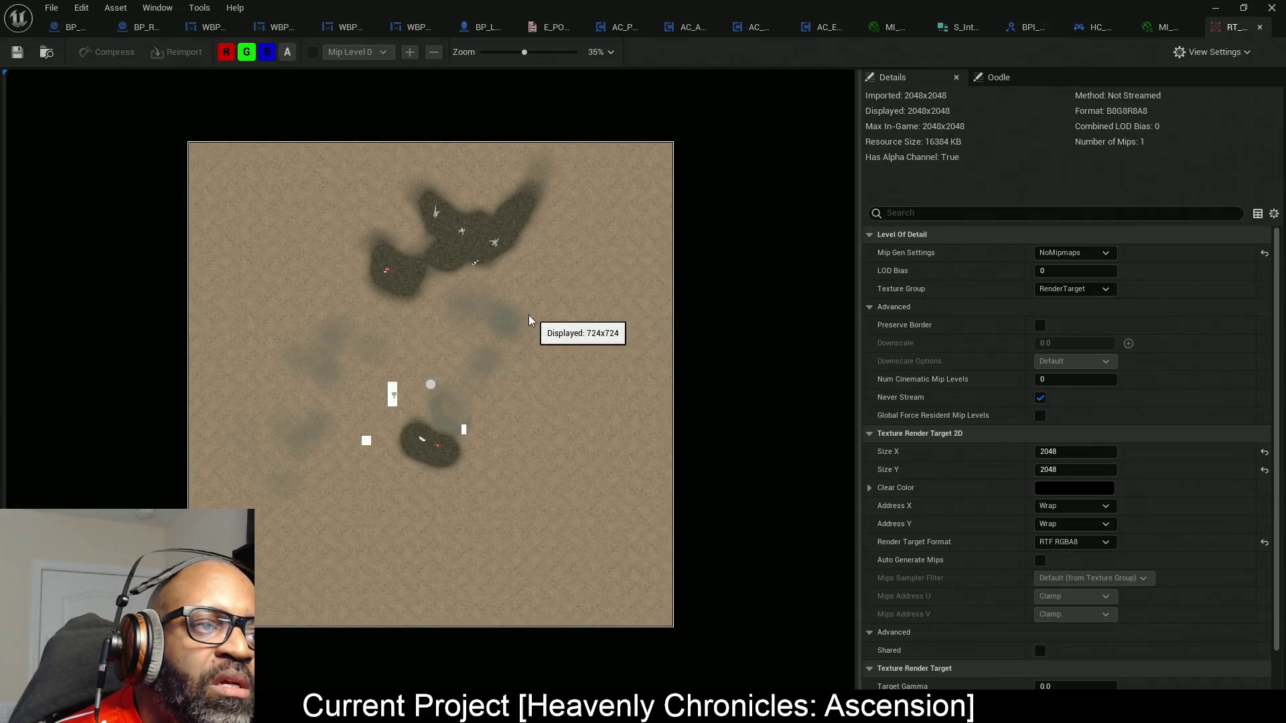
scroll(463, 284, "up", 8)
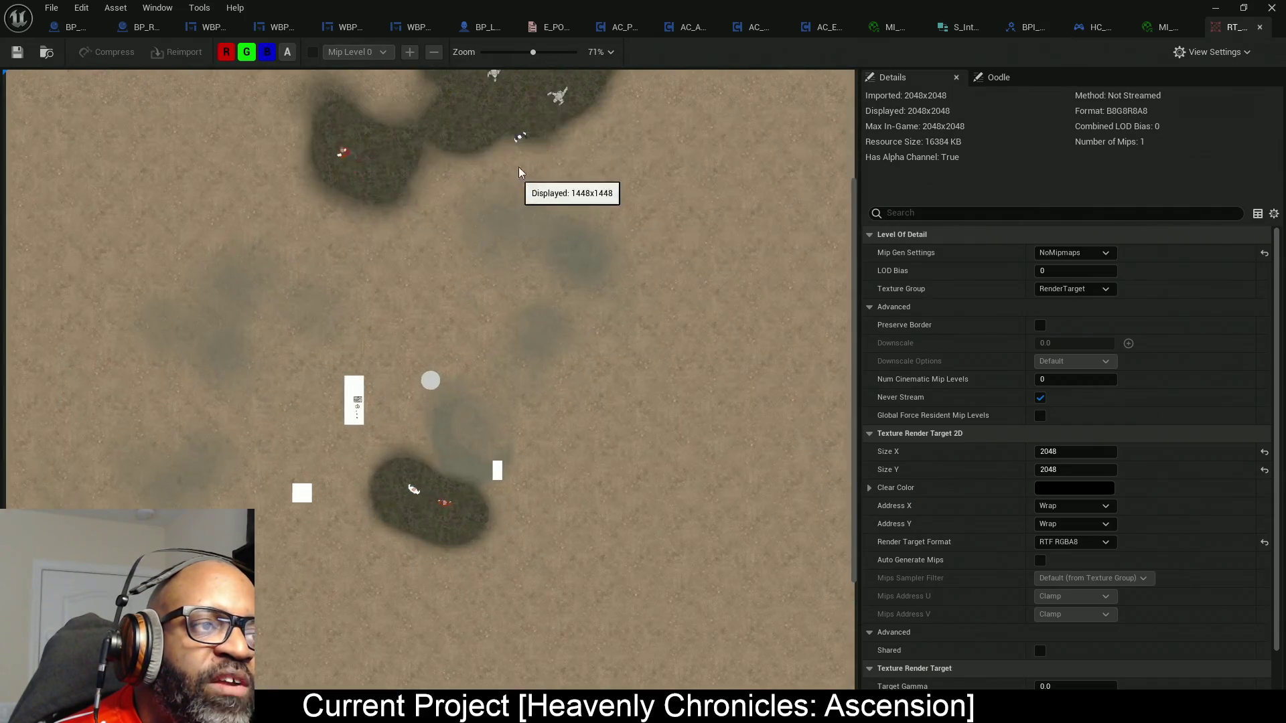
scroll(558, 213, "up", 5)
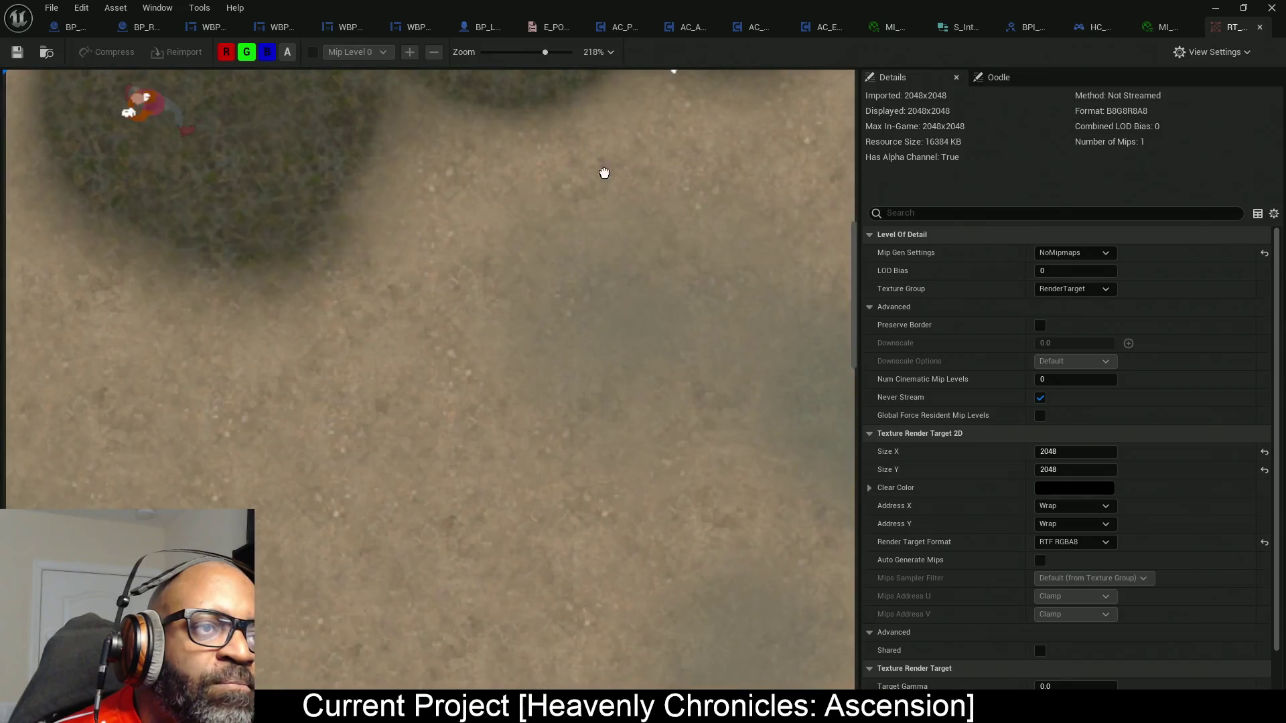
left_click_drag(550, 189, 531, 219)
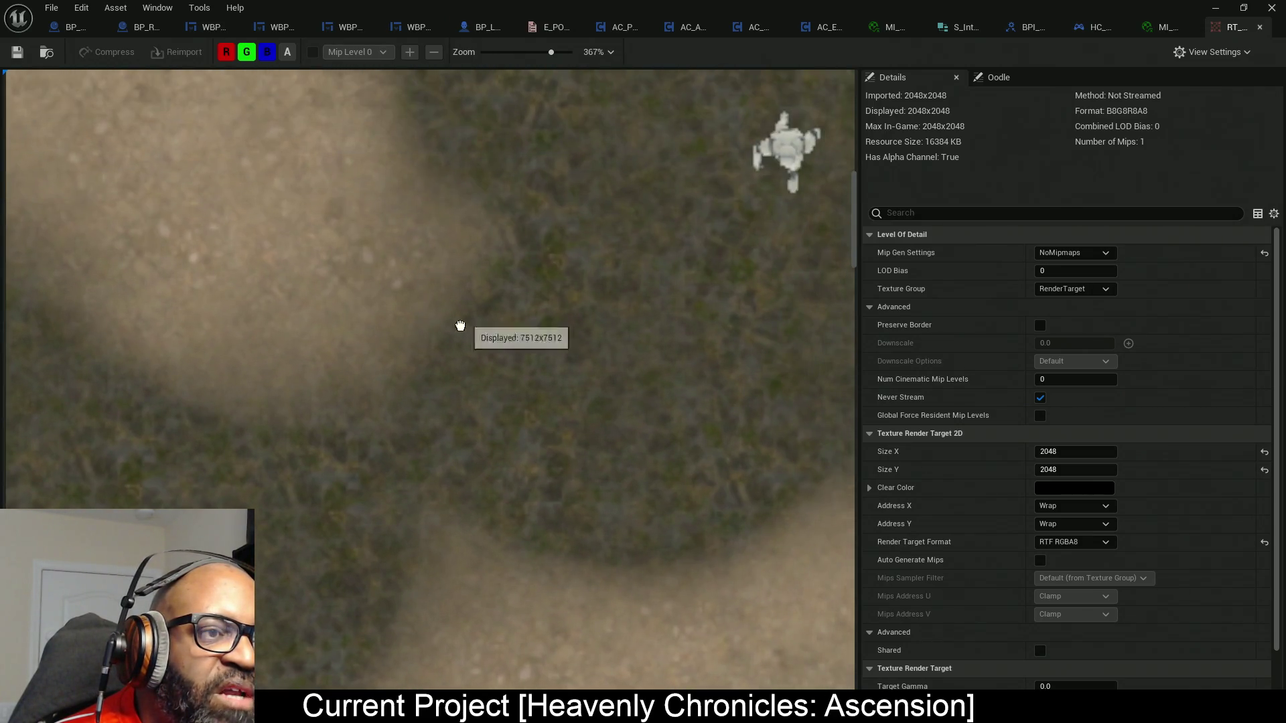
scroll(335, 470, "down", 3)
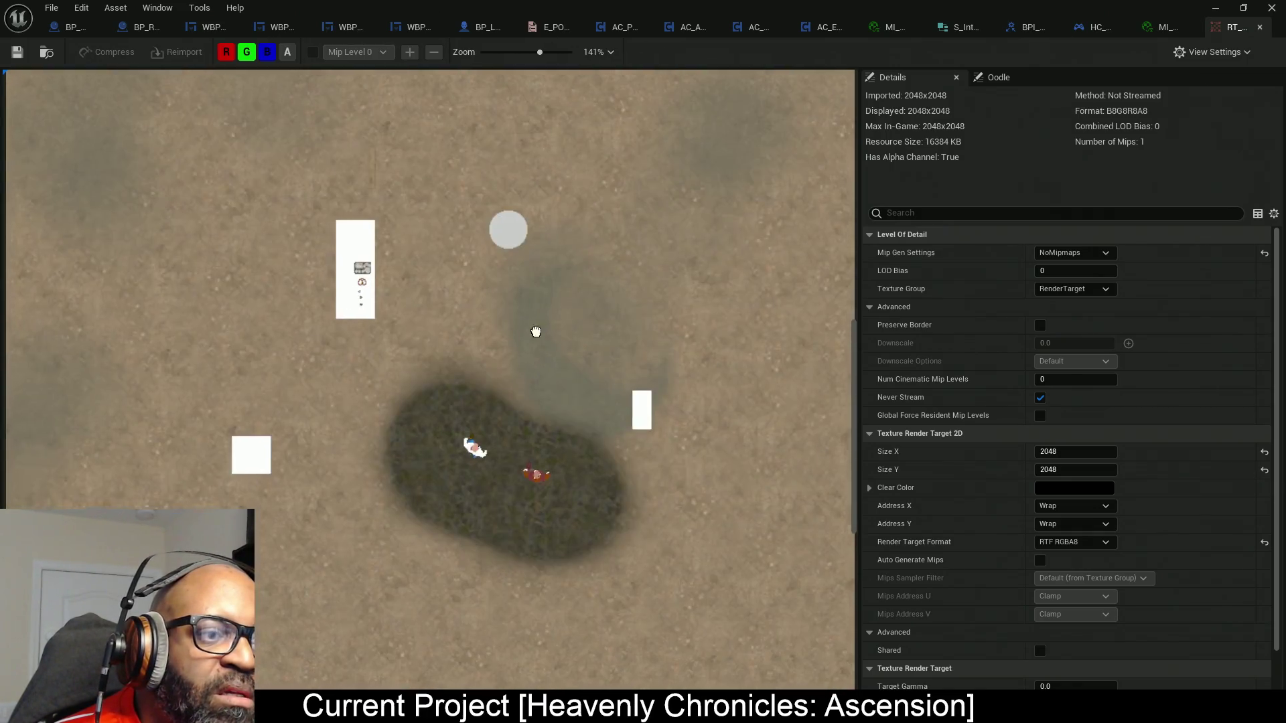
scroll(555, 362, "down", 3)
scroll(555, 361, "up", 3)
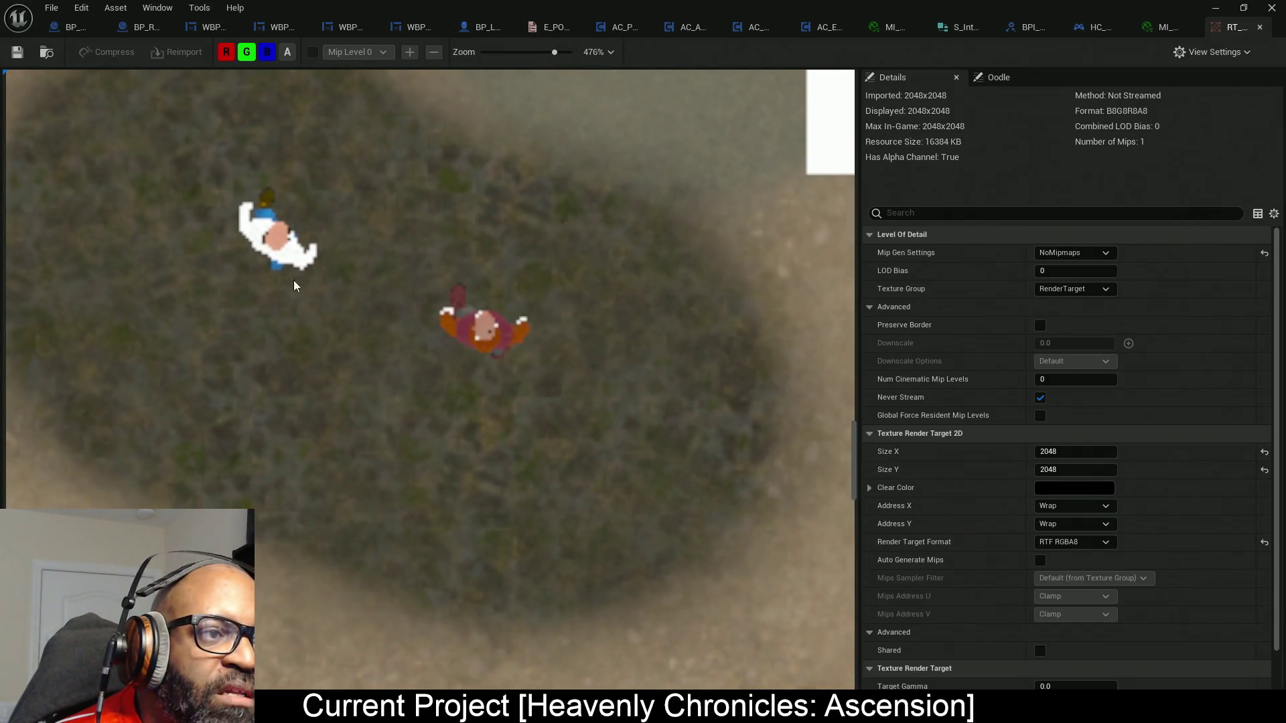
scroll(513, 327, "down", 3)
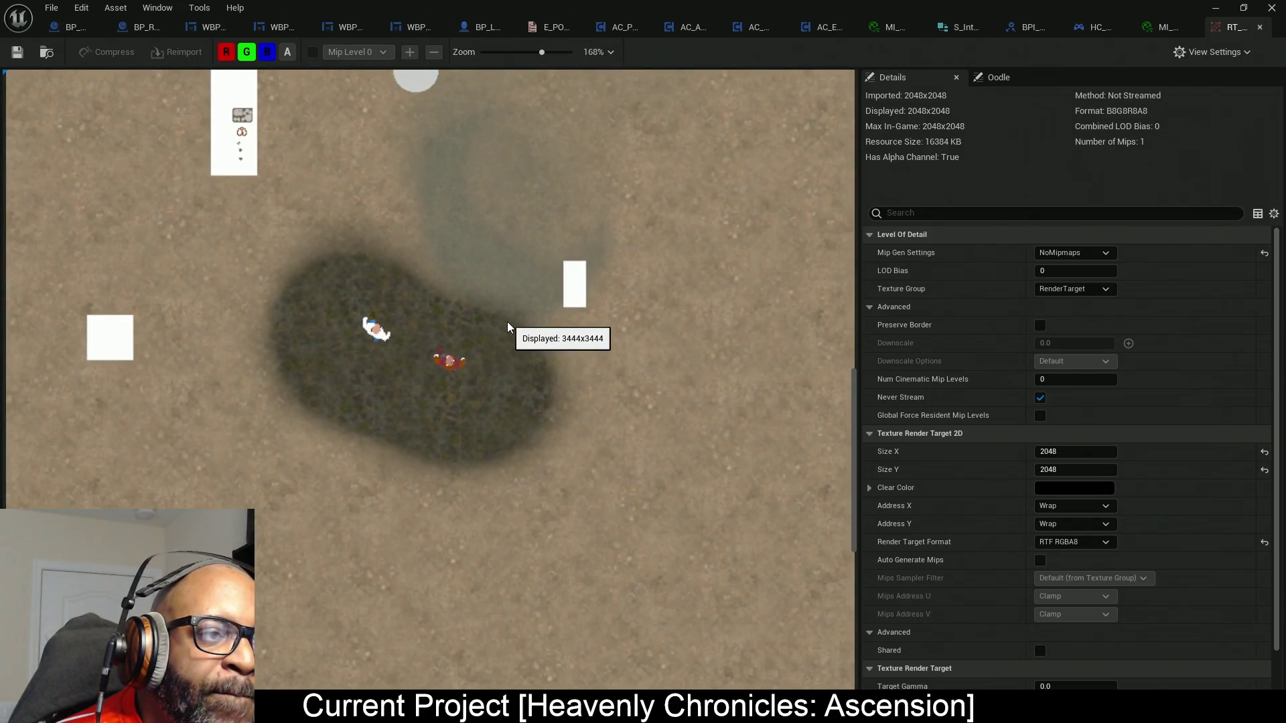
scroll(388, 351, "up", 4)
scroll(257, 257, "down", 3)
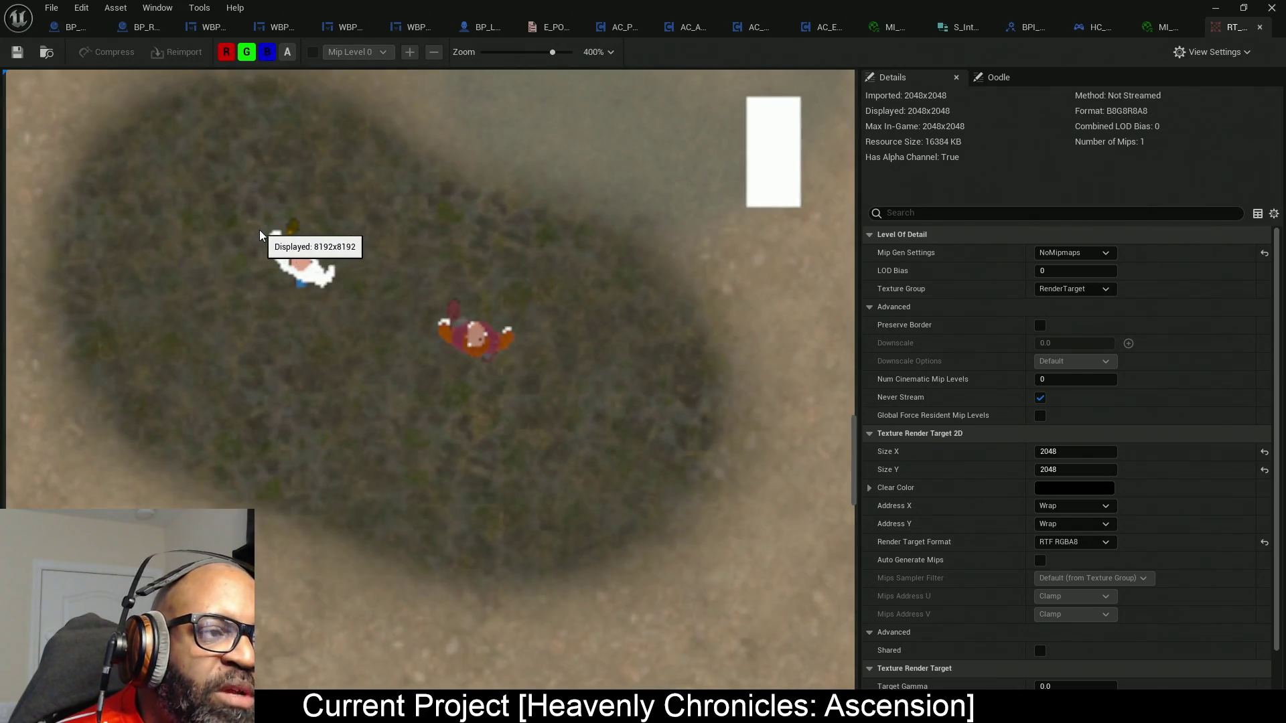
scroll(353, 299, "up", 1)
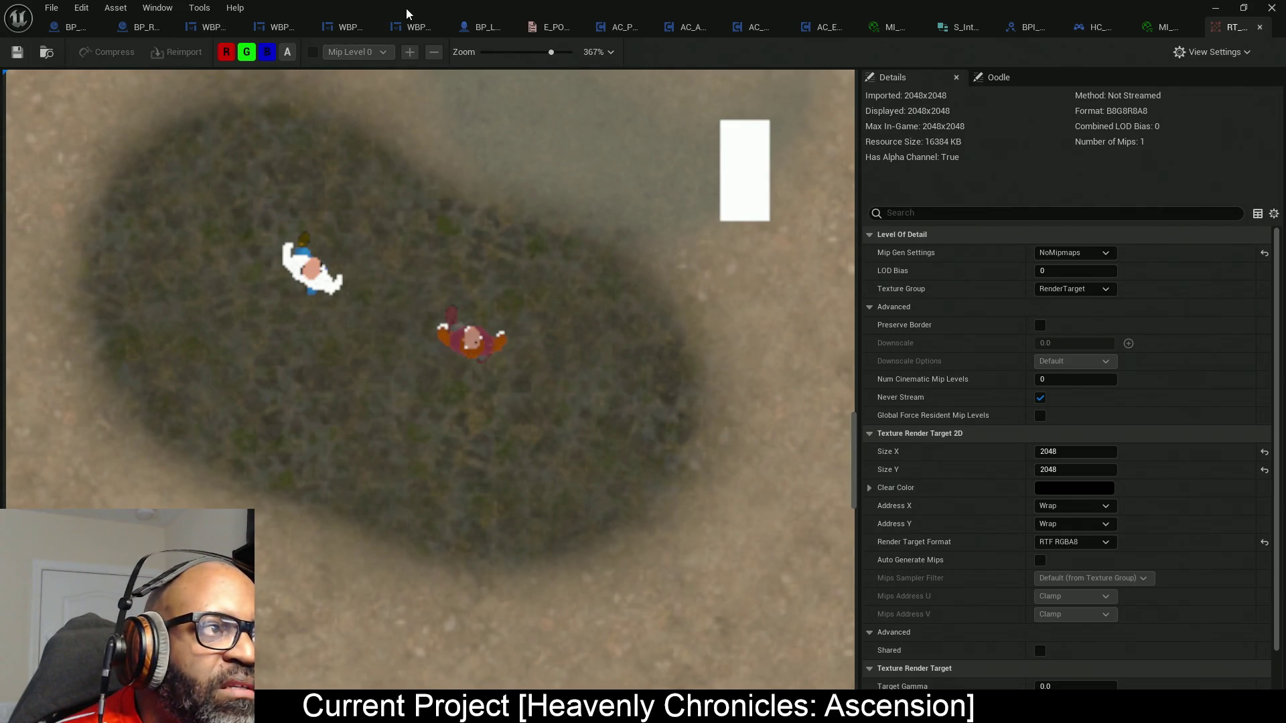
left_click(146, 28)
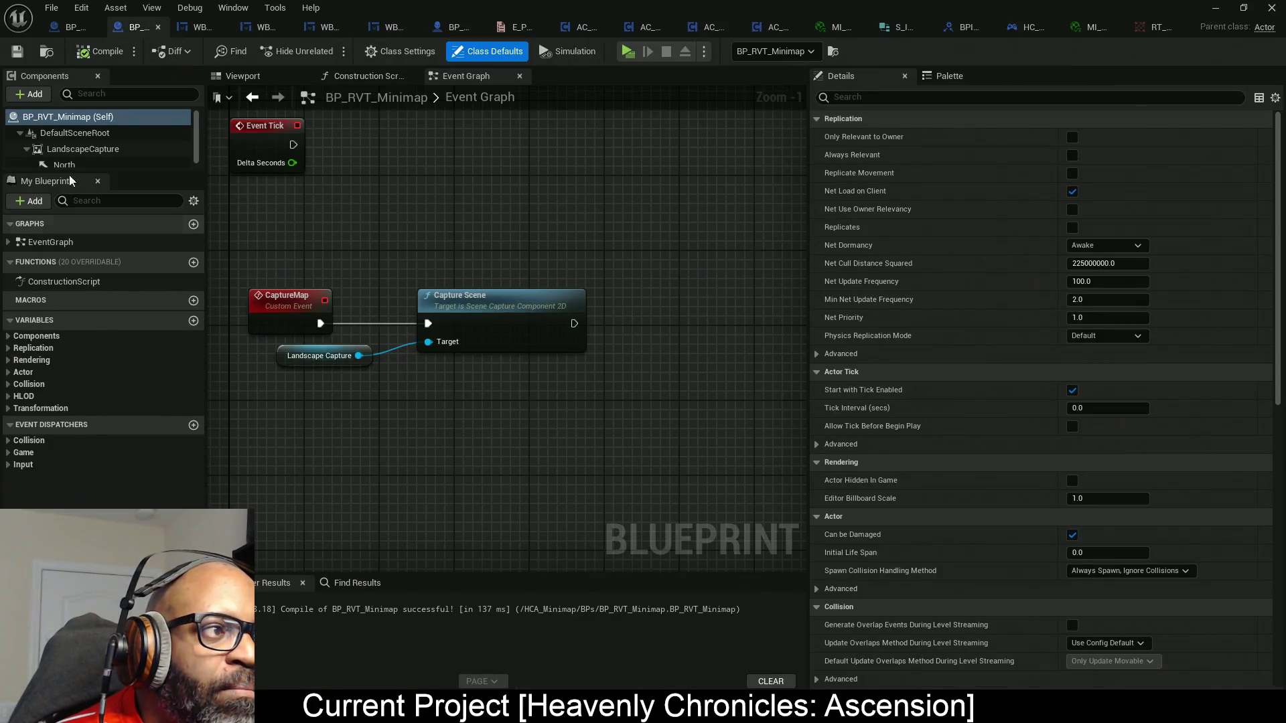
Review LandscapeCapture's Show Flags, then compile and save BP_RVT_Minimap.
left_click(76, 150)
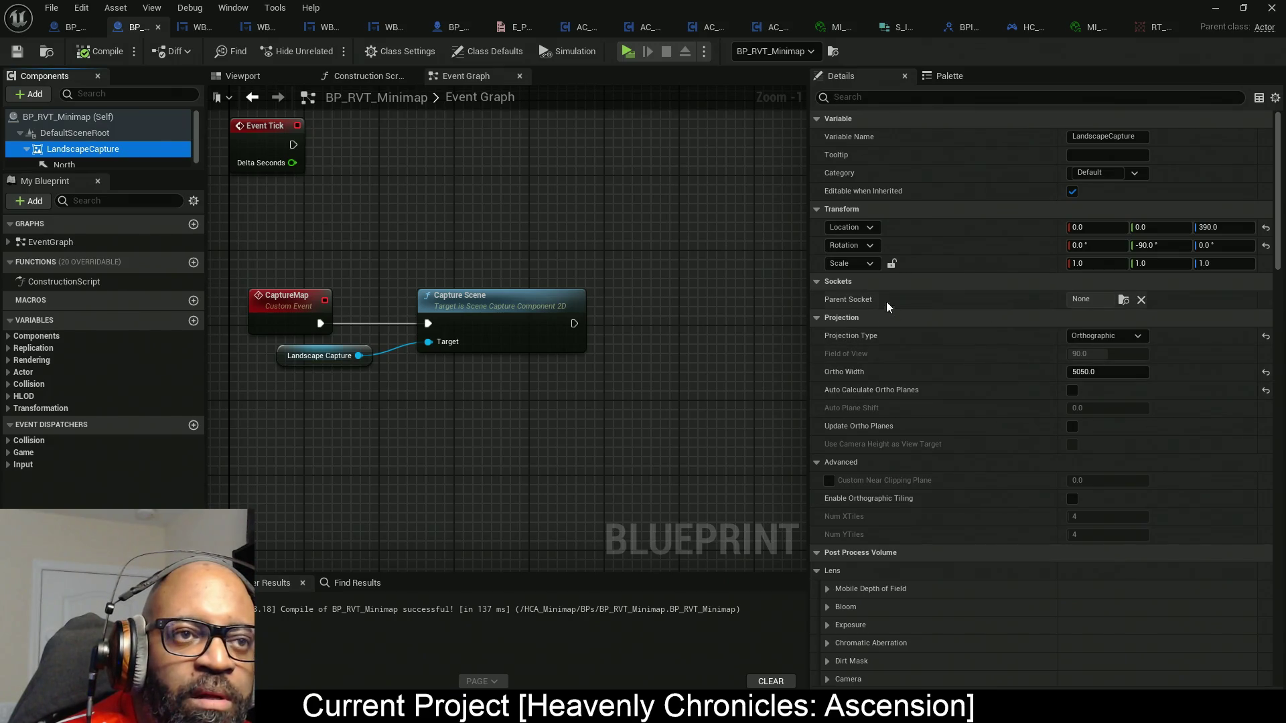
scroll(922, 319, "down", 10)
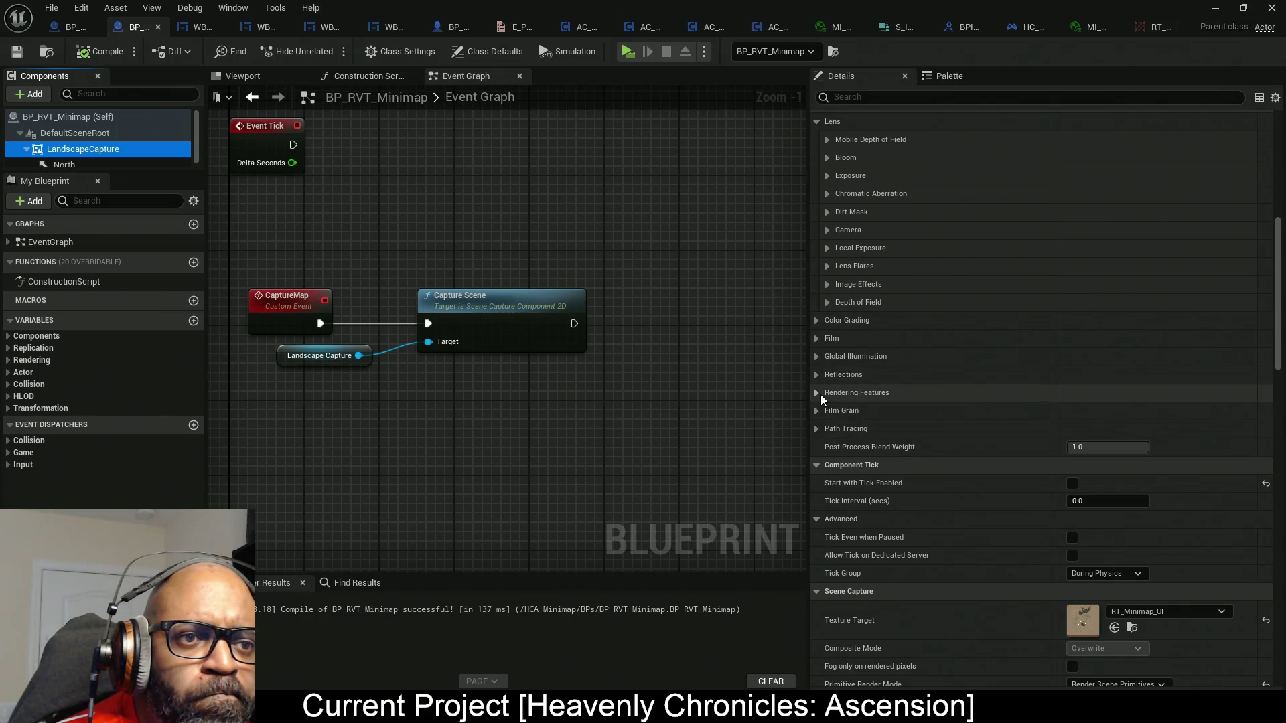
scroll(846, 387, "down", 5)
scroll(847, 388, "down", 12)
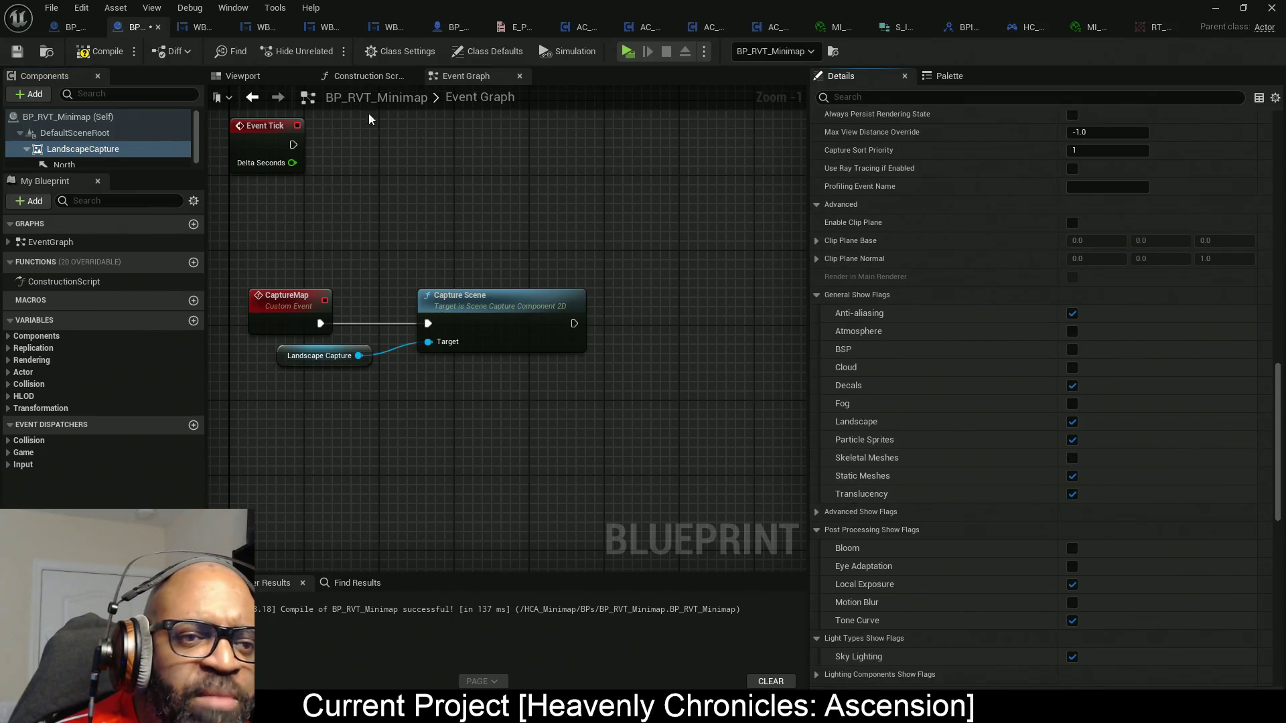
left_click(100, 52)
key("ctrl+s")
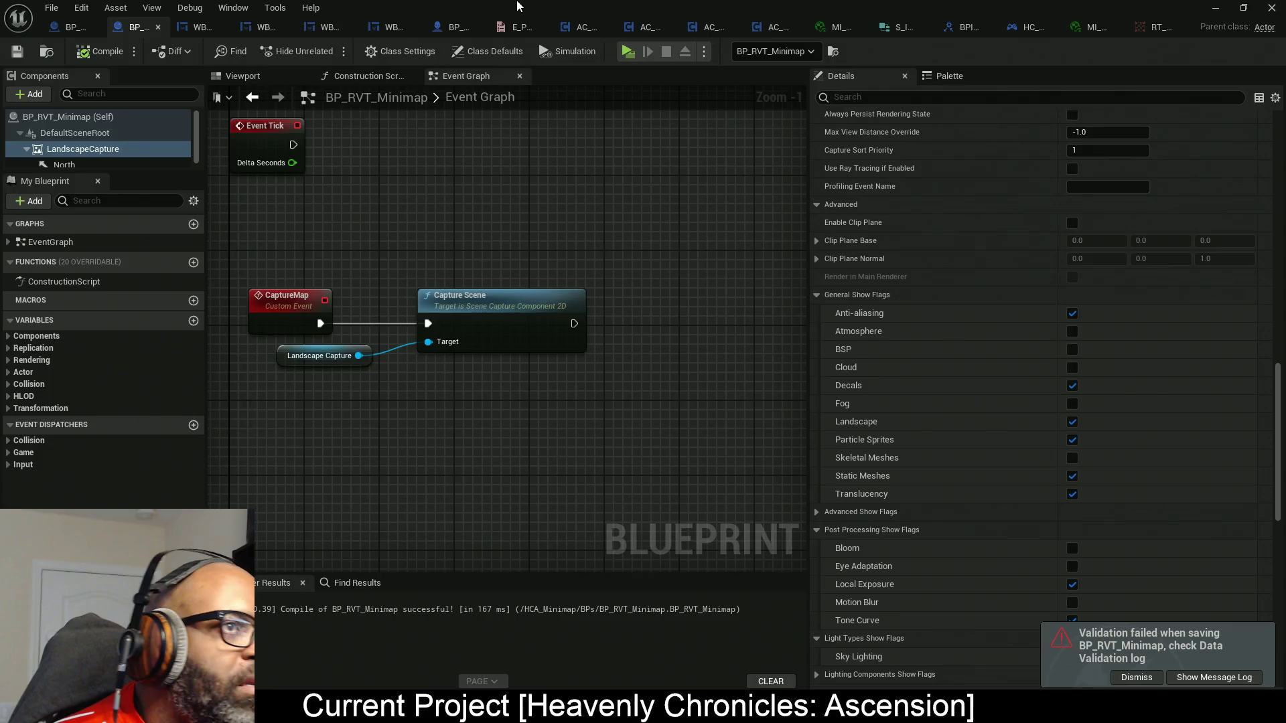
key("alt+Tab")
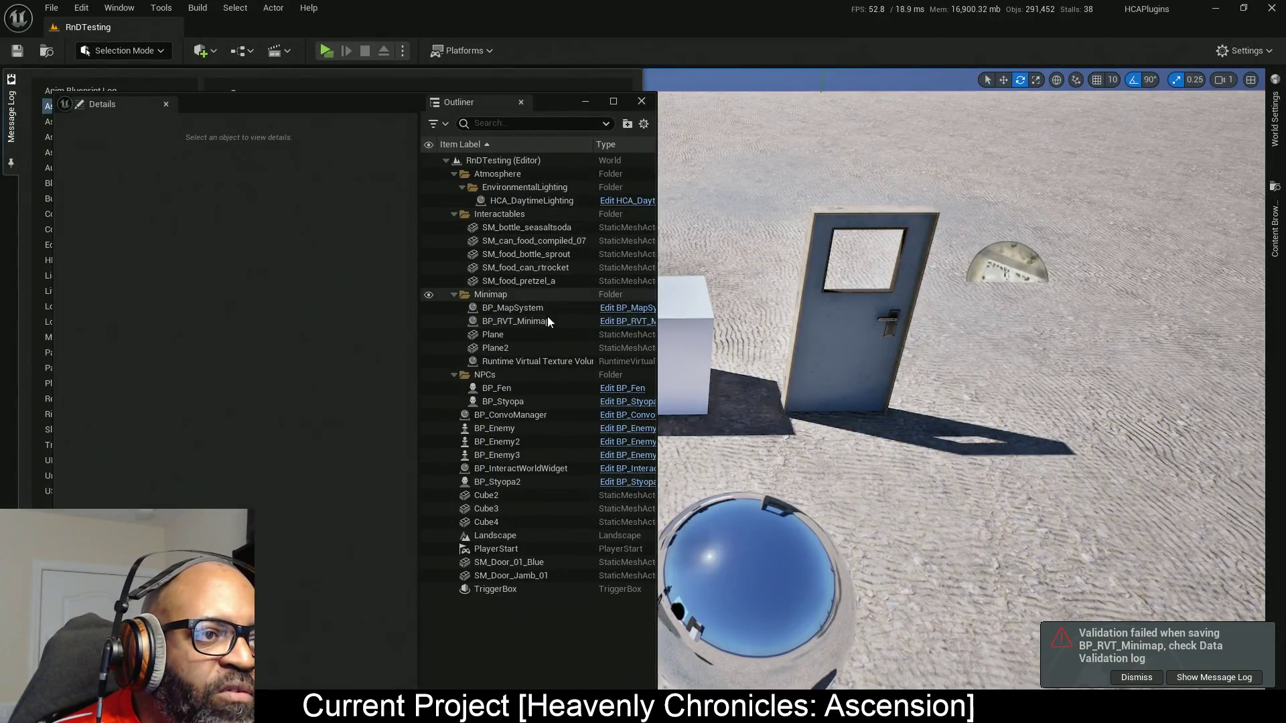
Select BP_MapSystem and BP_RVT_Minimap, then play-test the level and check the M world map.
left_click(529, 308)
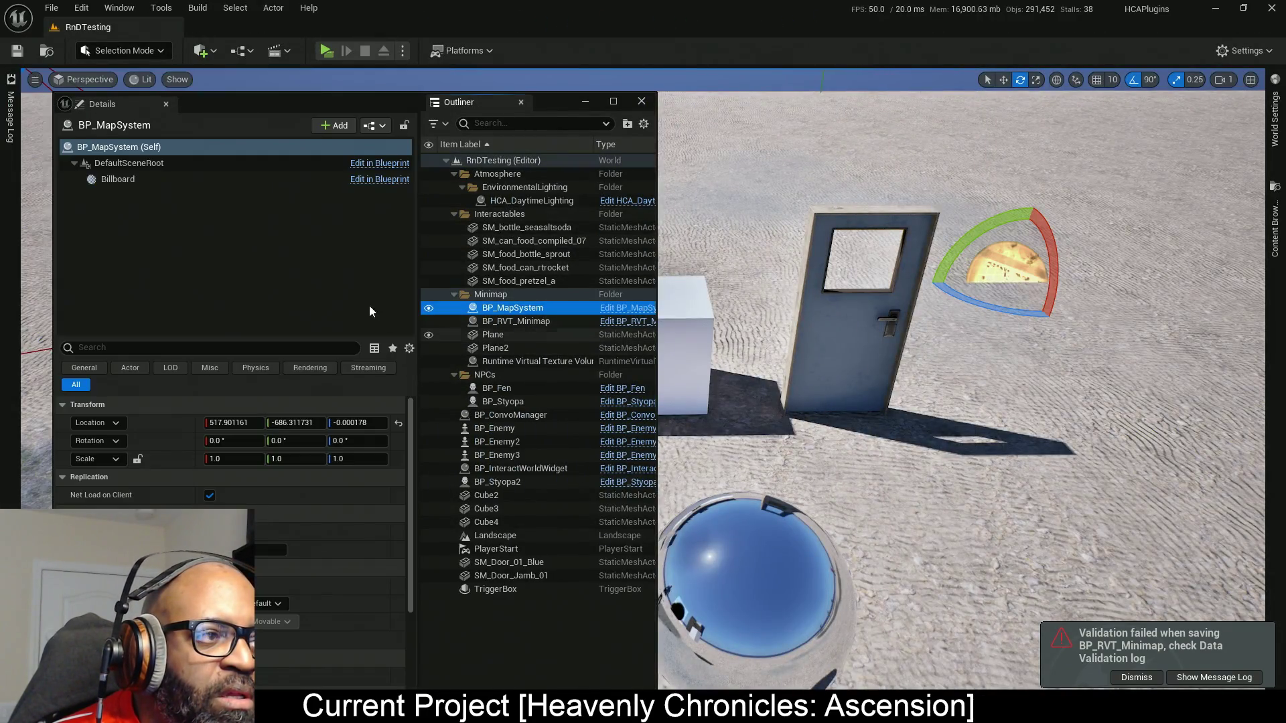
left_click(515, 321)
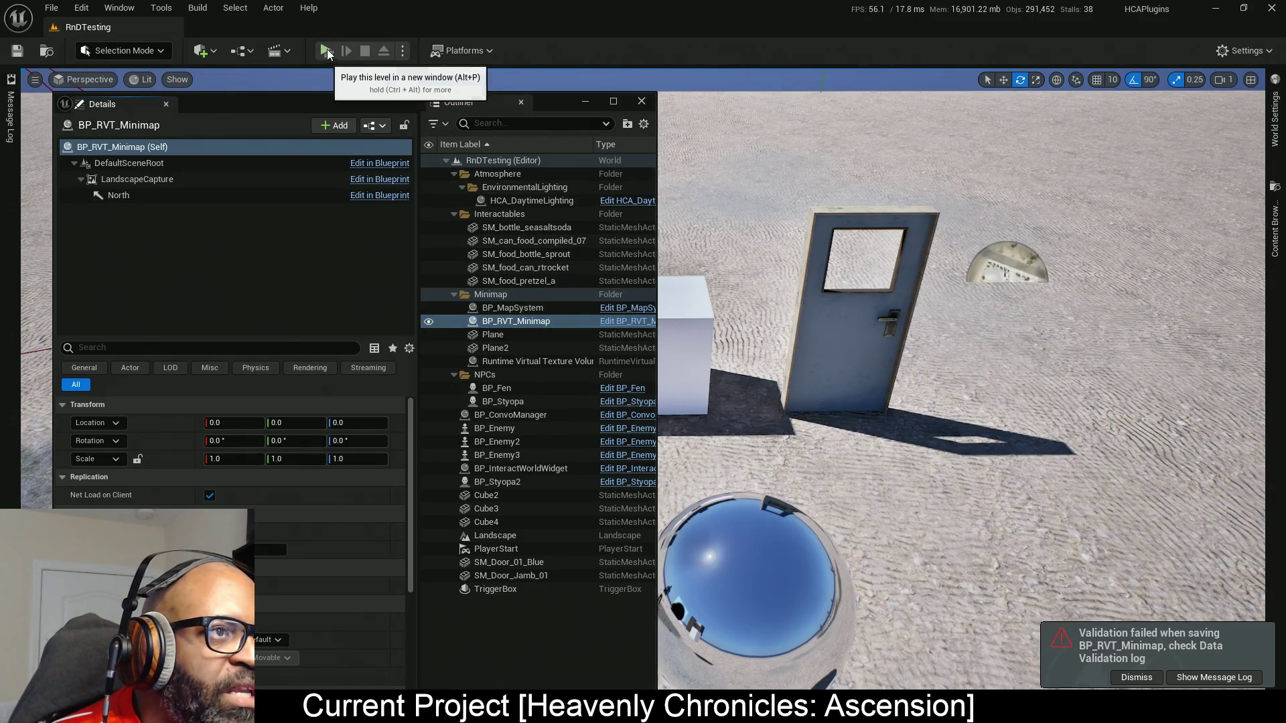
left_click(327, 51)
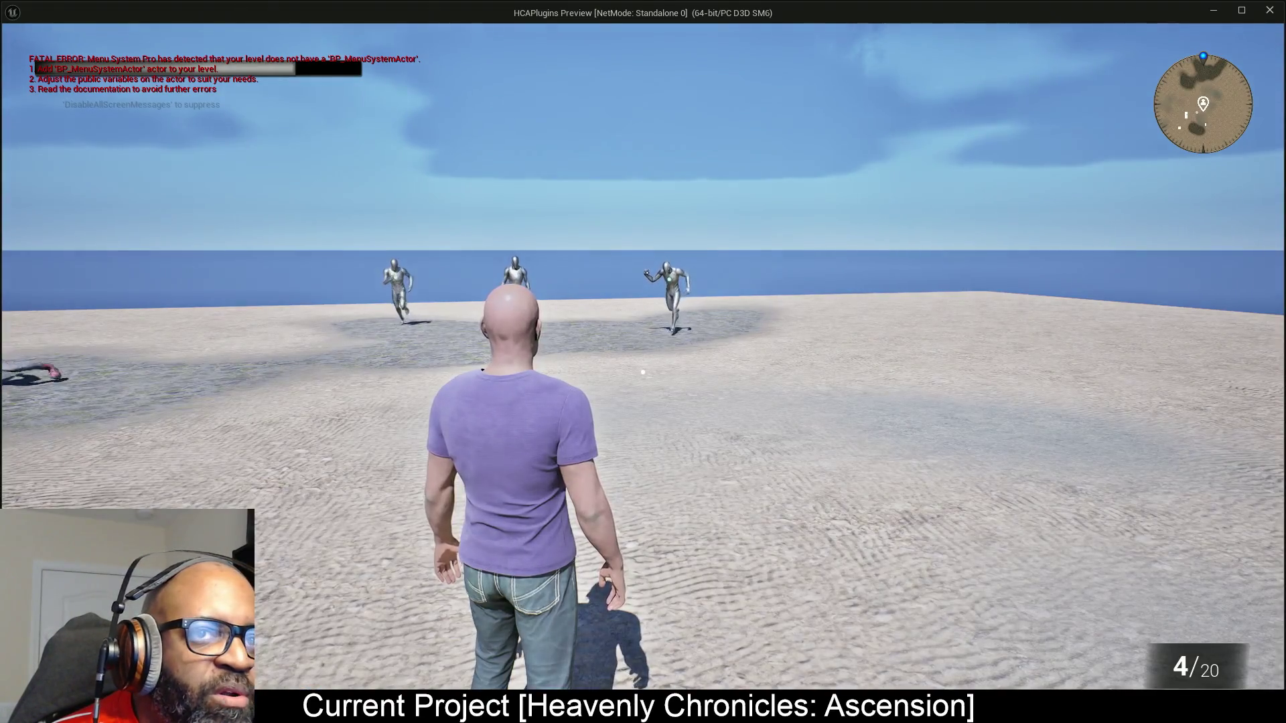
key("m")
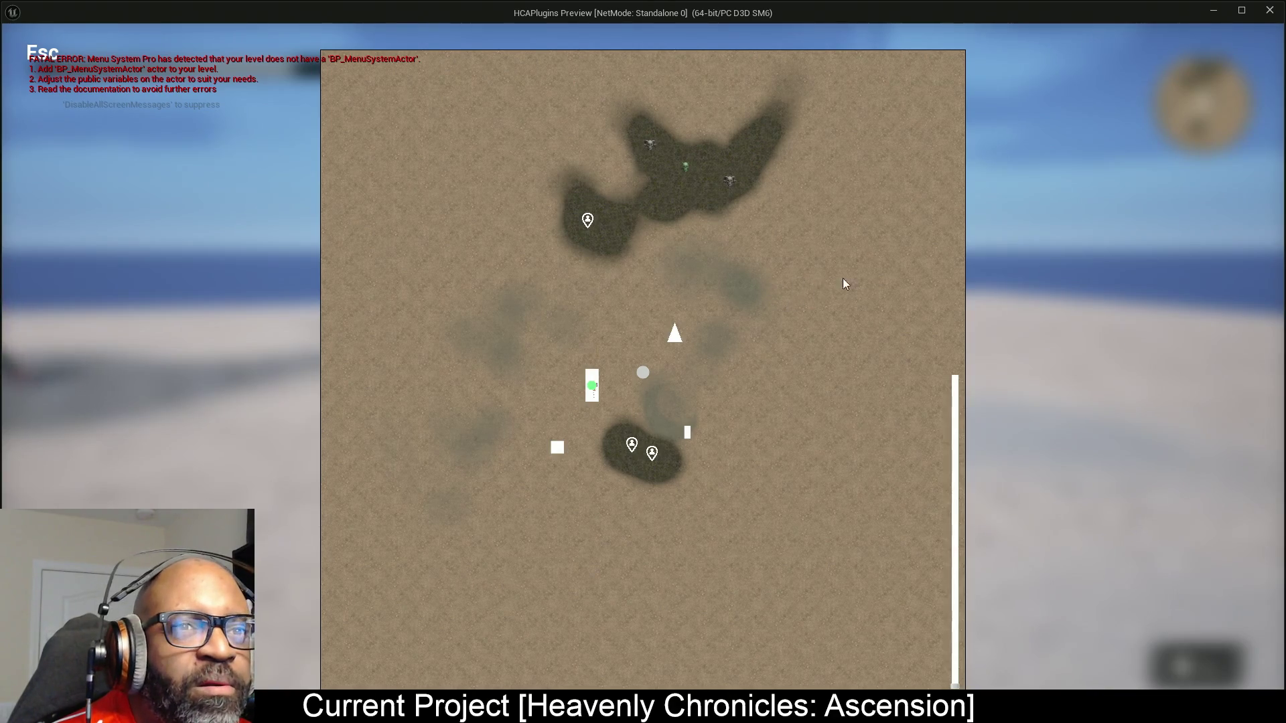
left_click(52, 59)
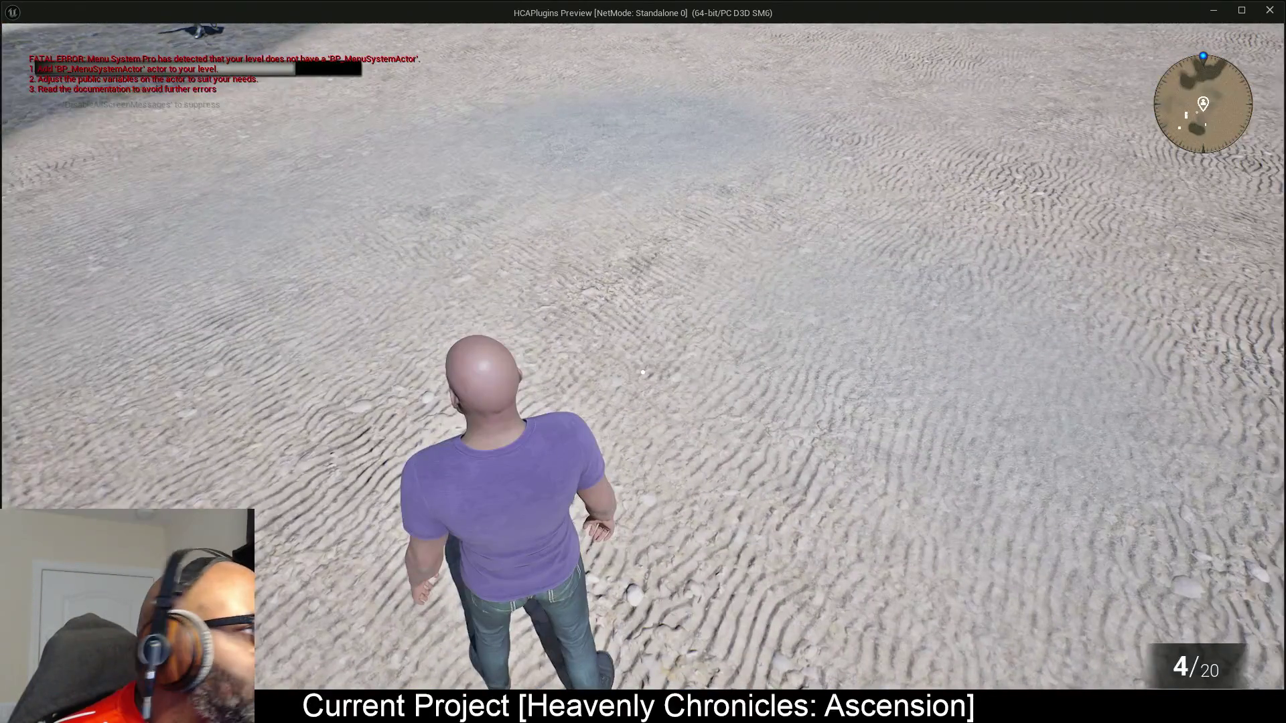
key("Escape")
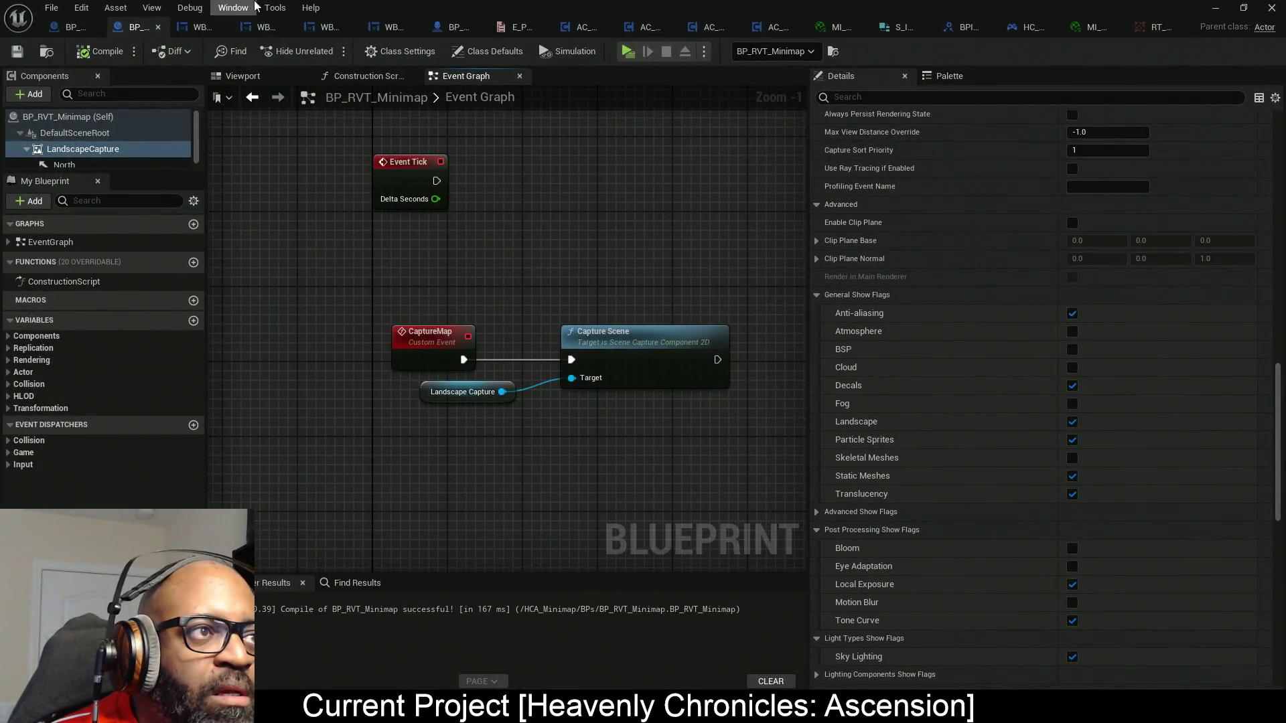
Set the WBP_POI Throbber marker image size to 32 by 32 in the Designer.
left_click(322, 28)
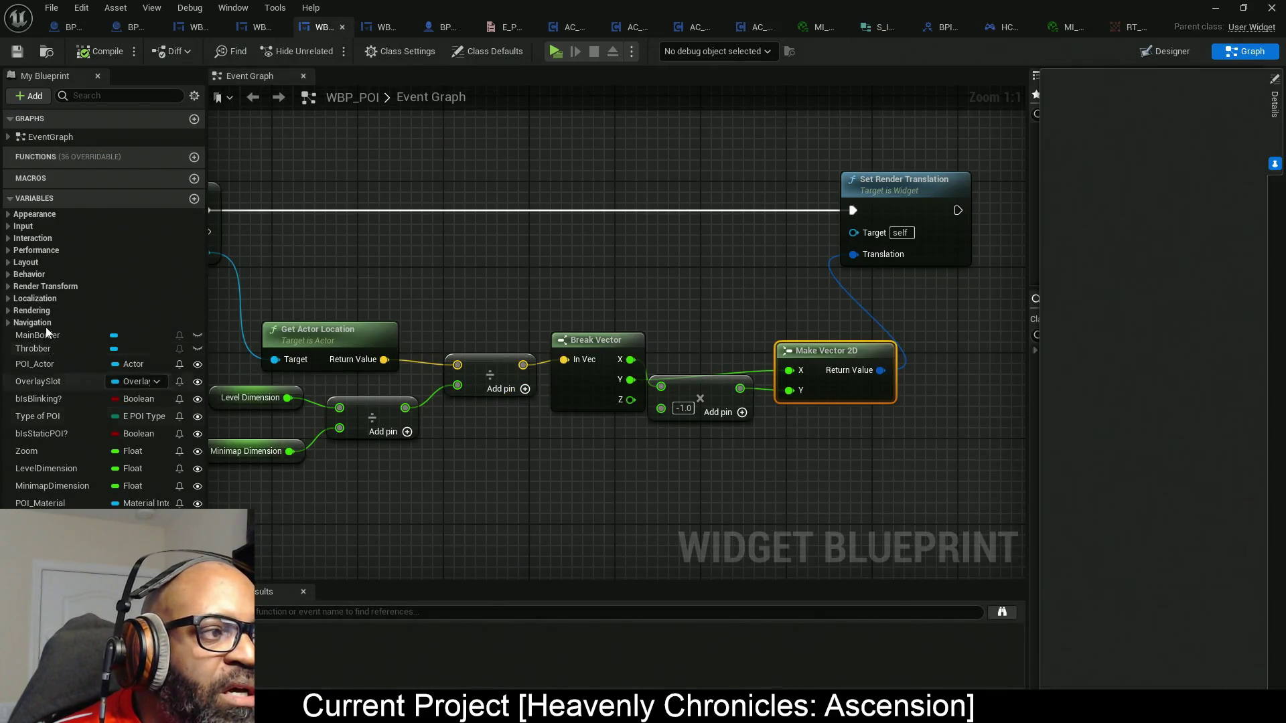
left_click(1165, 52)
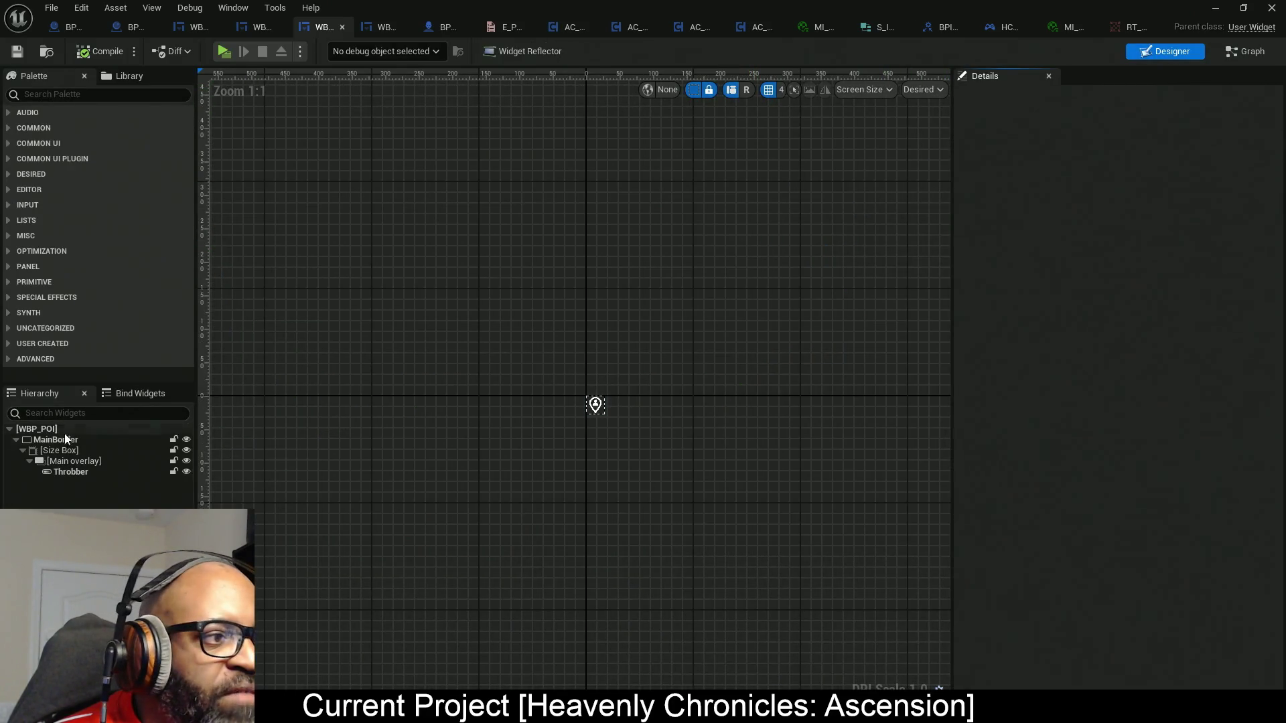
left_click(59, 450)
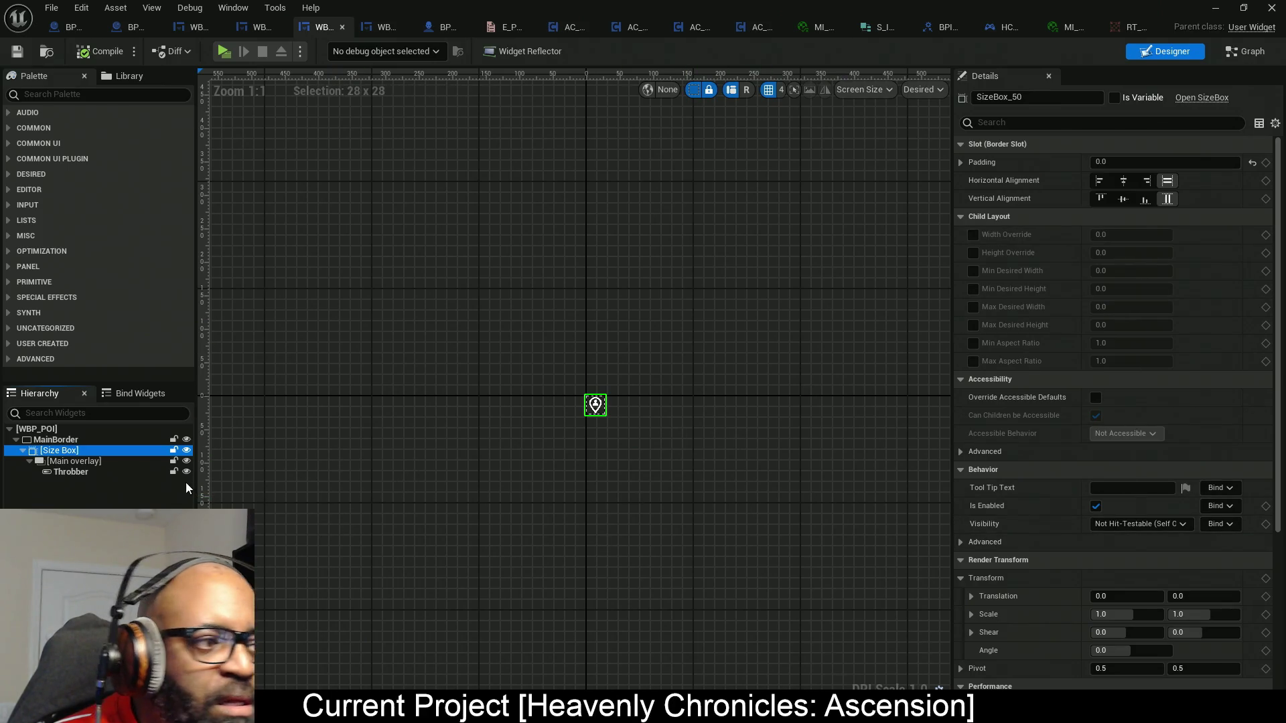
left_click(72, 462)
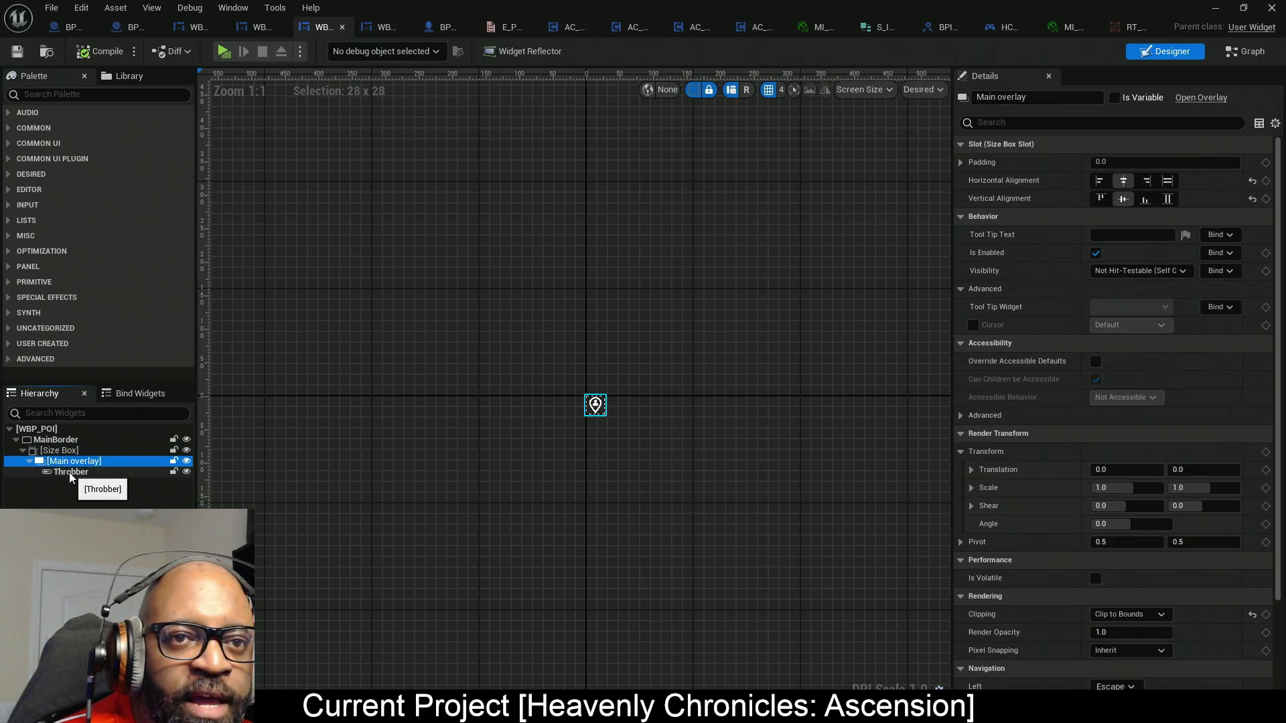
left_click(70, 472)
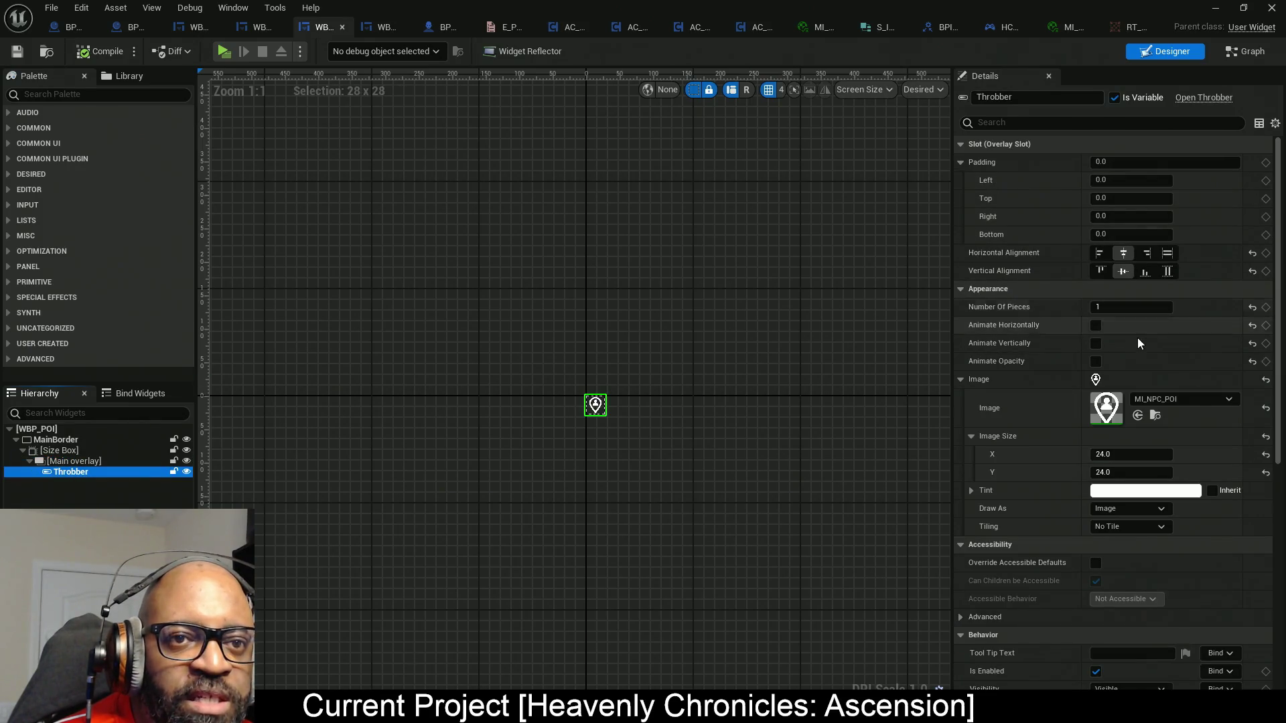
left_click(1117, 454)
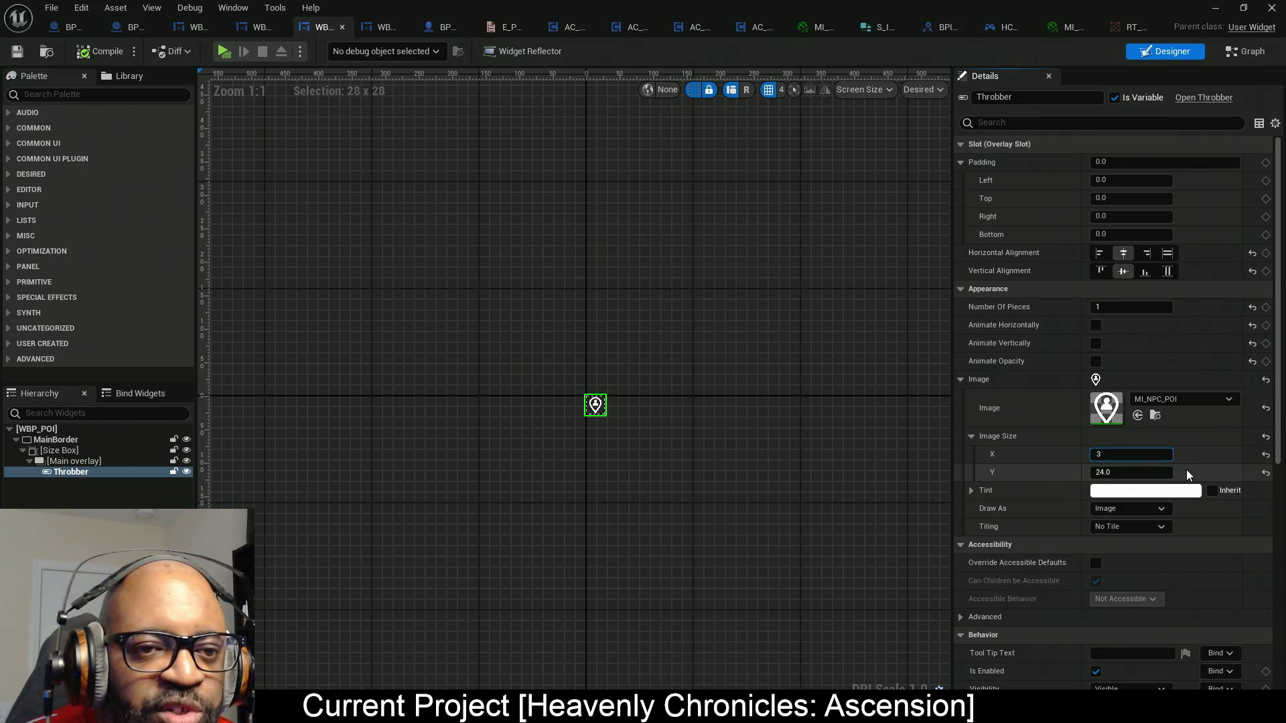
type("32")
key("Return")
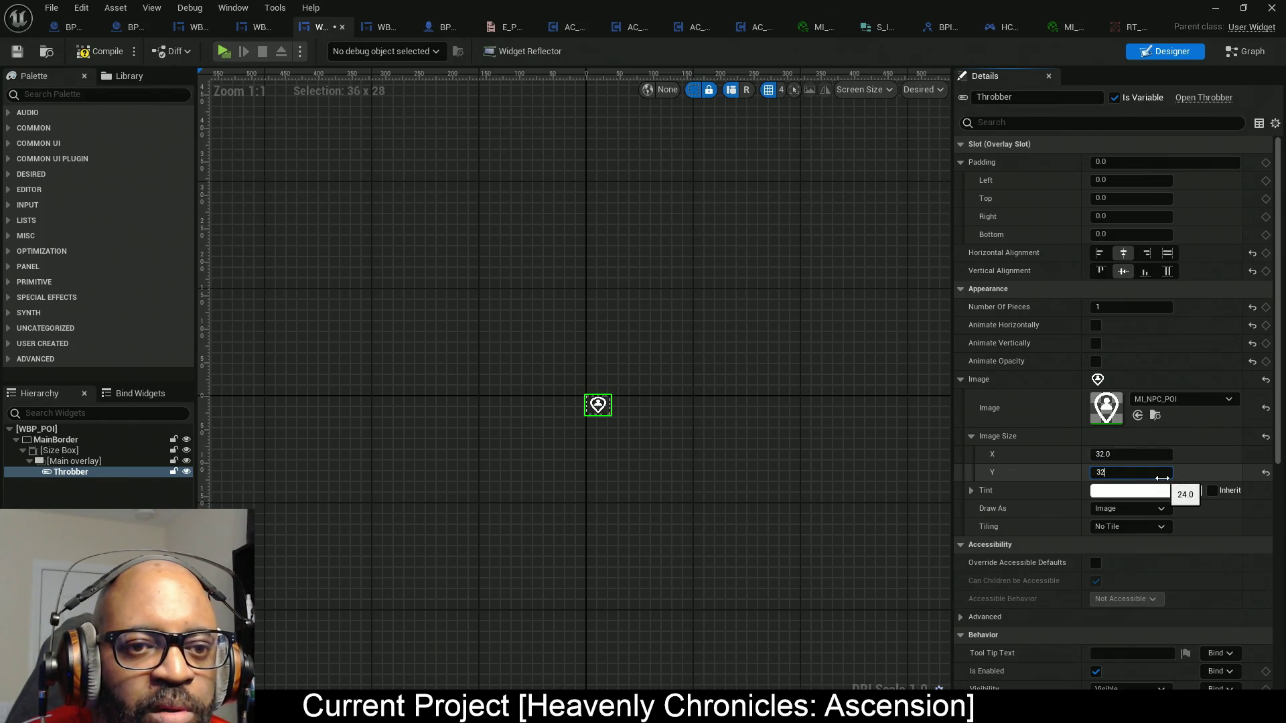
key("Return")
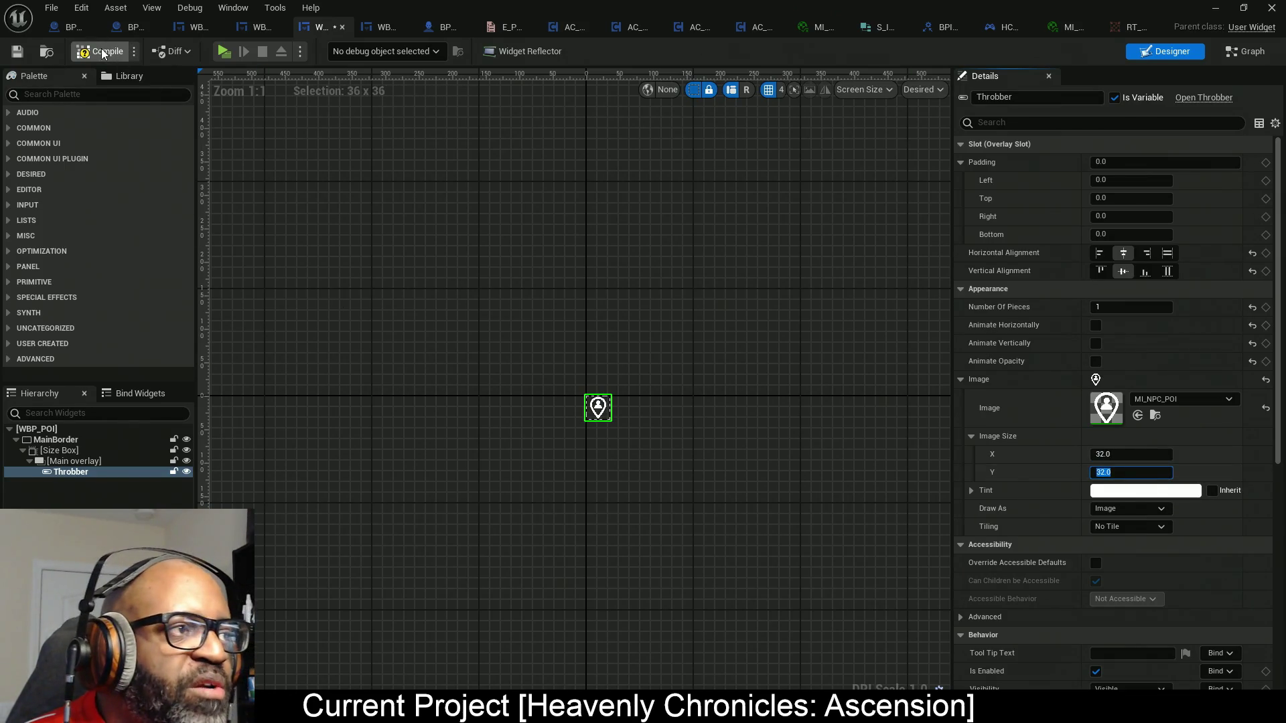
Compile WBP_POI and check the enlarged markers on the in-game world map.
key("ctrl+s")
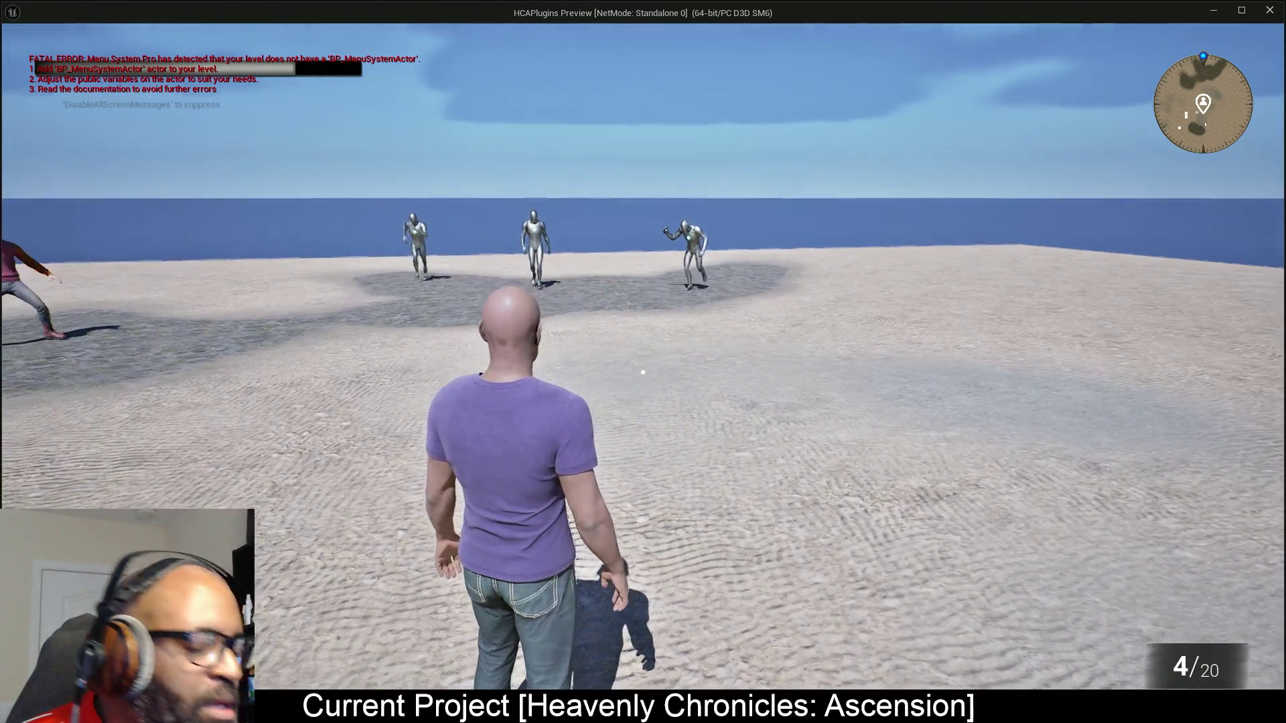
key("m")
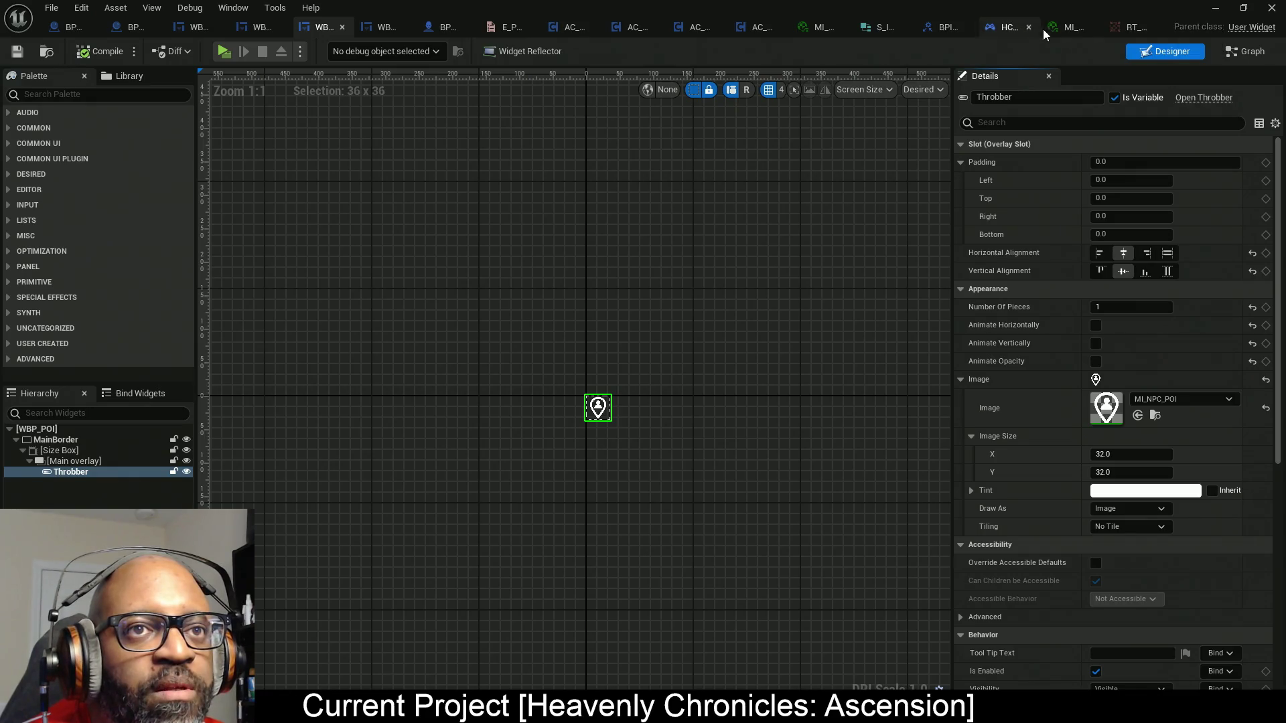
key("alt+Tab")
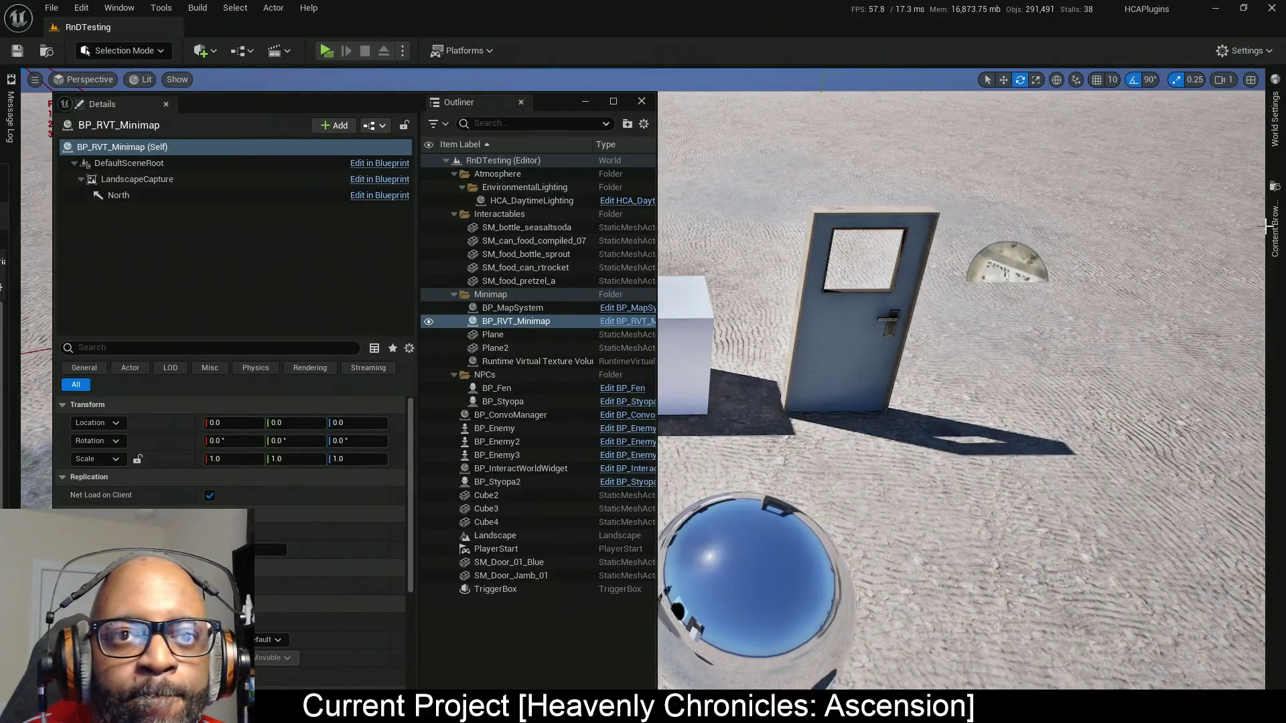
Browse the Content Drawer to Plugins > HCA_Minimap Content > Mats and open the POI marker material instances.
left_click(1271, 231)
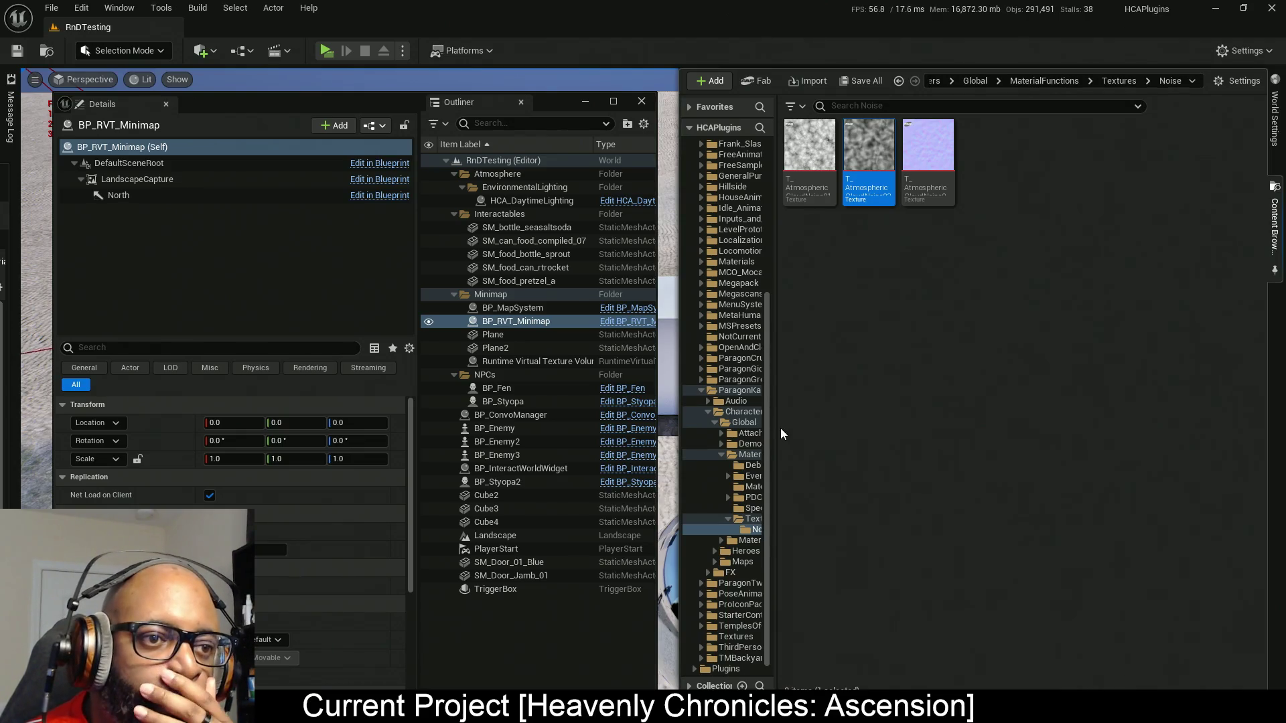
left_click_drag(778, 428, 849, 428)
scroll(770, 581, "down", 1)
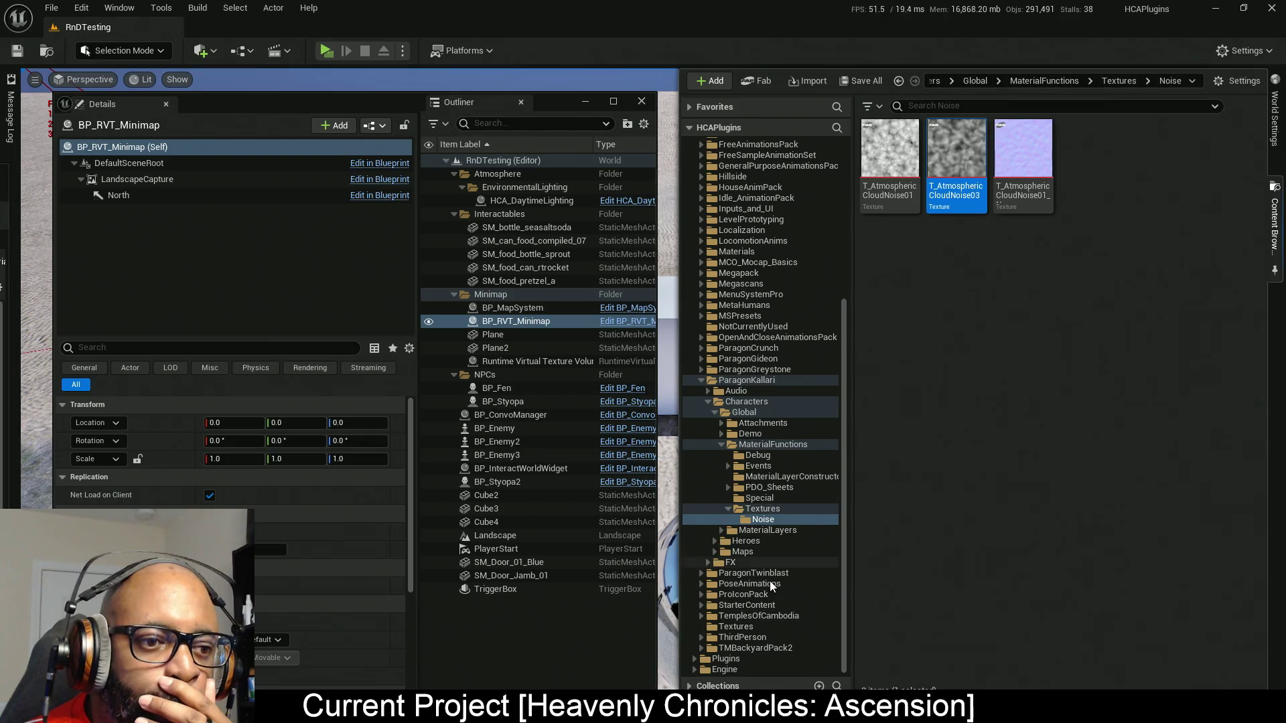
left_click(694, 659)
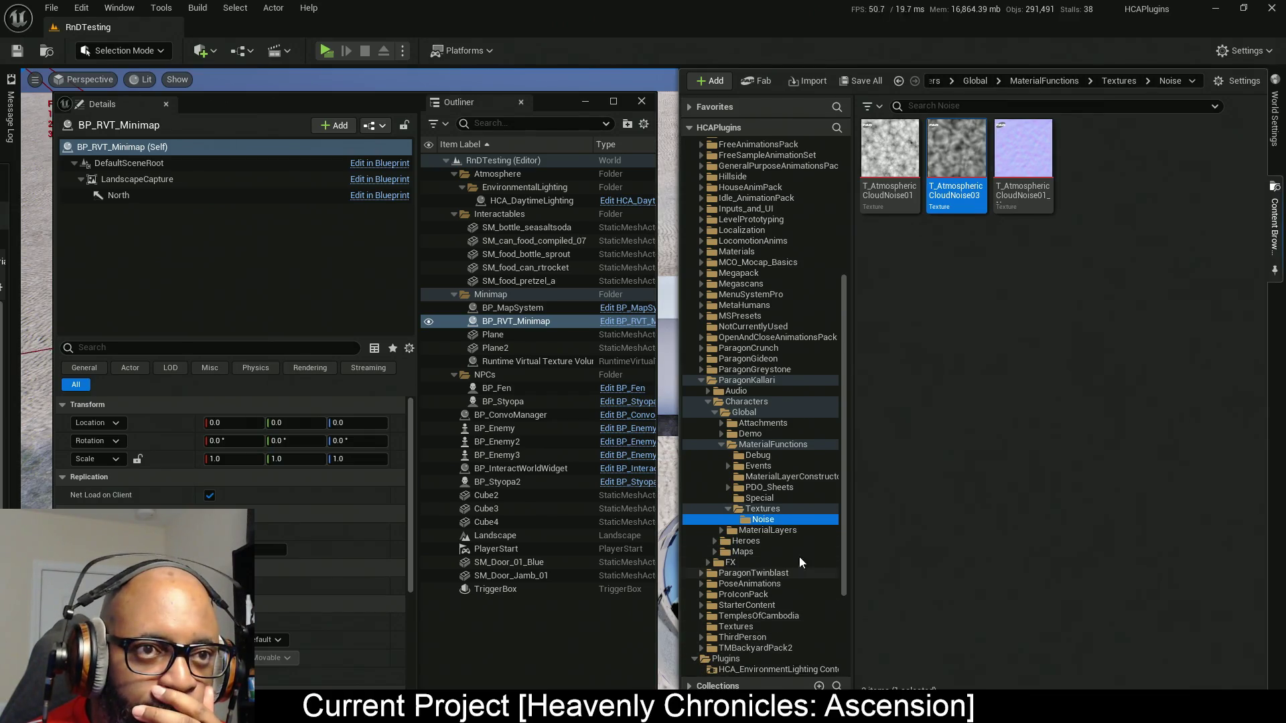
scroll(770, 589, "down", 4)
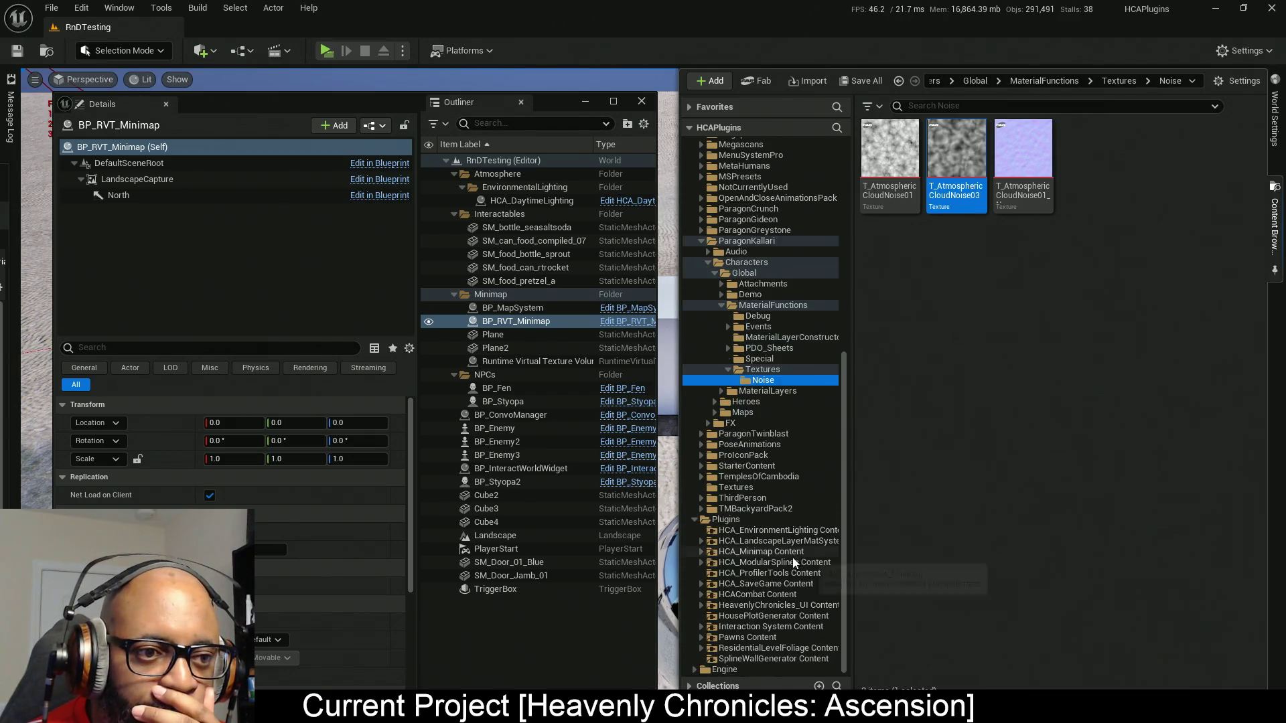
left_click(702, 553)
left_click(731, 574)
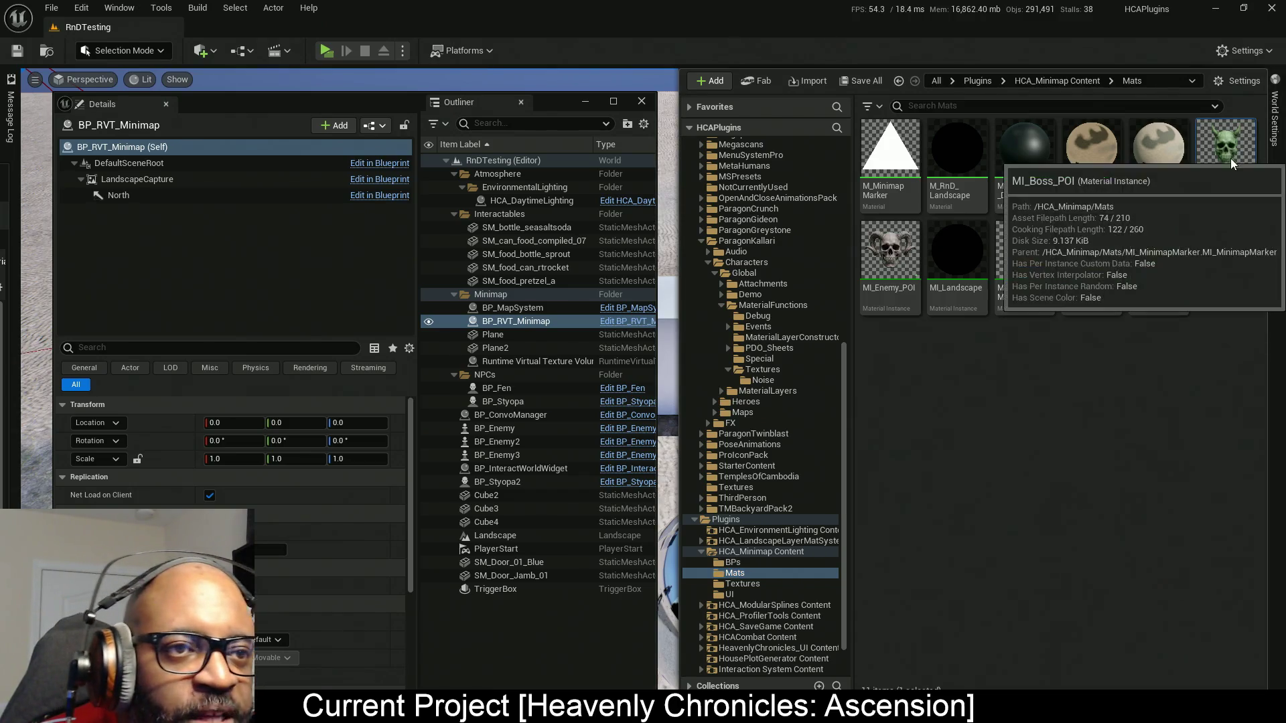
key("ctrl+space")
left_click(1277, 186)
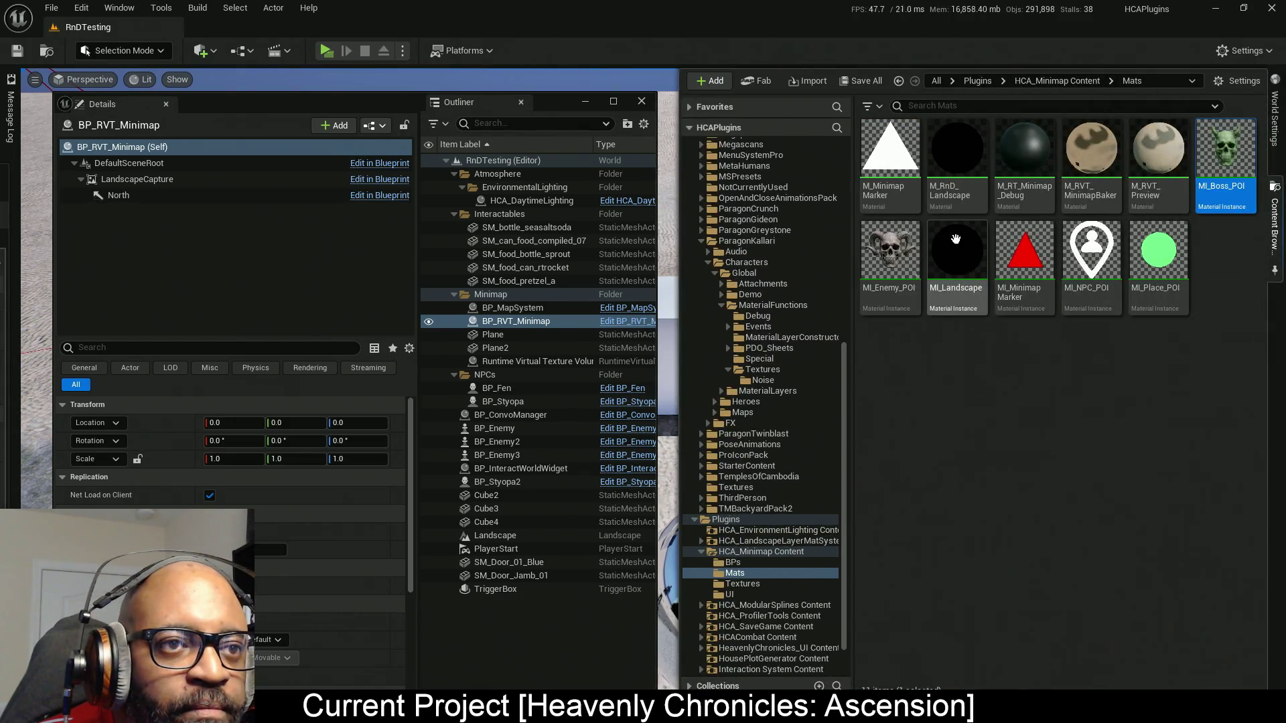
key("ctrl+space")
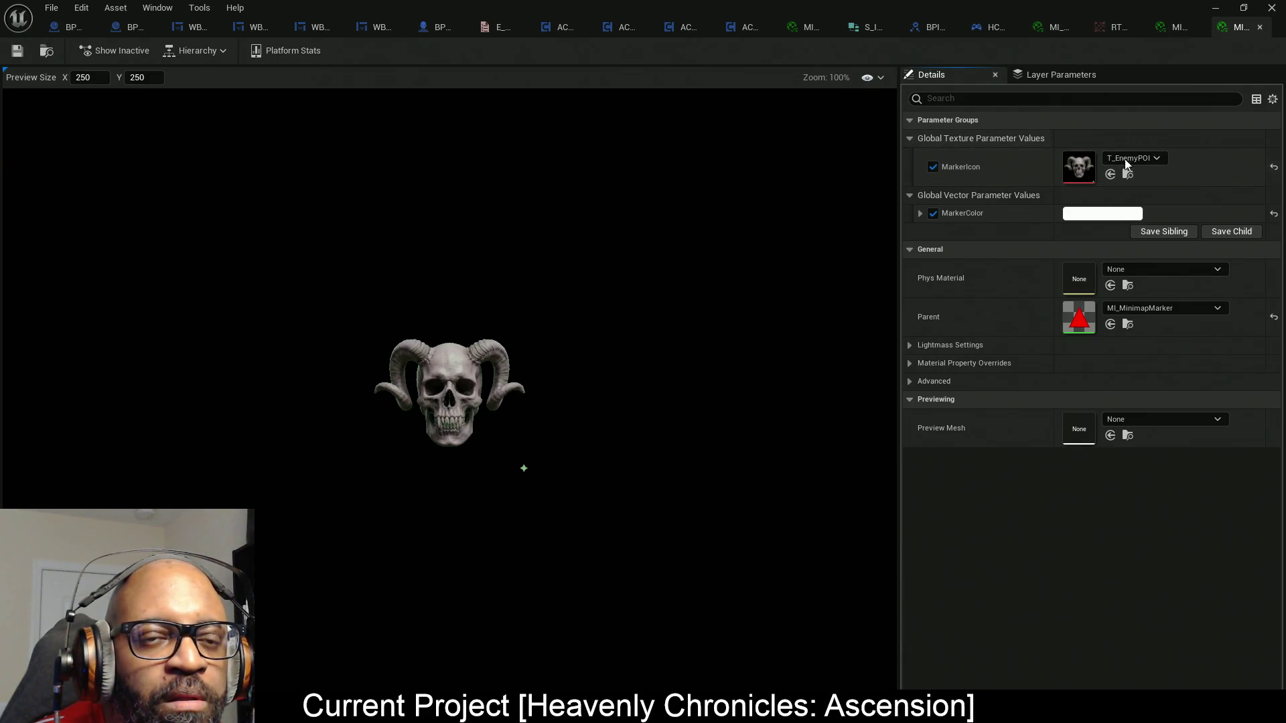
Set MI_Boss_POI's MarkerIcon to T_EnemyPOI and MI_Enemy_POI's MarkerIcon to T_BossPOI.
left_click(1173, 31)
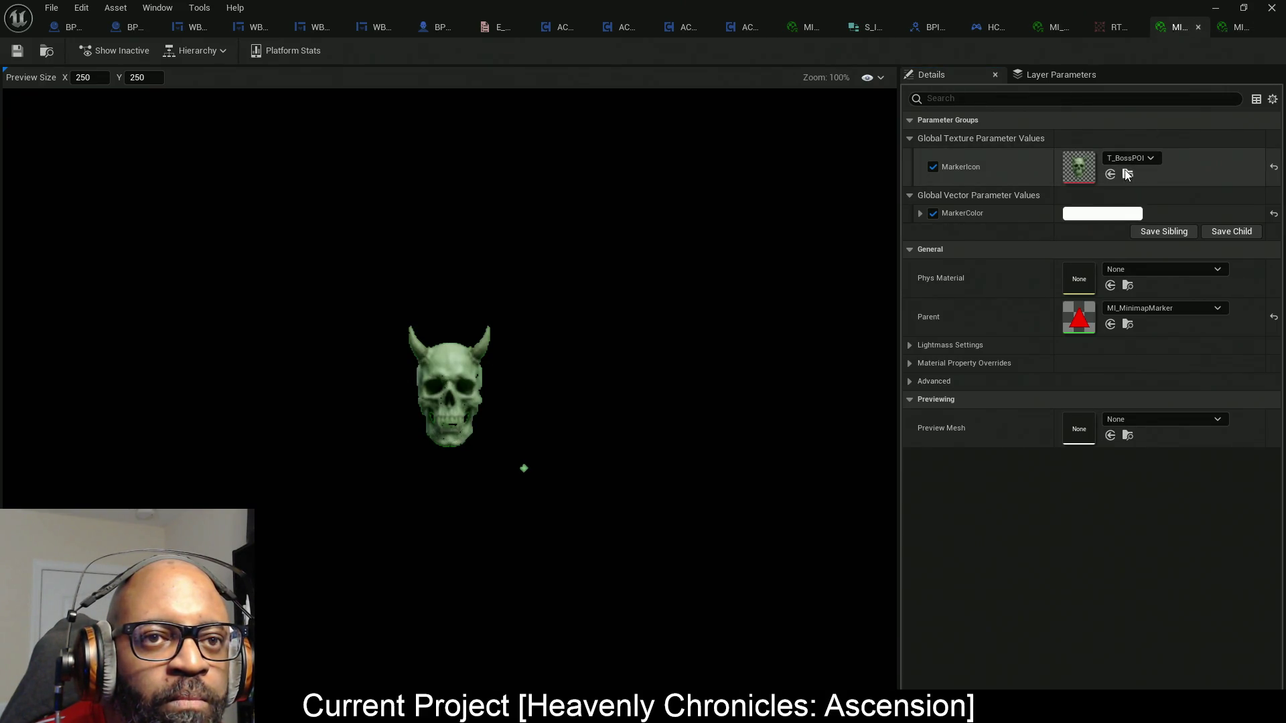
left_click(1110, 175)
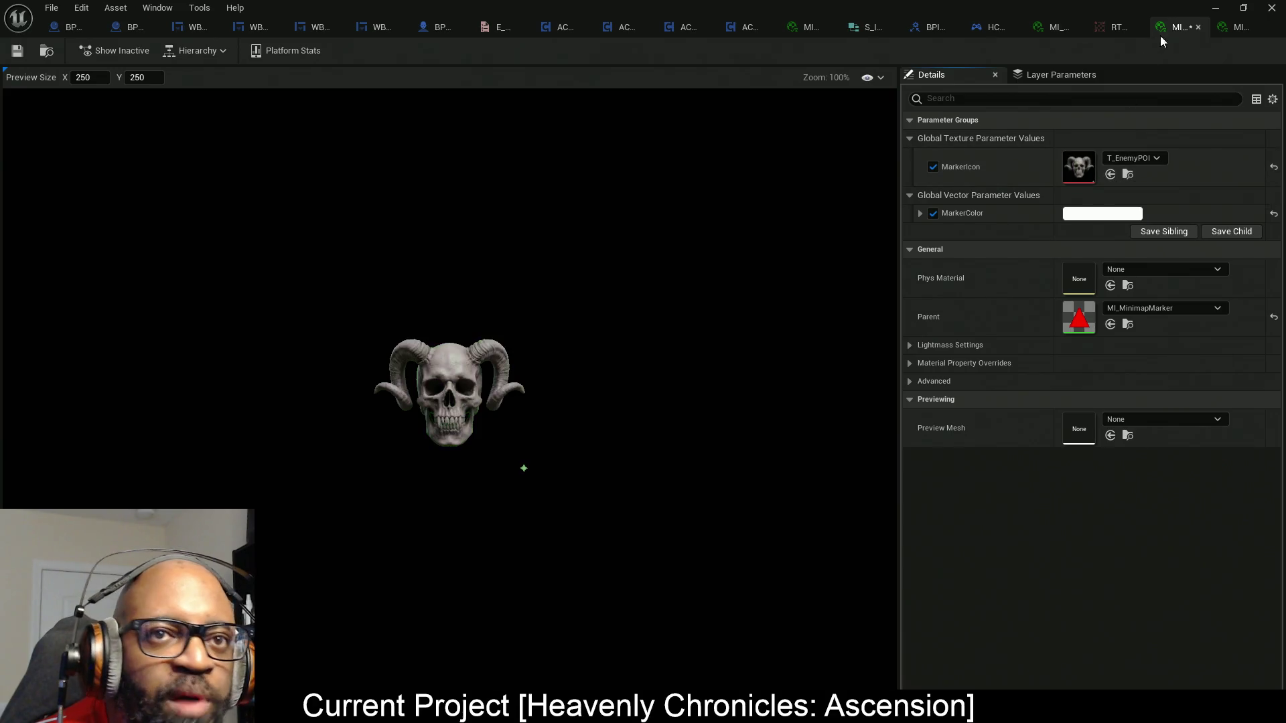
left_click(1237, 29)
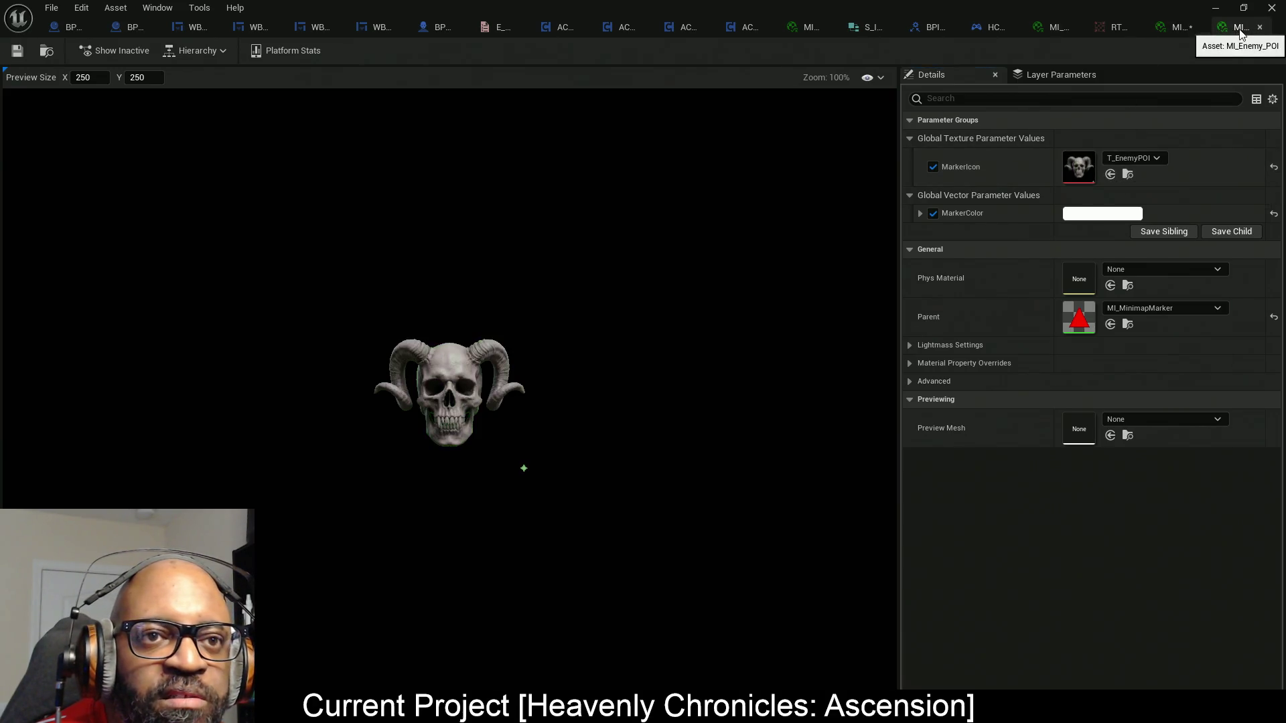
double_click(1162, 6)
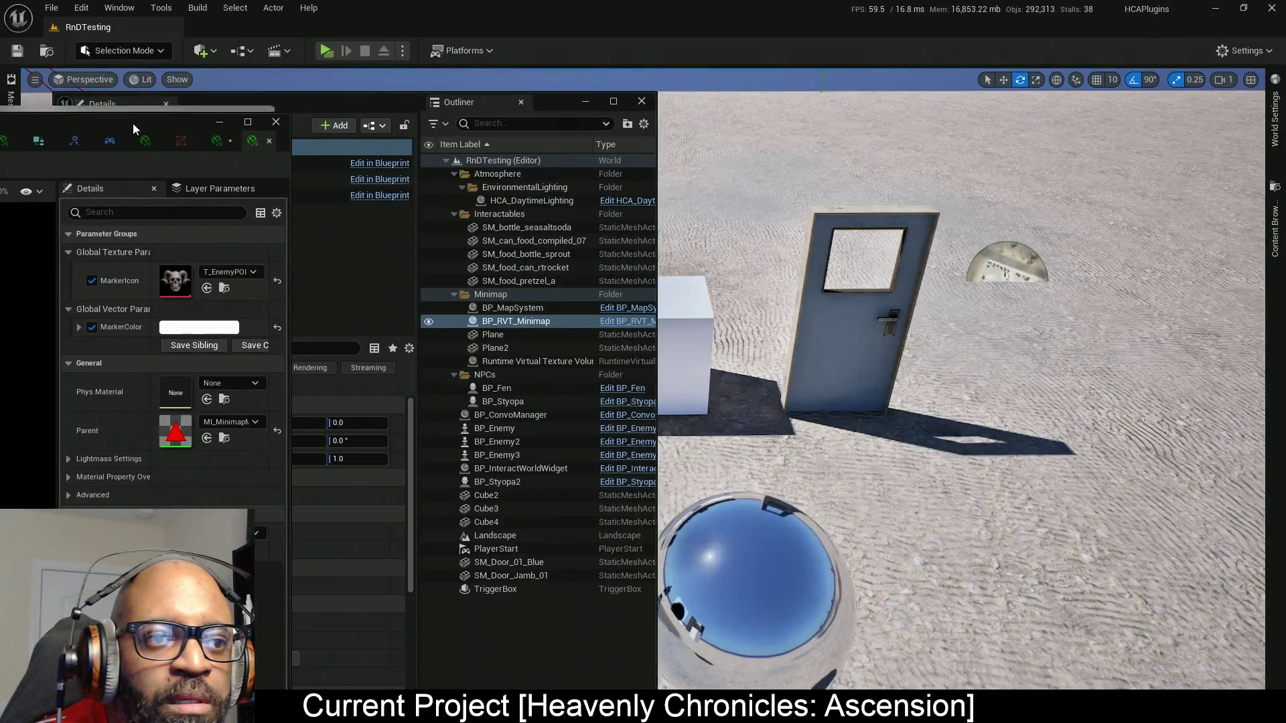
left_click(1275, 228)
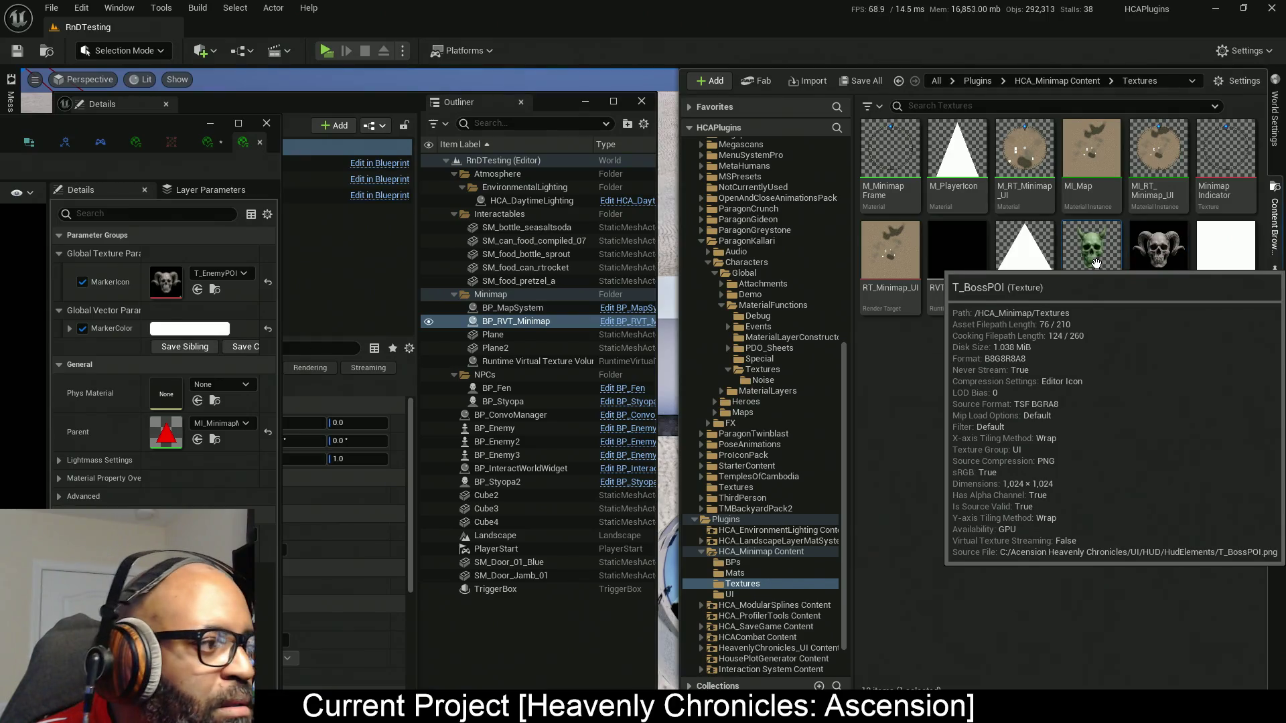
left_click(1083, 293)
left_click(238, 123)
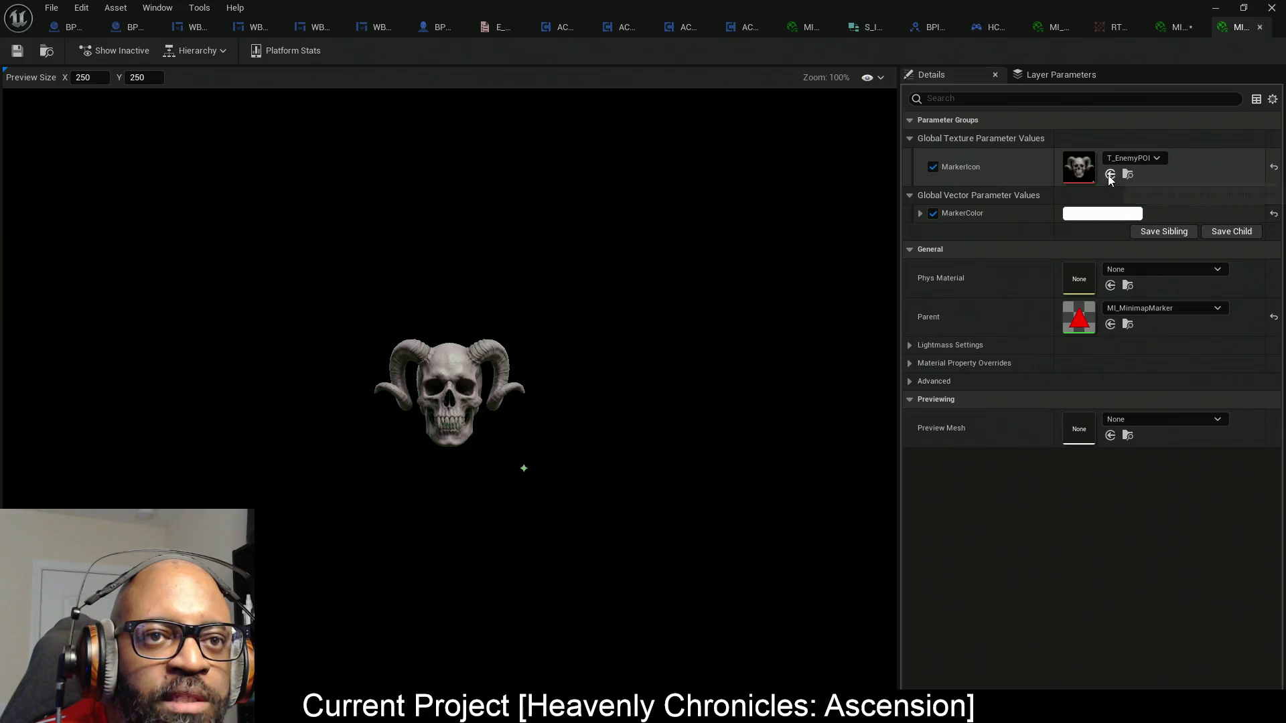
left_click(1110, 174)
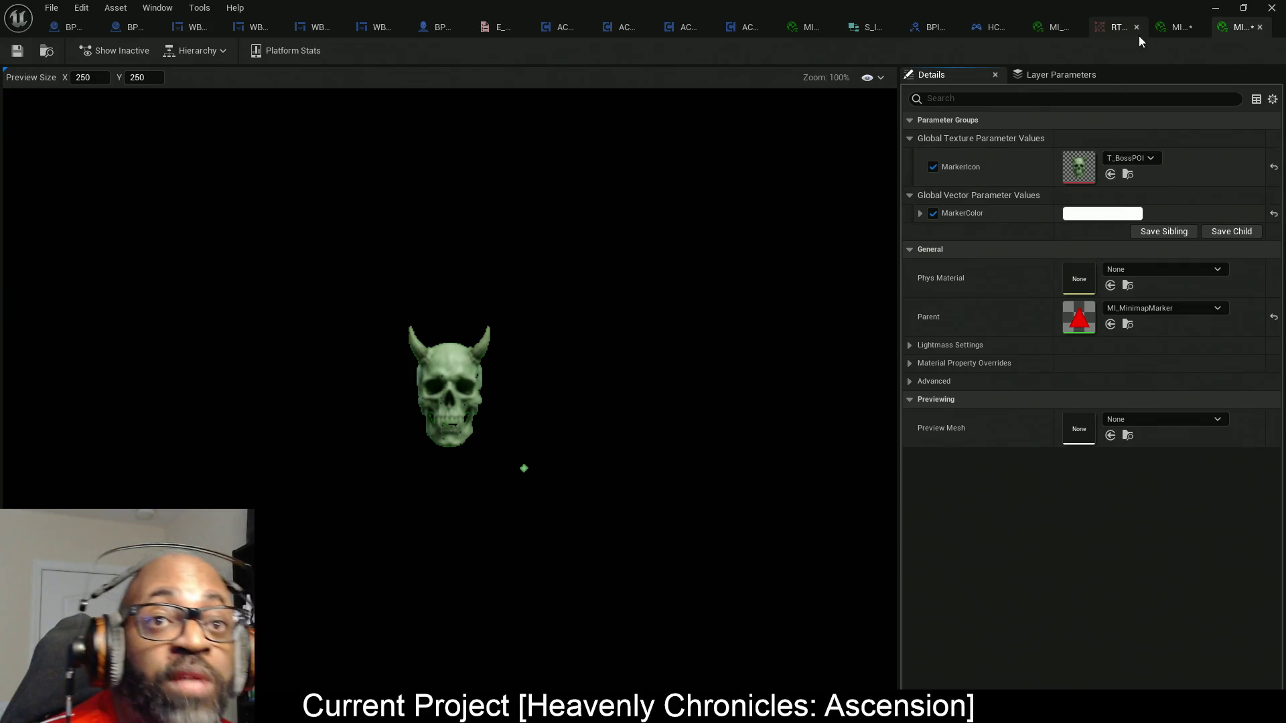
Save all assets, close the editor tabs right of RT, and return to WBP_POI.
key("ctrl+s")
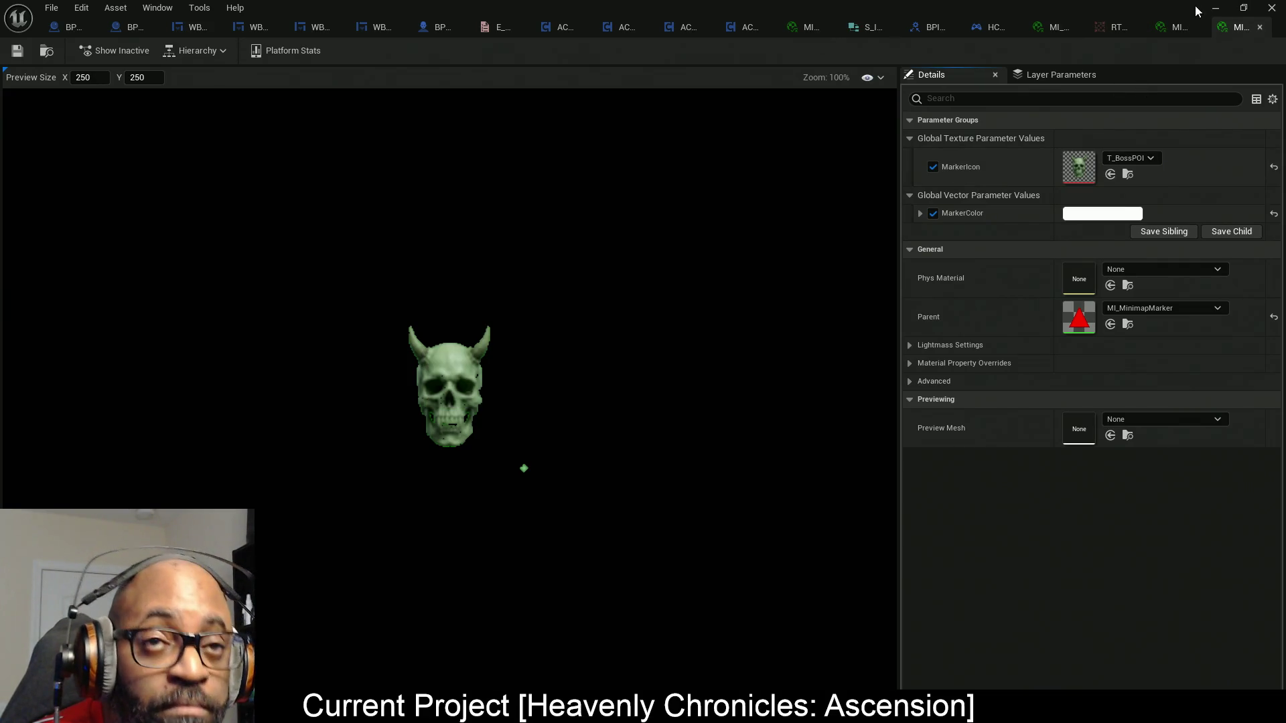
right_click(1113, 27)
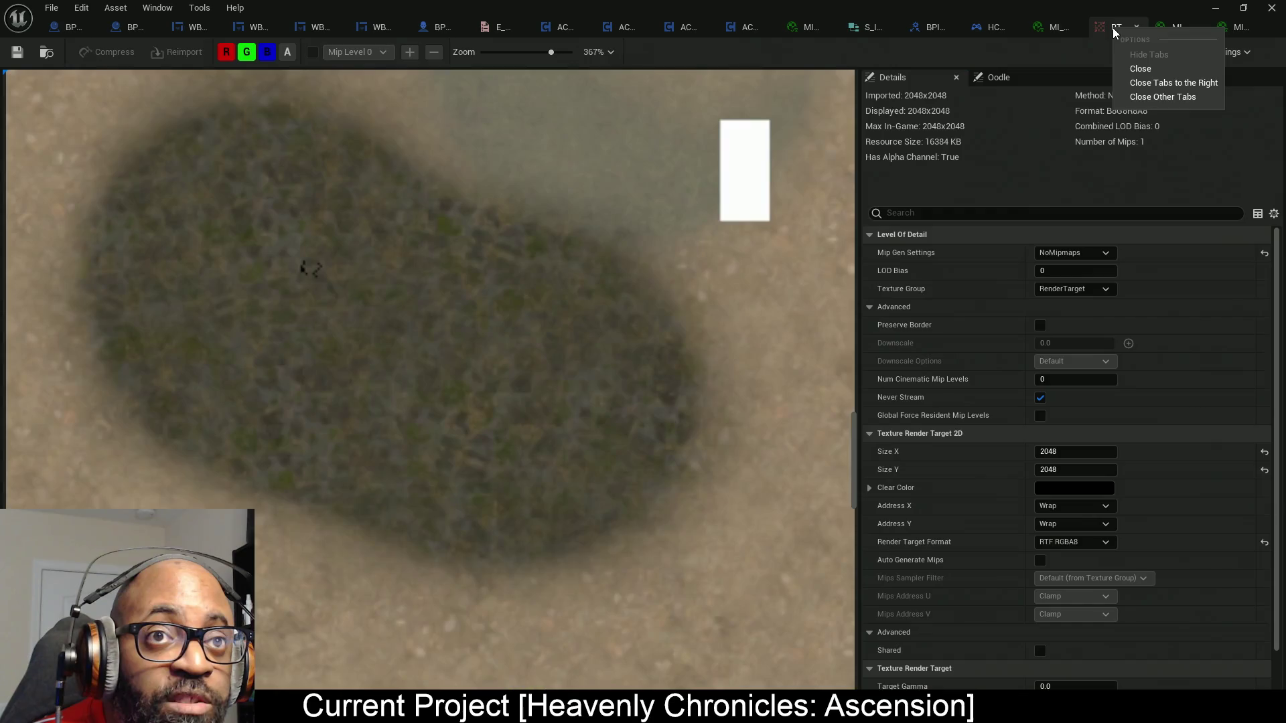
left_click(1143, 83)
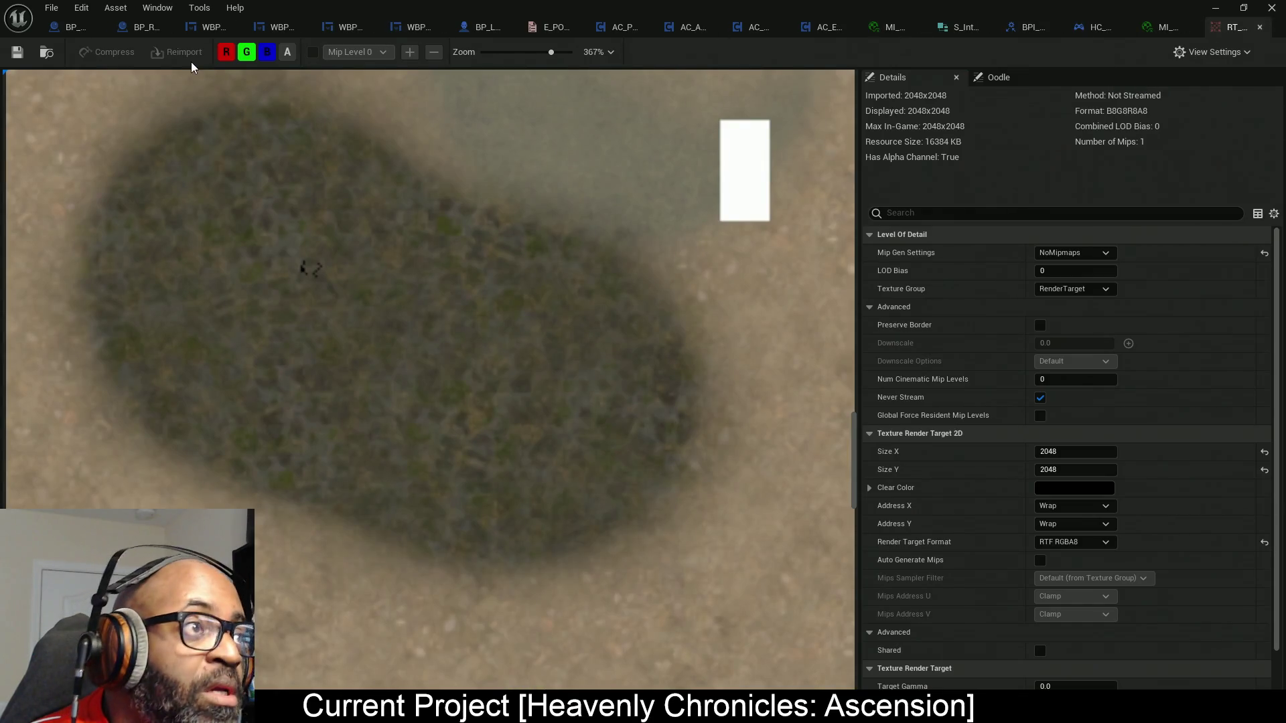
left_click(347, 34)
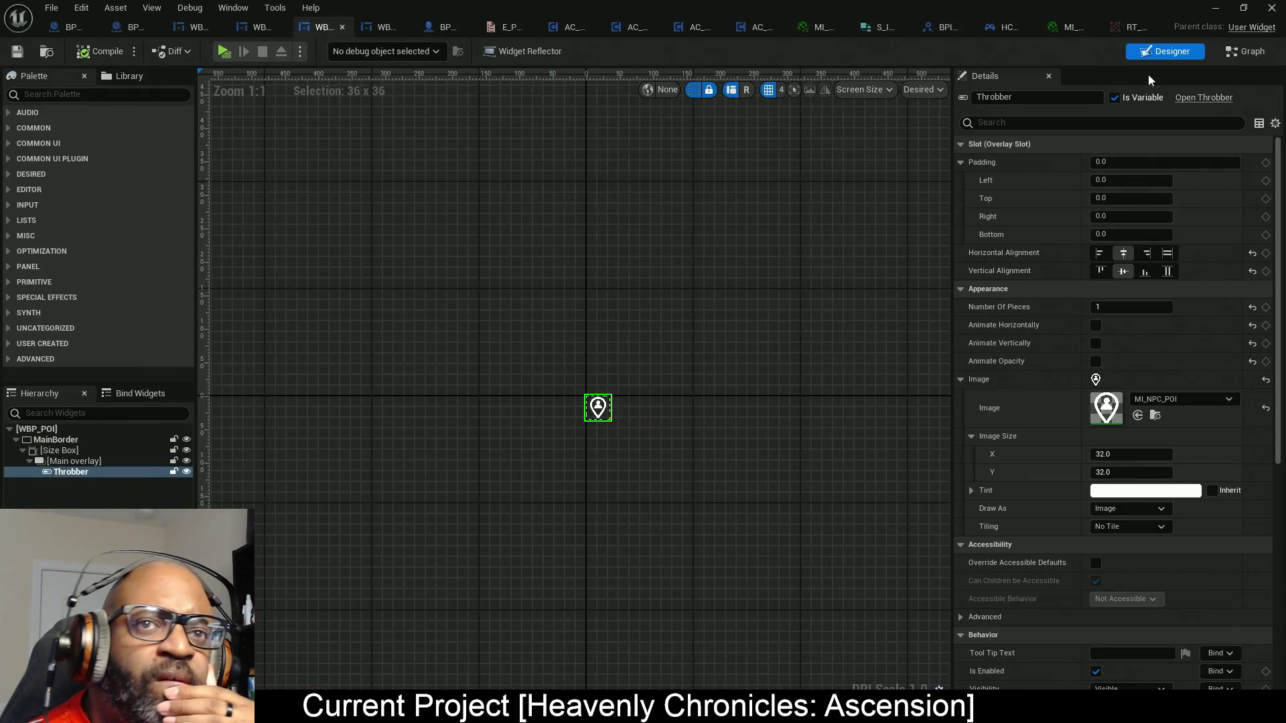
Review the WBP_POI, BP_MapSystem and BP_RVT_Minimap graphs and WBP_Map's Add POI On Main Map function.
left_click(1215, 54)
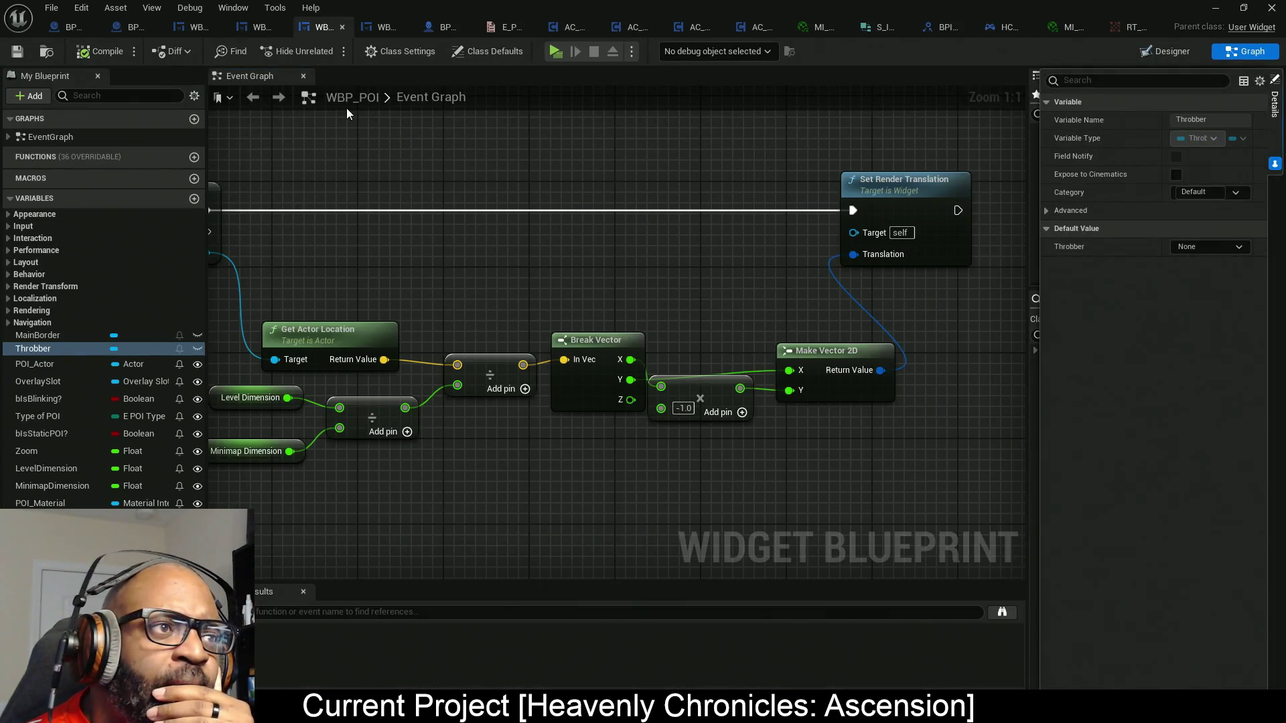
scroll(453, 248, "down", 7)
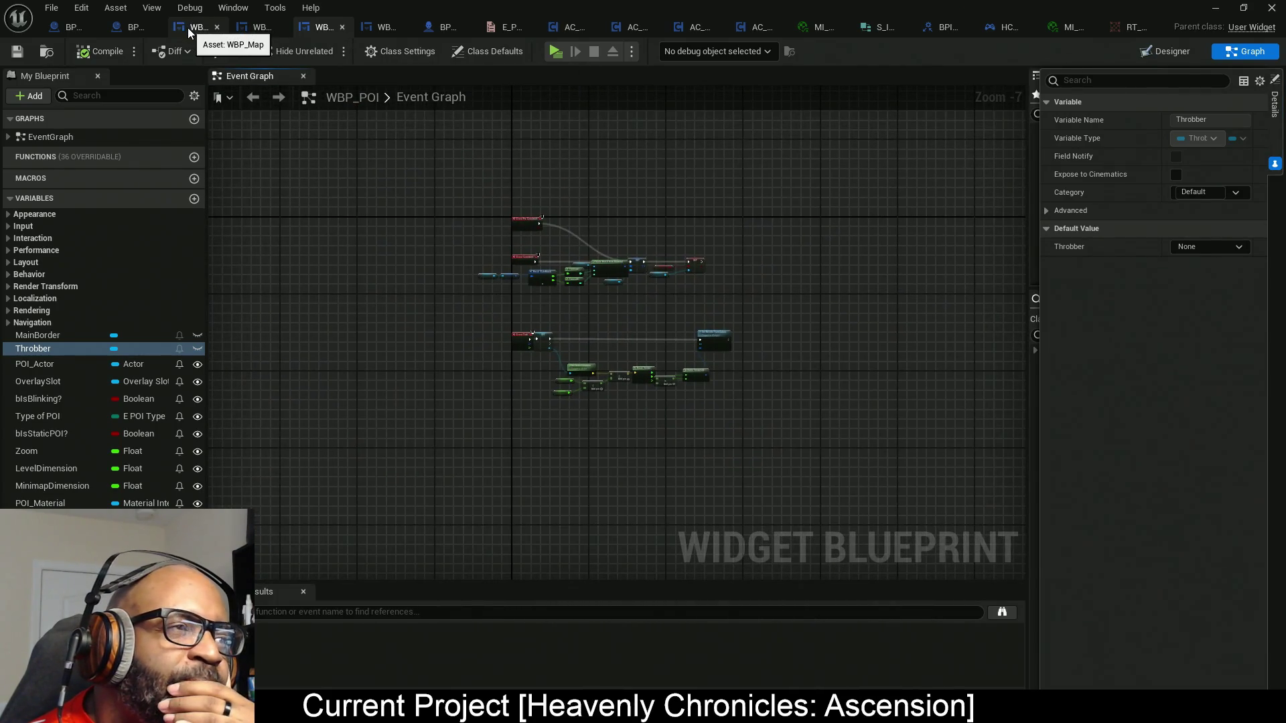
left_click(68, 31)
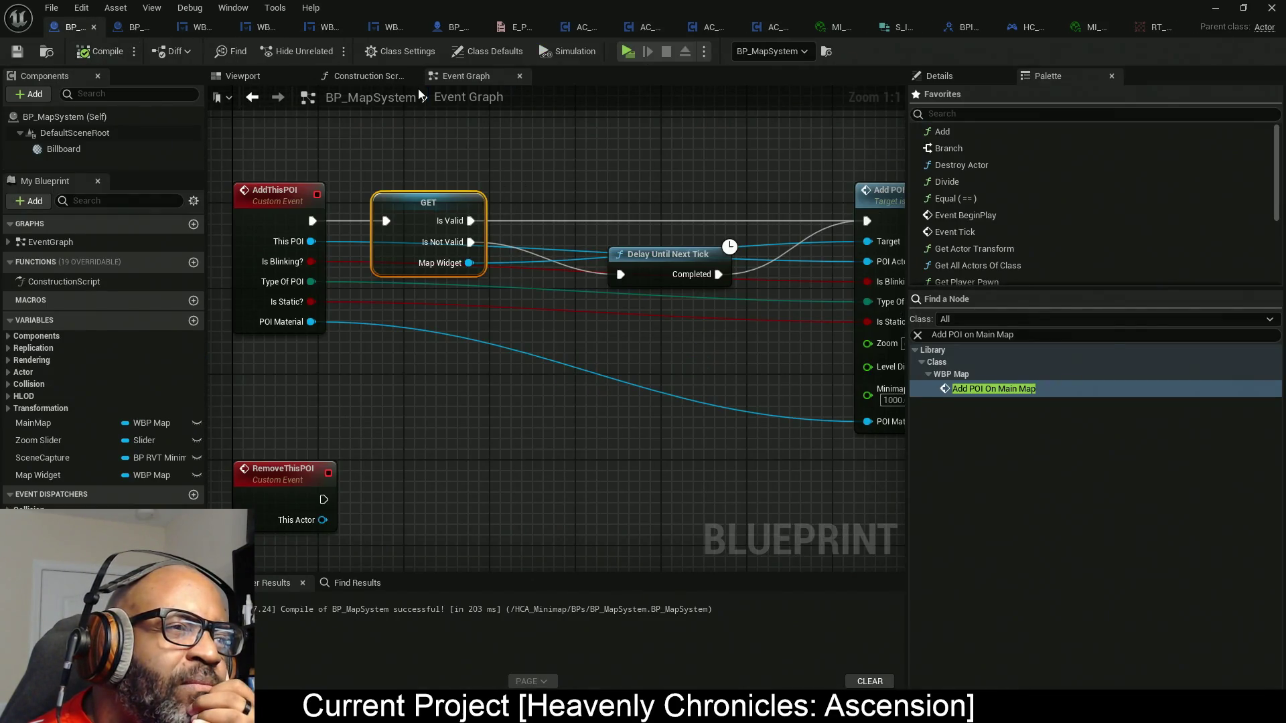
left_click(139, 28)
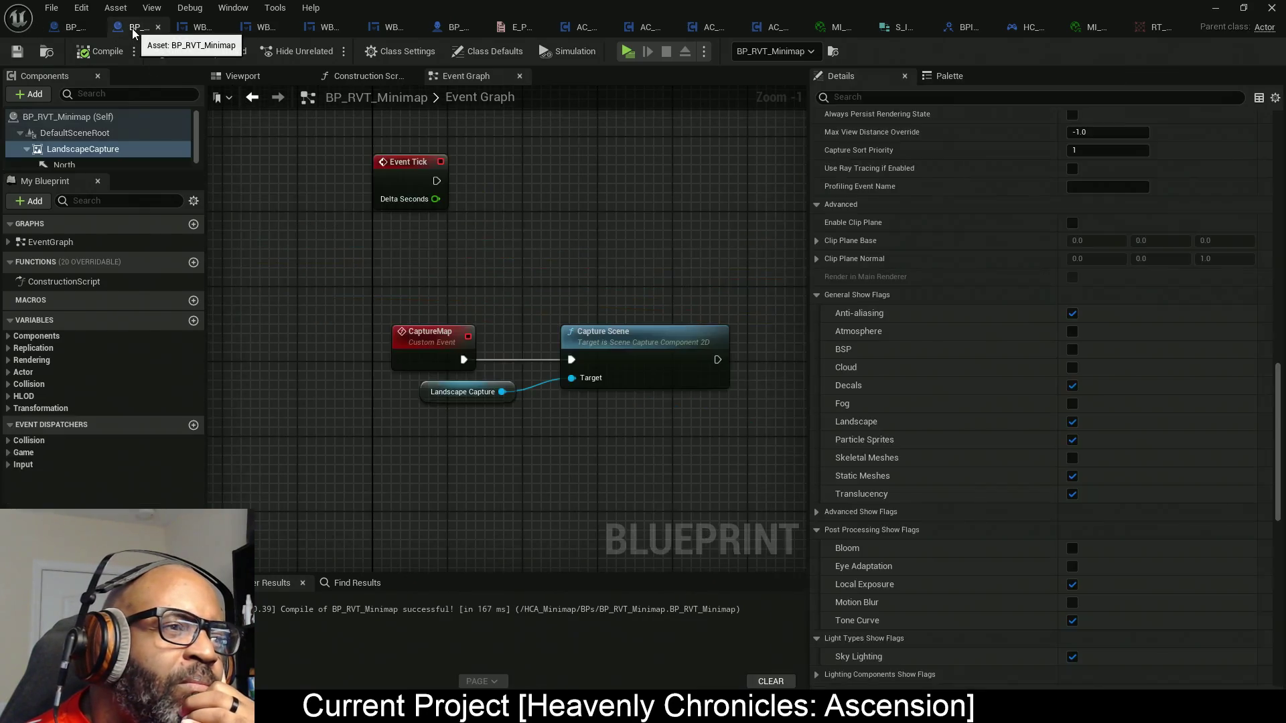
left_click(180, 32)
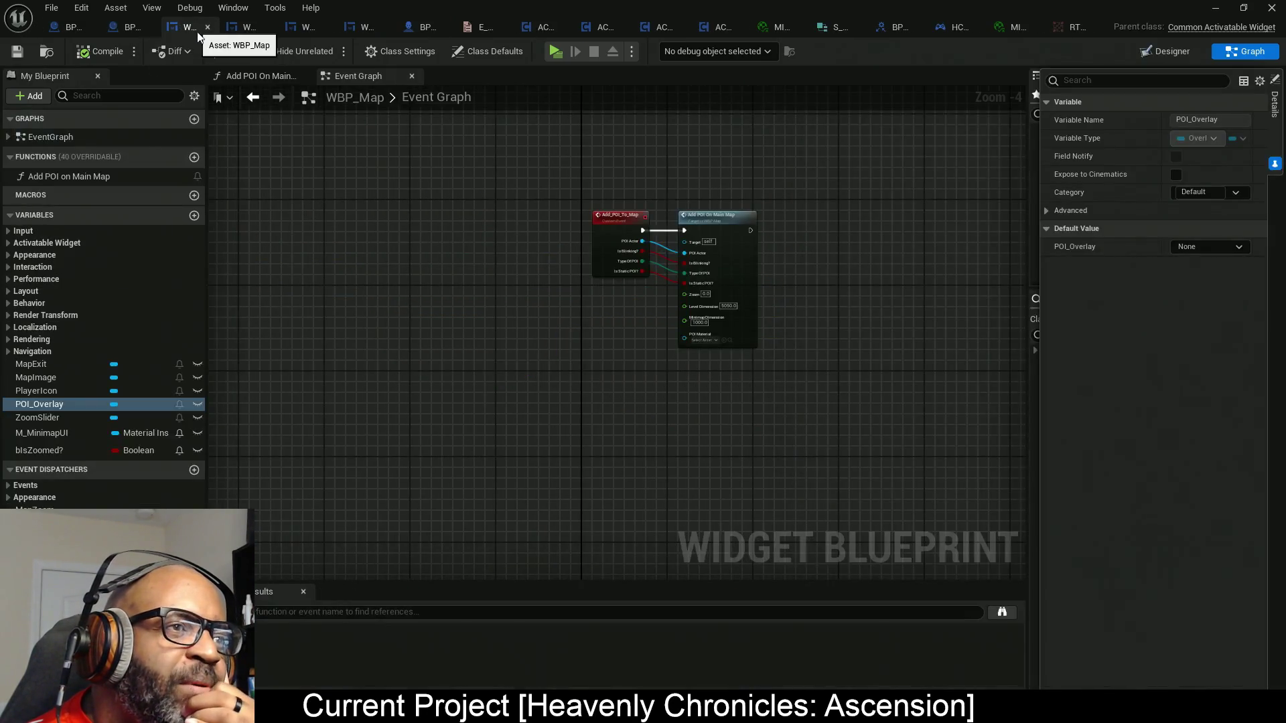
left_click(260, 76)
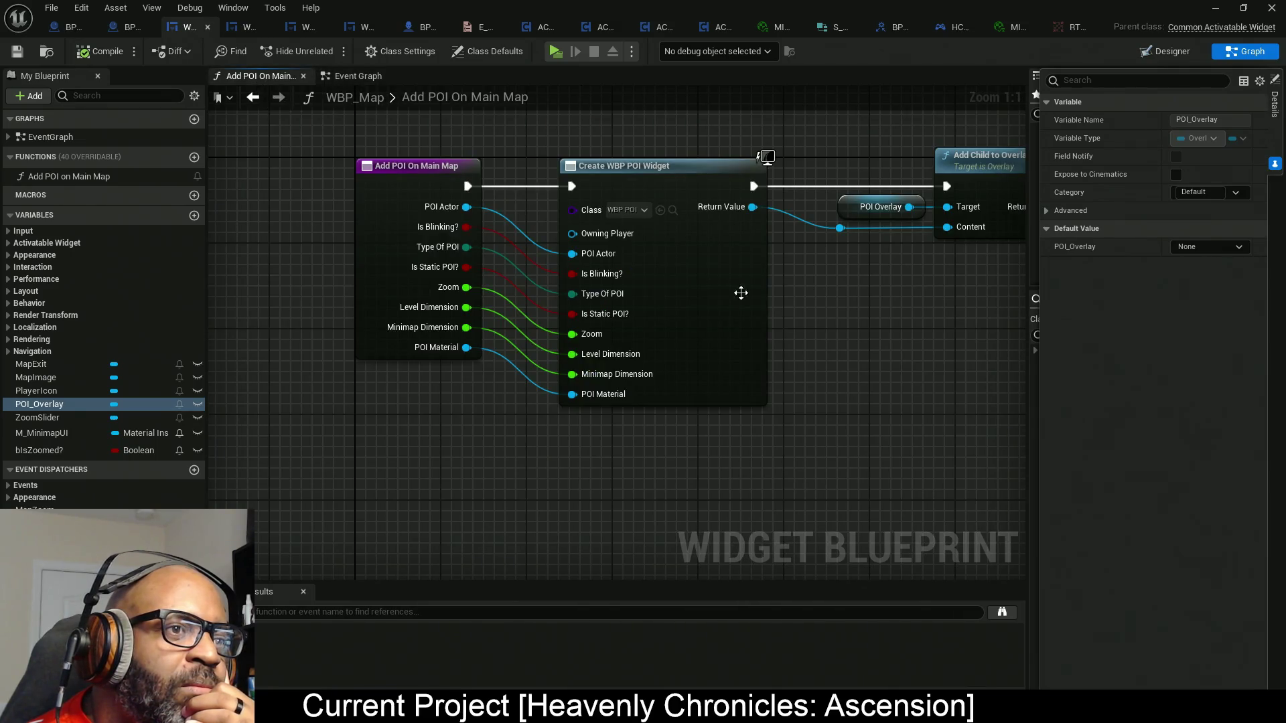
left_click_drag(838, 351, 798, 366)
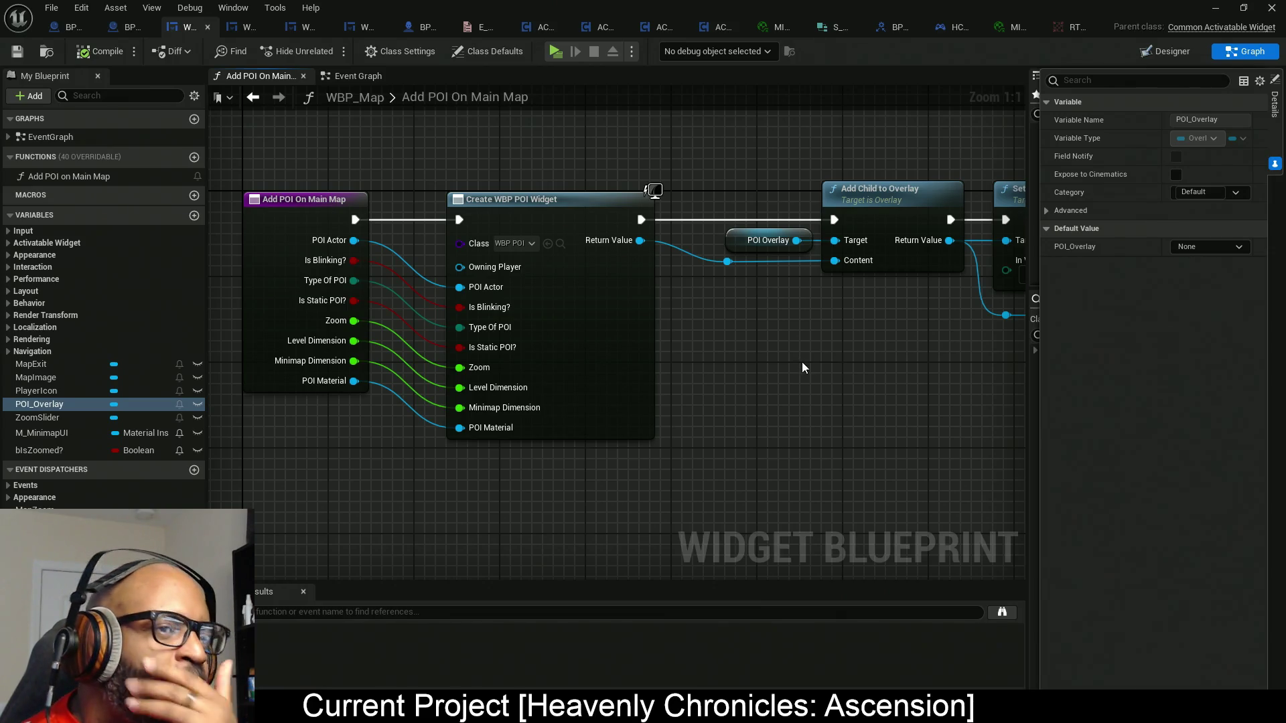
mouse_move(802, 368)
left_mouse_down()
mouse_move(573, 376)
mouse_move(717, 377)
left_mouse_up()
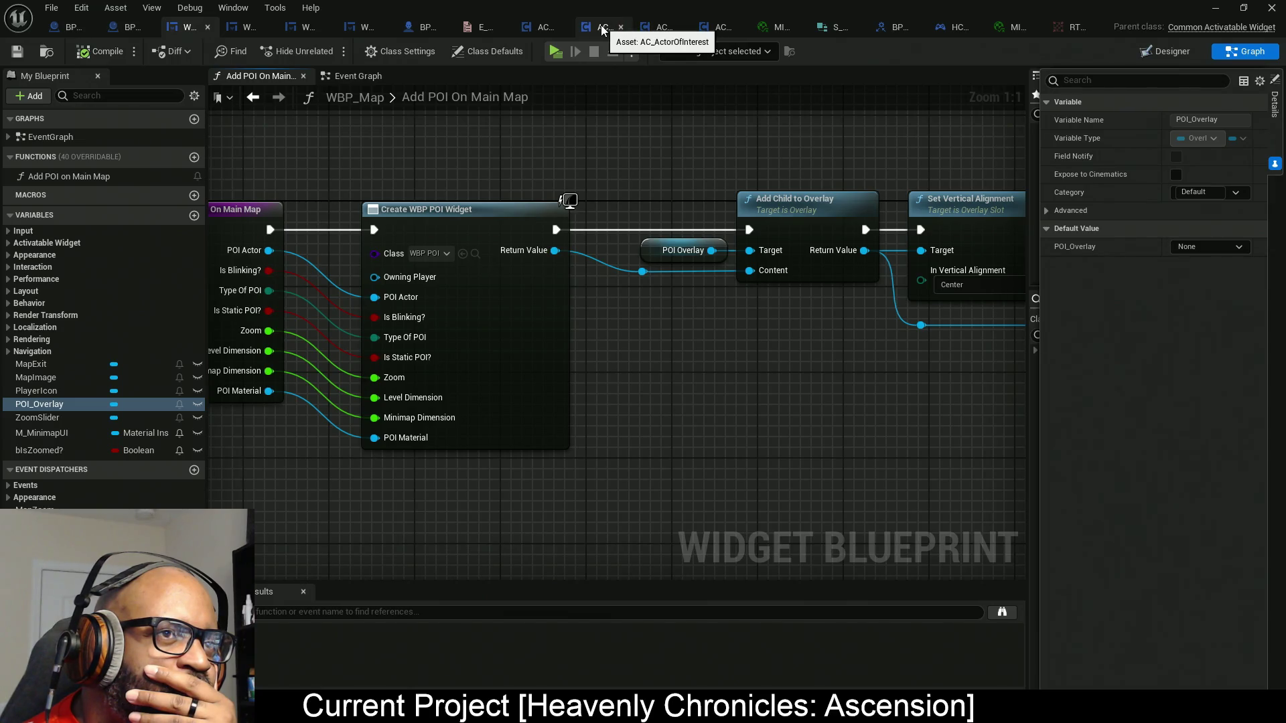
Inspect AC_POI's Add POI Call function, including its Select and dynamic material instance nodes.
left_click(541, 29)
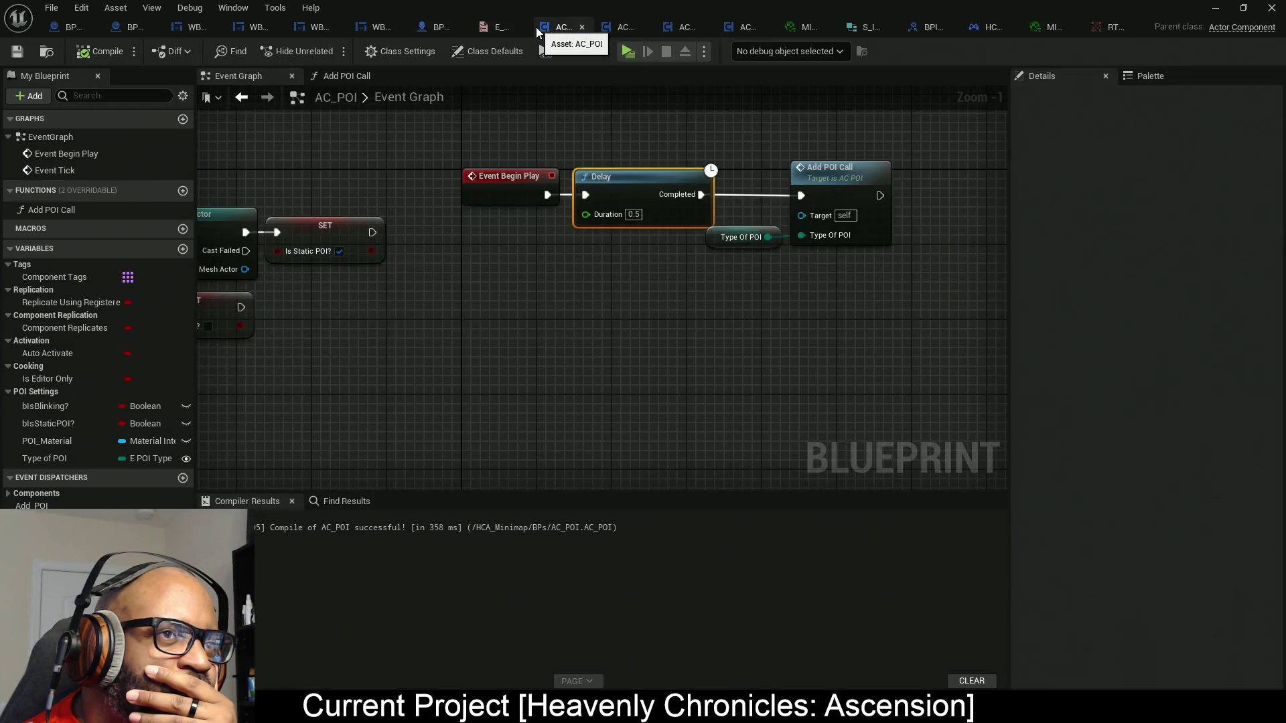
scroll(416, 223, "down", 2)
left_click(355, 76)
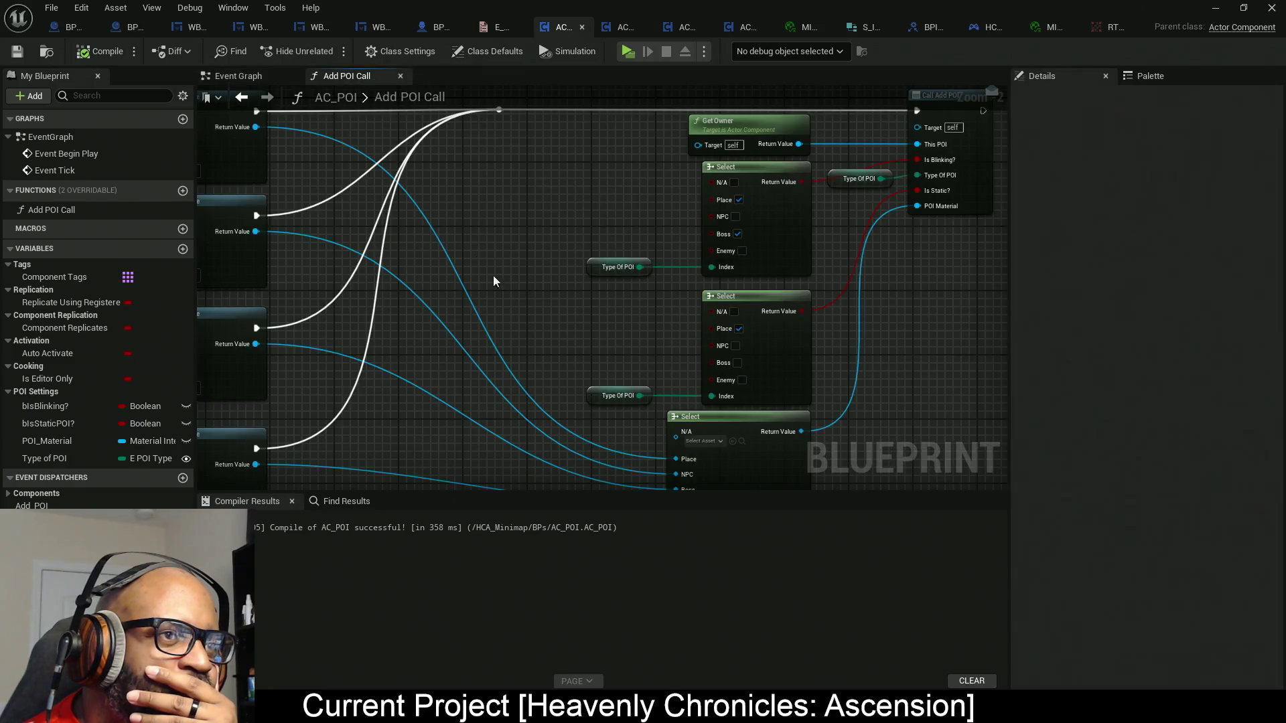
mouse_move(648, 338)
left_mouse_down()
mouse_move(653, 199)
mouse_move(903, 300)
left_mouse_up()
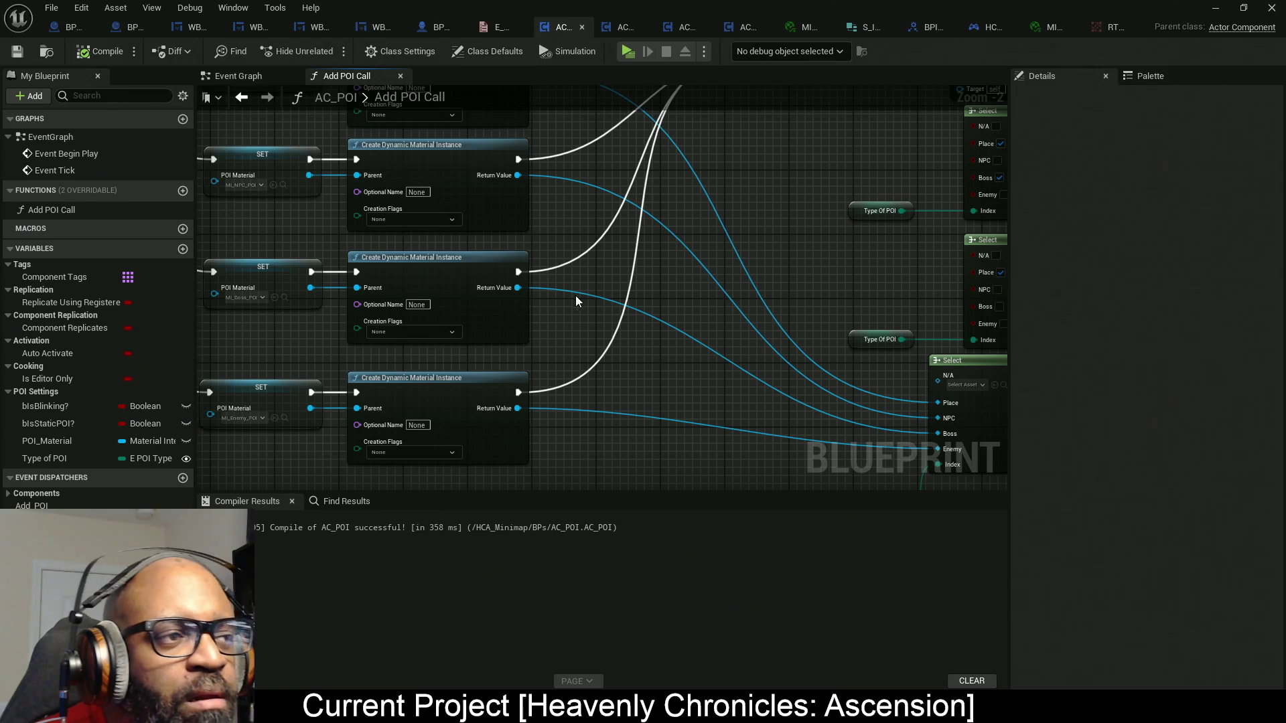
mouse_move(699, 351)
left_mouse_down()
mouse_move(794, 336)
mouse_move(810, 310)
mouse_move(704, 262)
mouse_move(561, 301)
left_mouse_up()
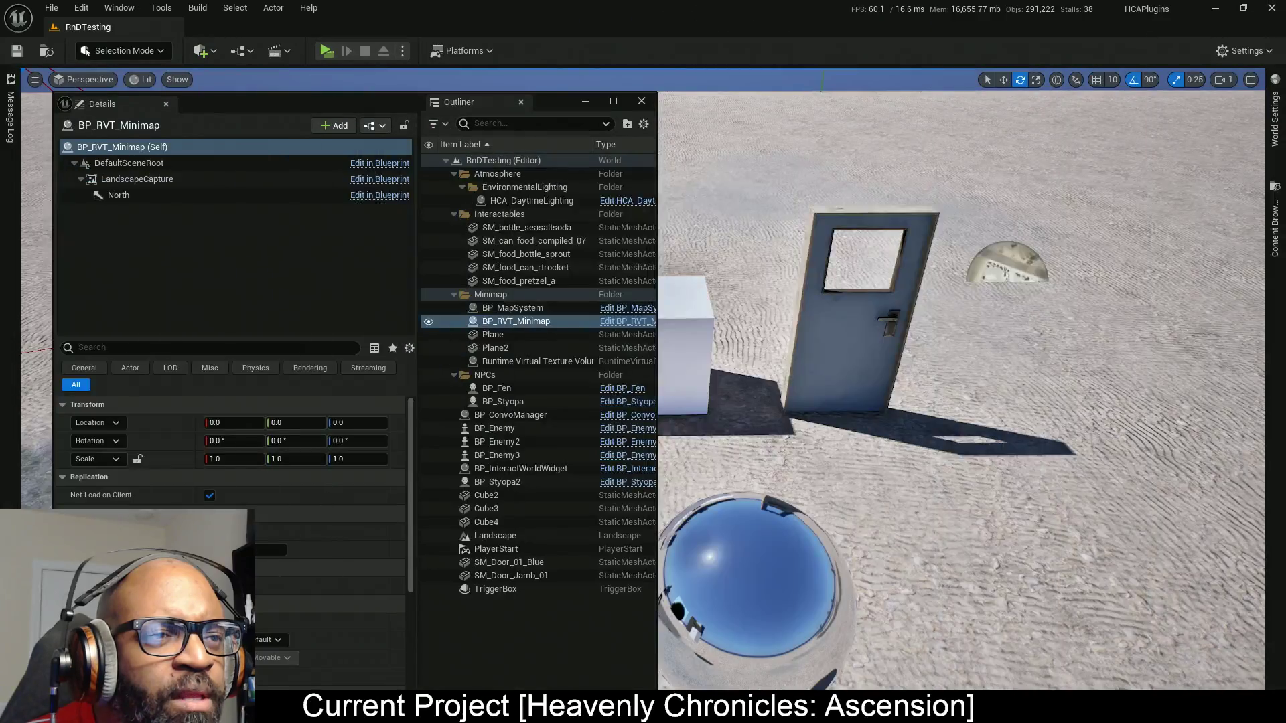
Play-test the level and view the world map with M, then open WBP_Minimap's Designer.
left_click(343, 51)
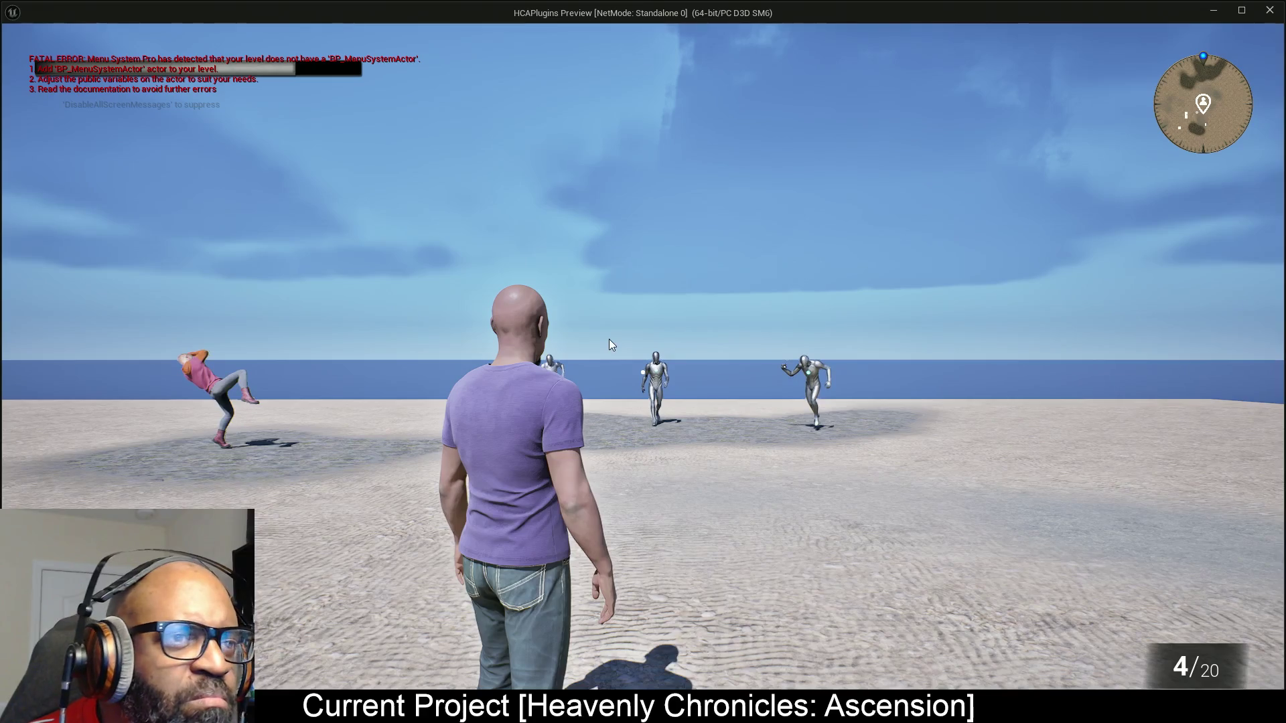
key("Escape")
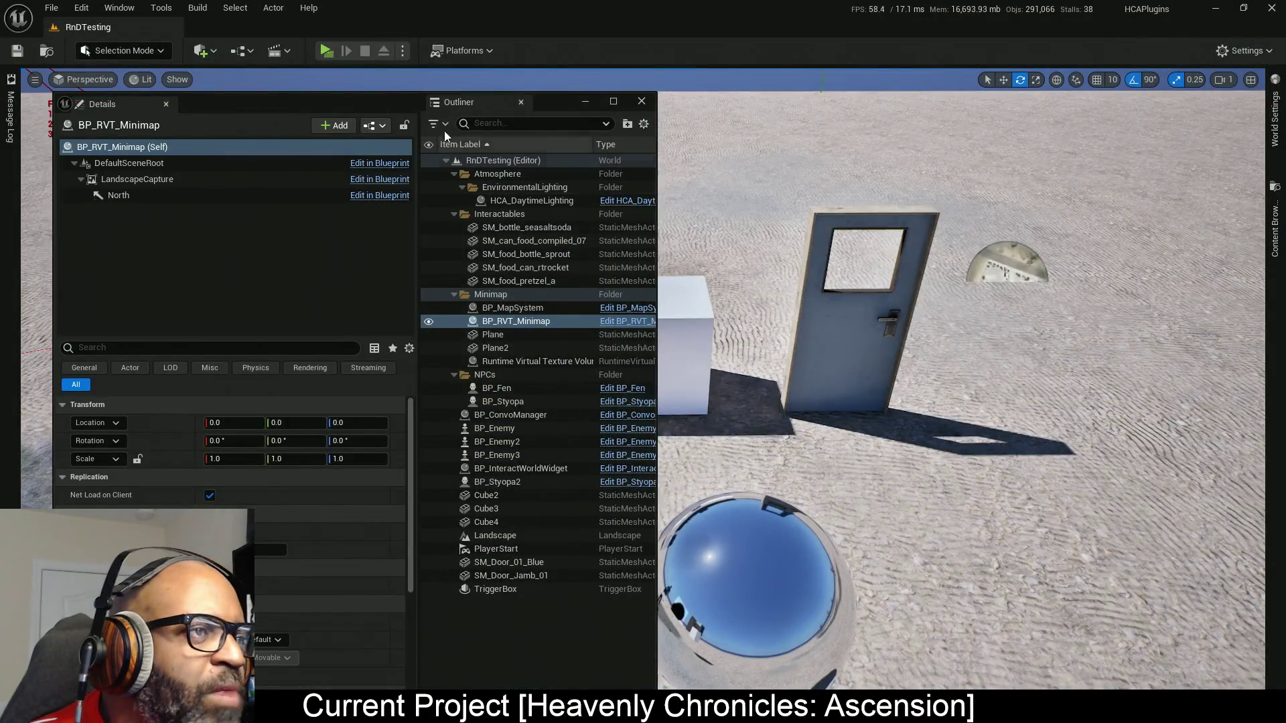
left_click(327, 57)
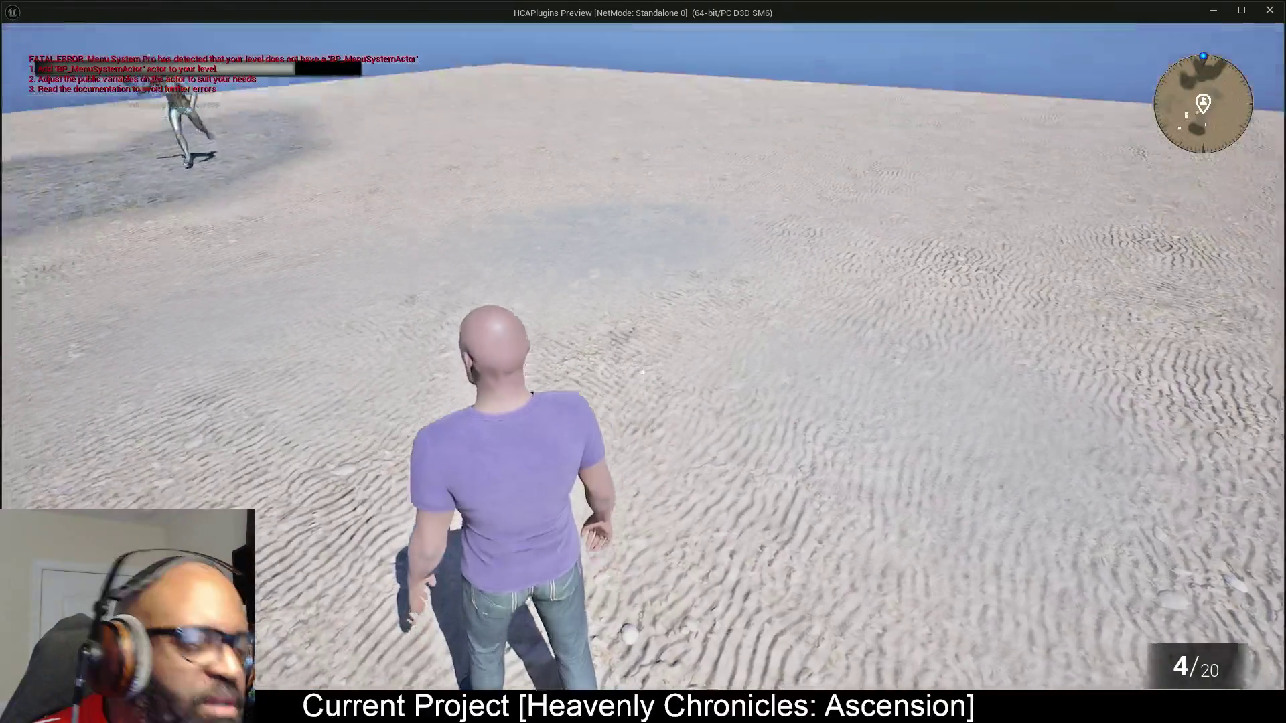
key("m")
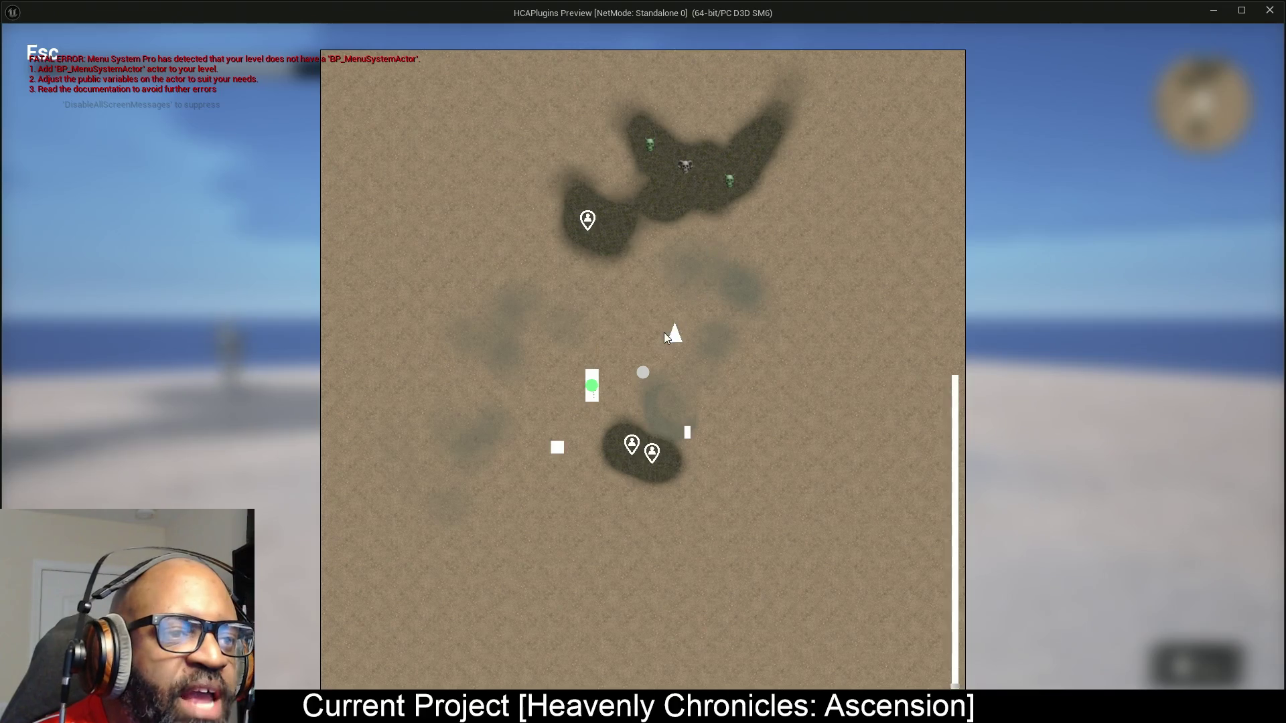
key("Escape")
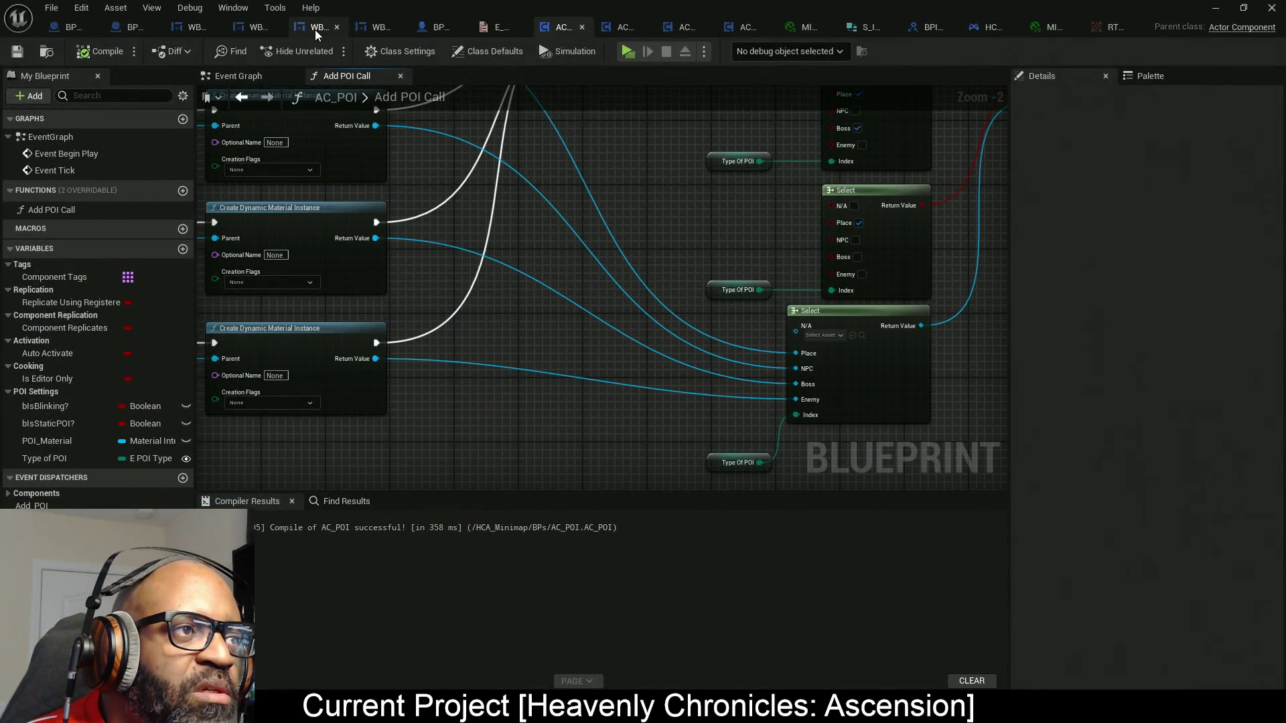
left_click(249, 30)
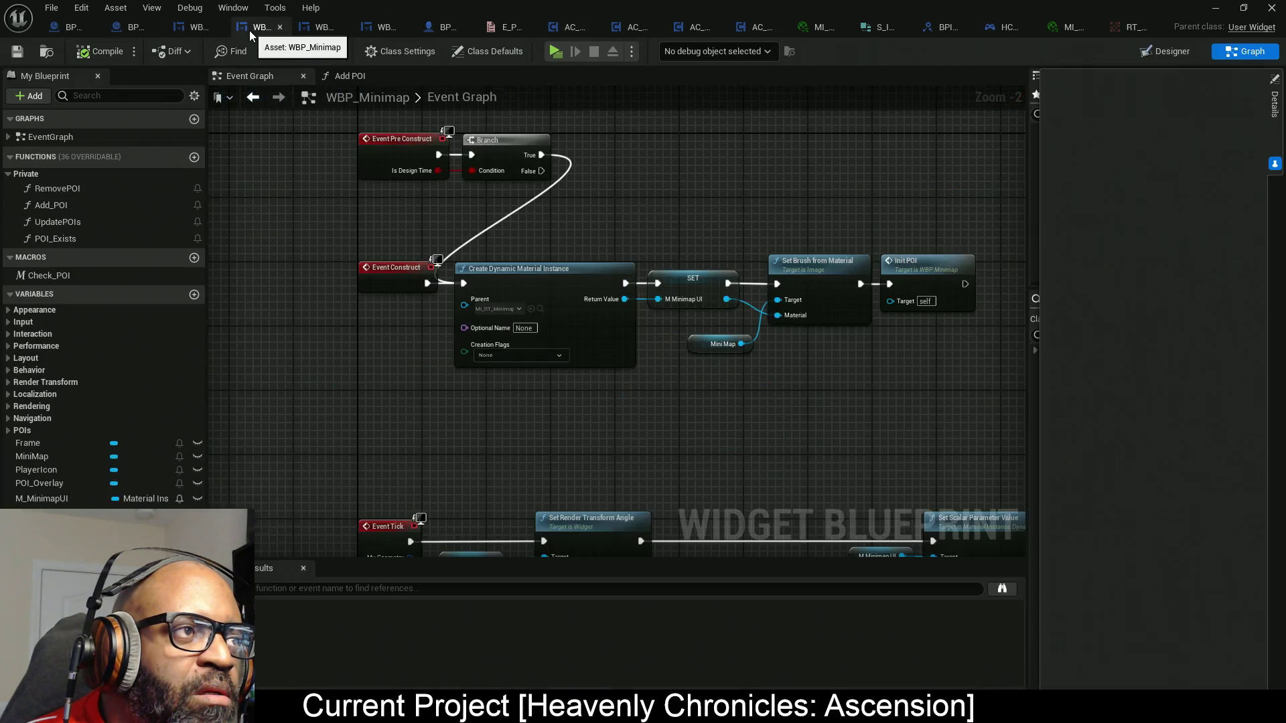
left_click(1165, 53)
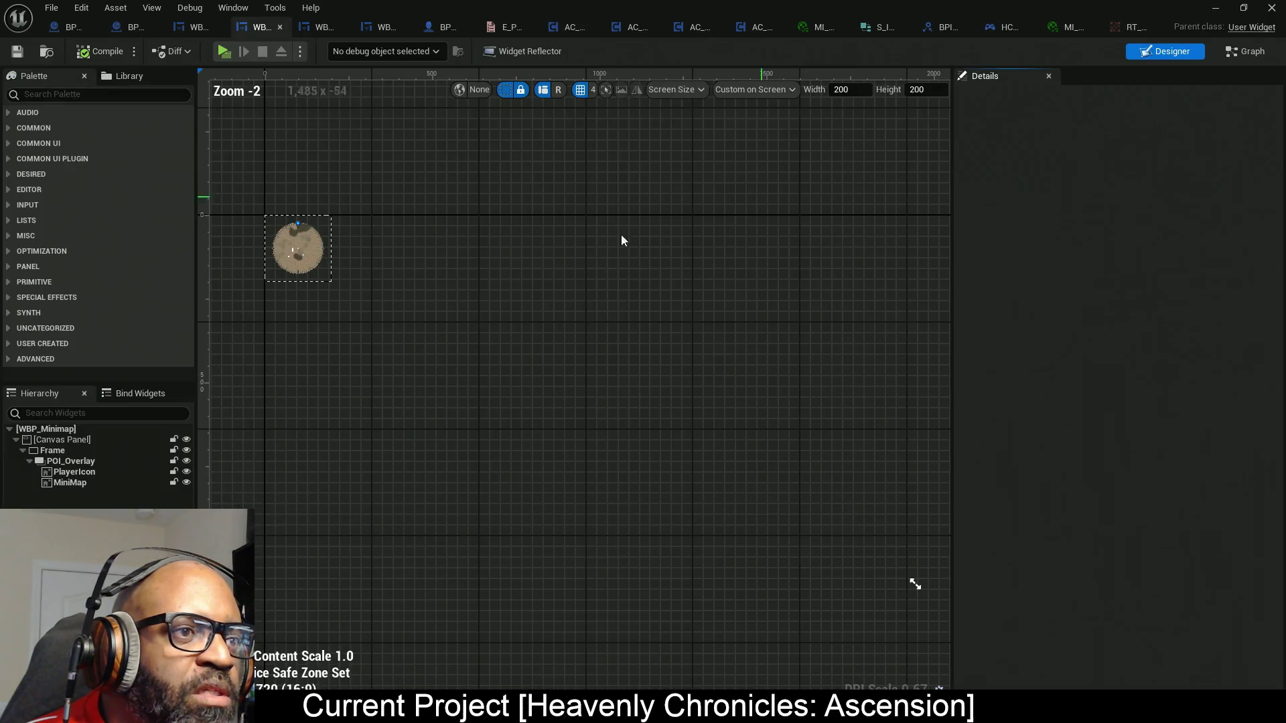
scroll(636, 342, "up", 6)
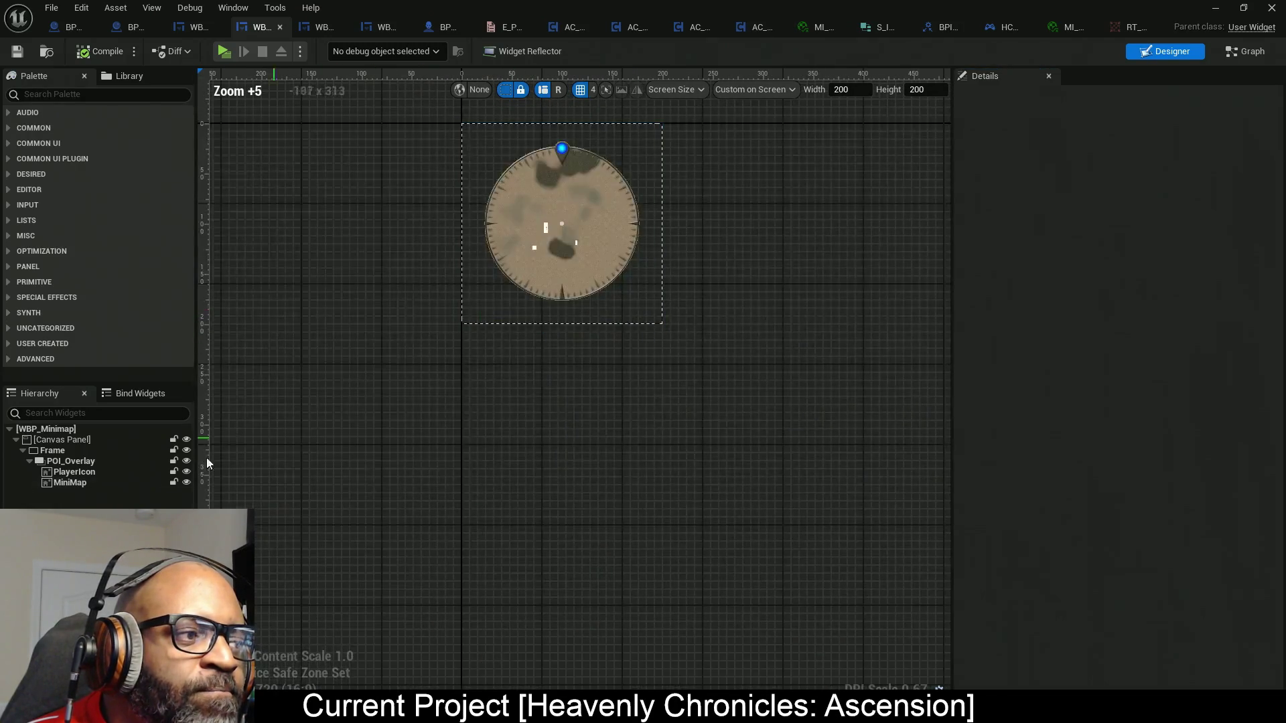
left_click(74, 472)
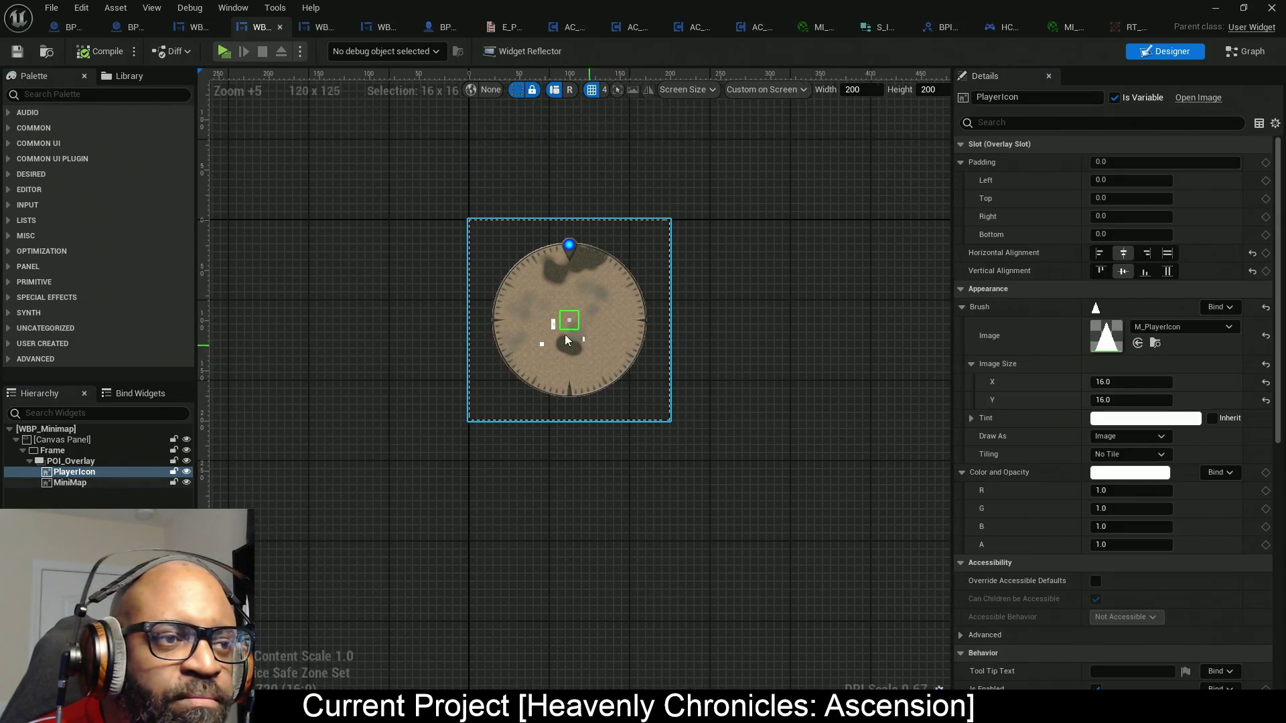
scroll(564, 335, "up", 9)
scroll(547, 292, "up", 1)
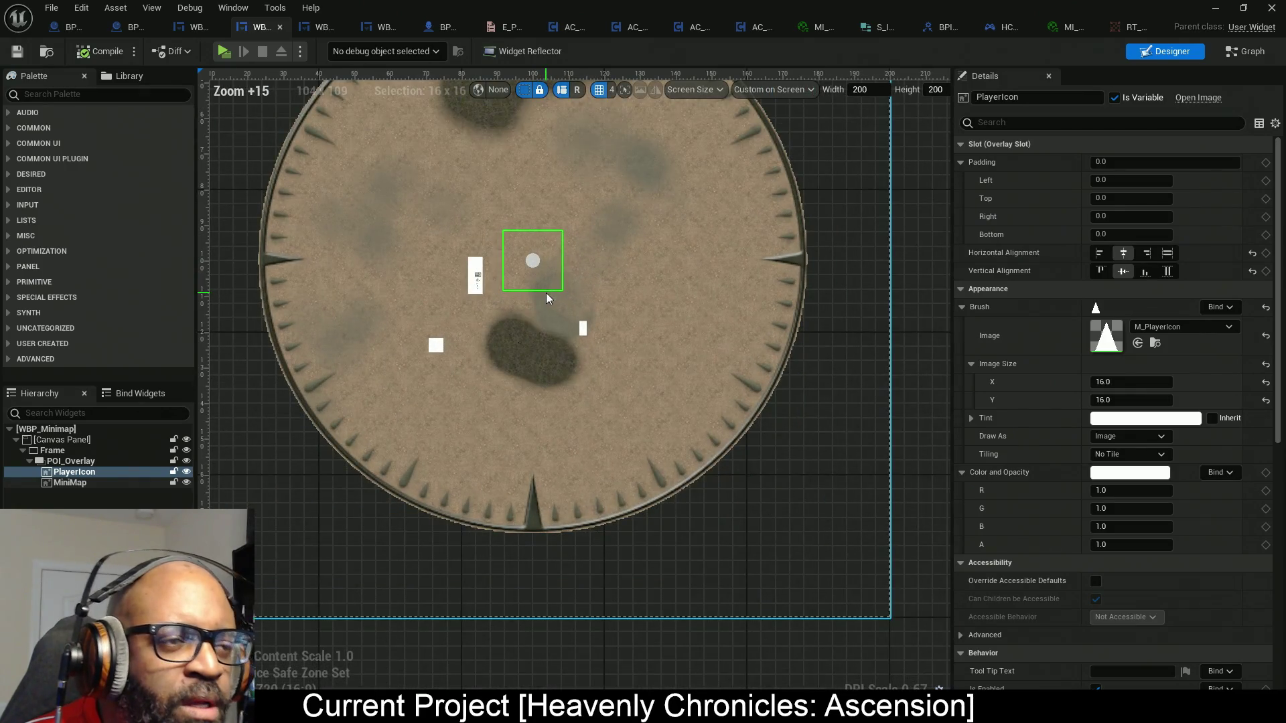
scroll(918, 340, "down", 4)
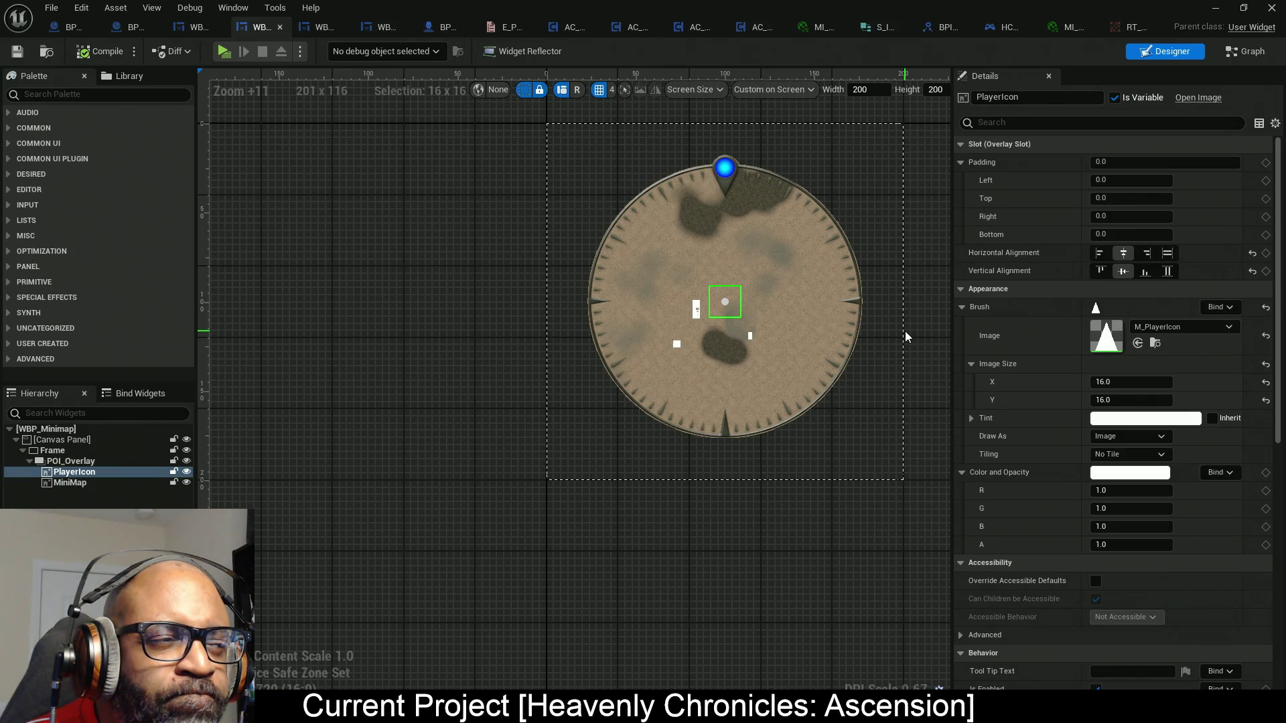
left_click(49, 452)
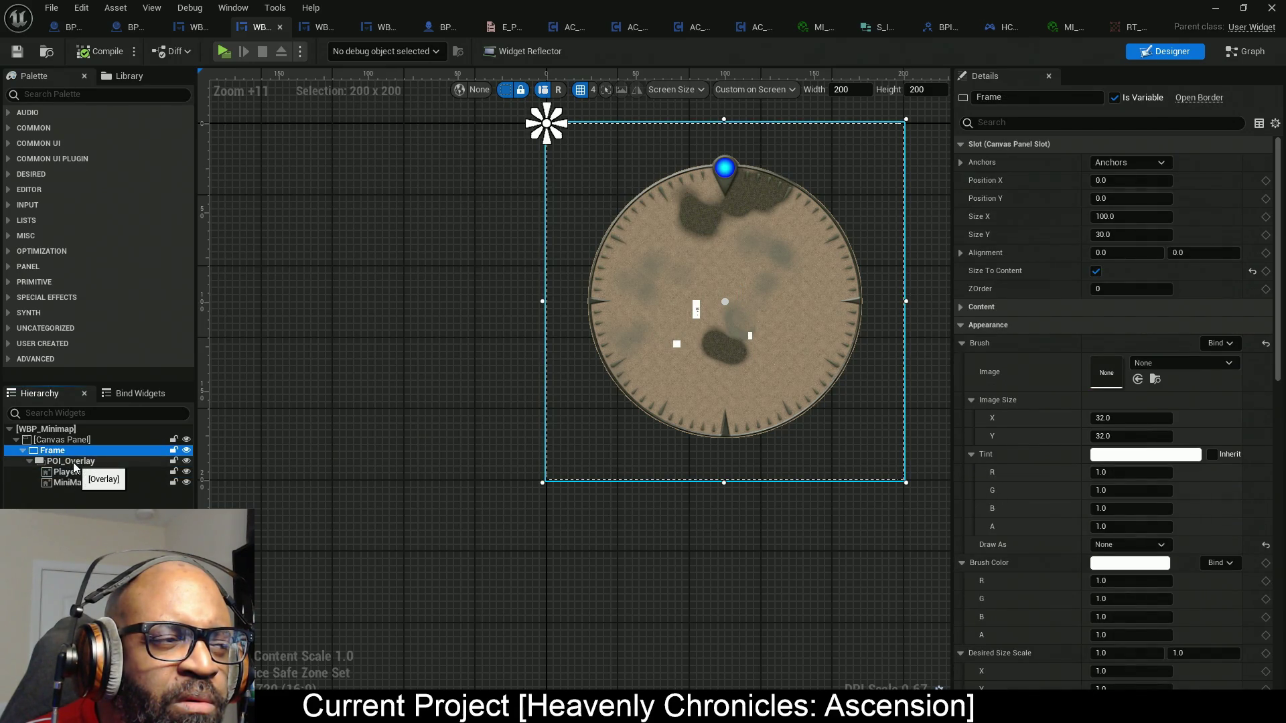
left_click(74, 463)
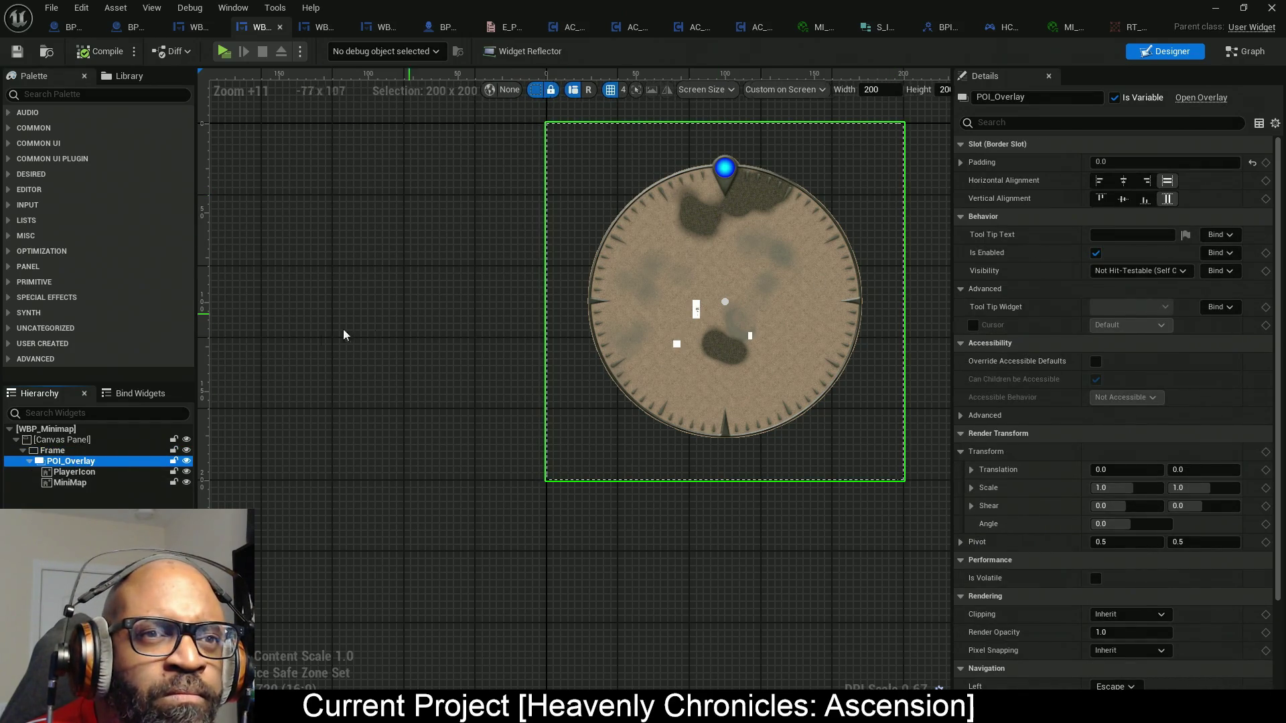
right_click(67, 464)
mouse_move(108, 600)
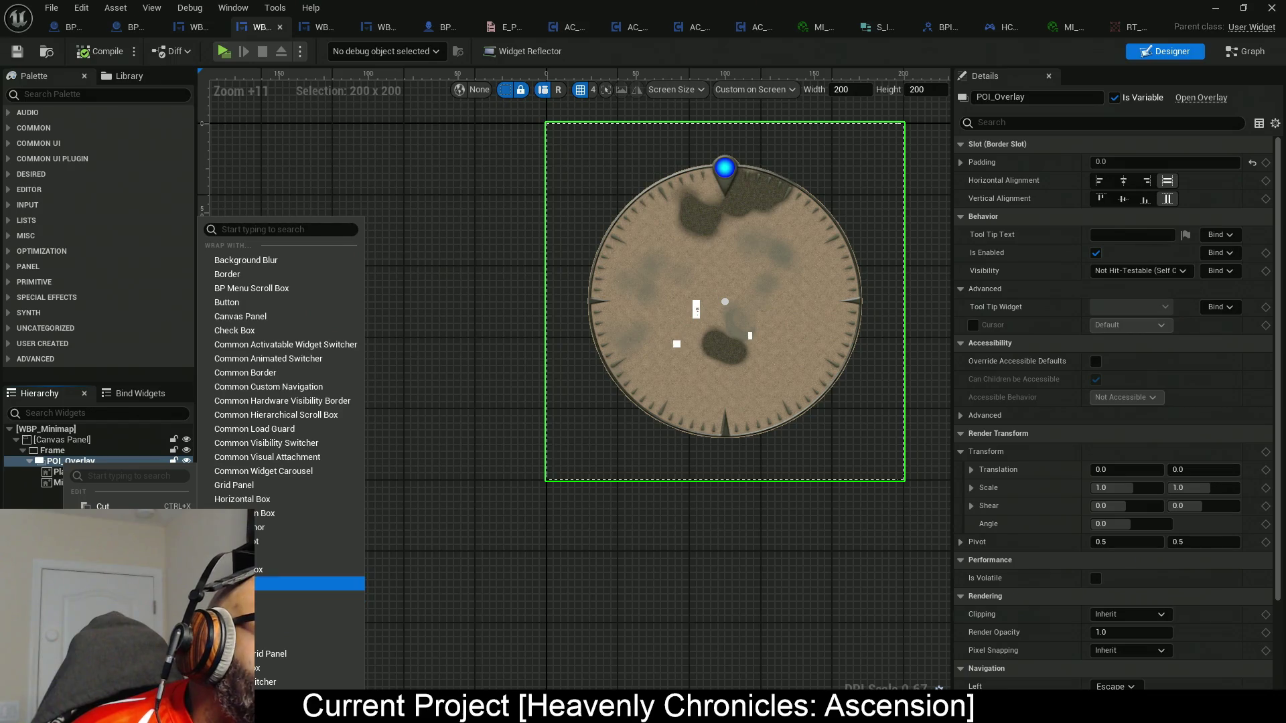
Wrap POI_Overlay with a new Overlay, rename it MapOverlay, and compile WBP_Minimap.
left_click(294, 555)
left_click(79, 494)
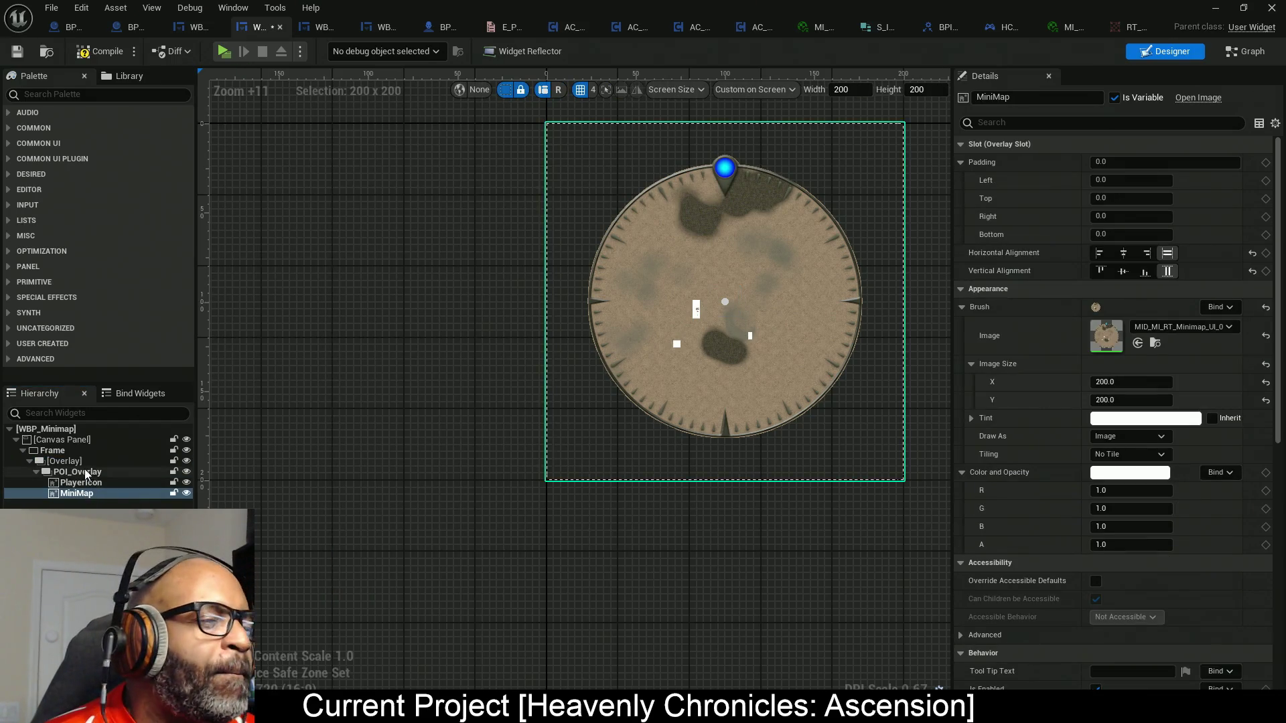
left_click(64, 461)
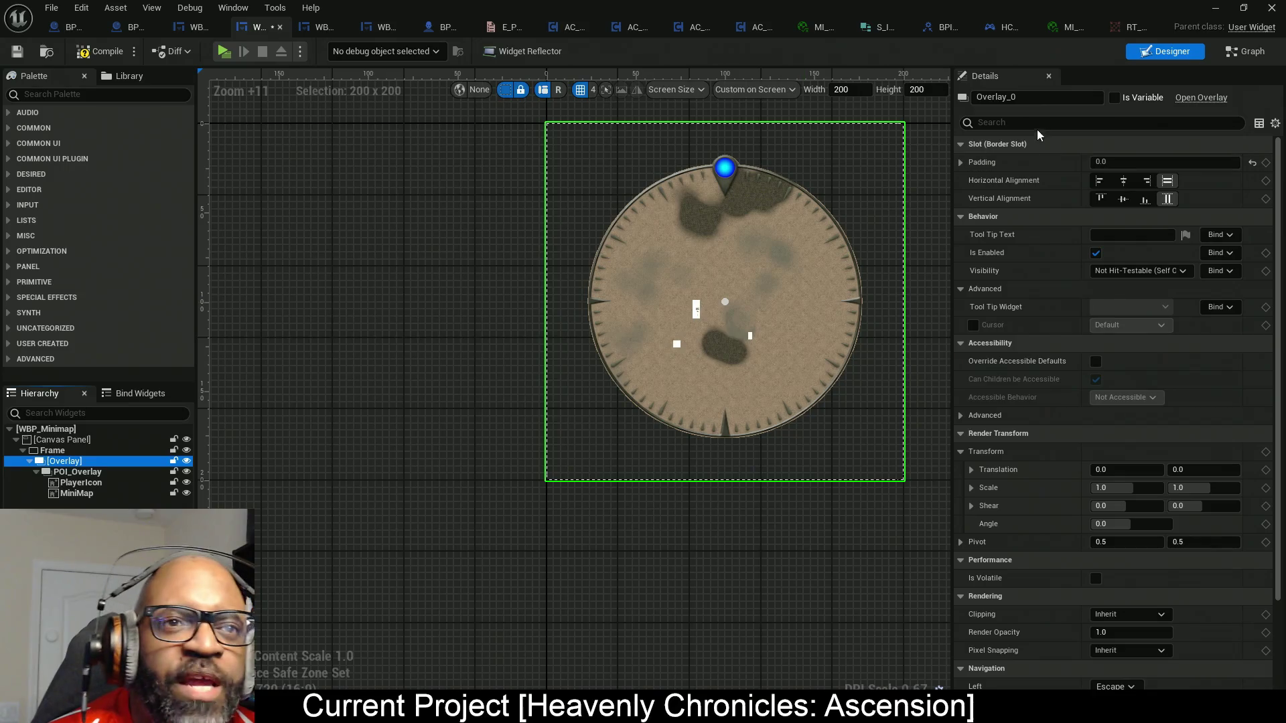
left_click(1033, 101)
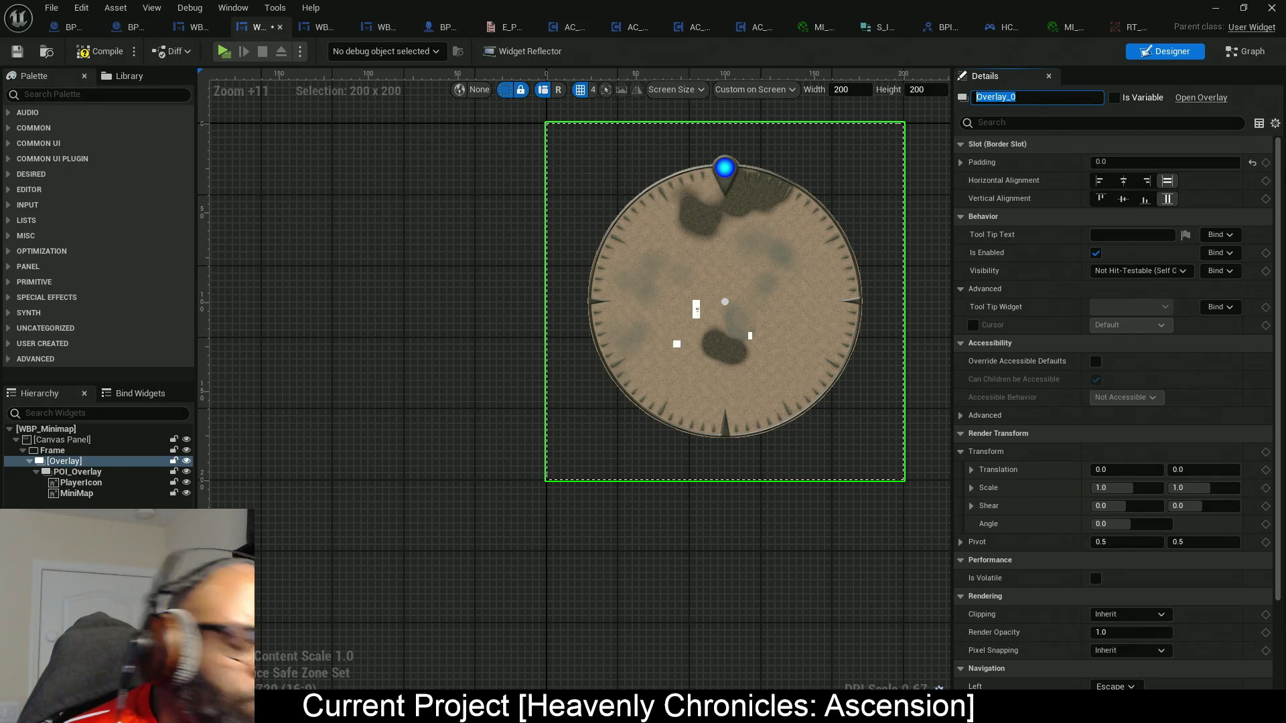
type("Map")
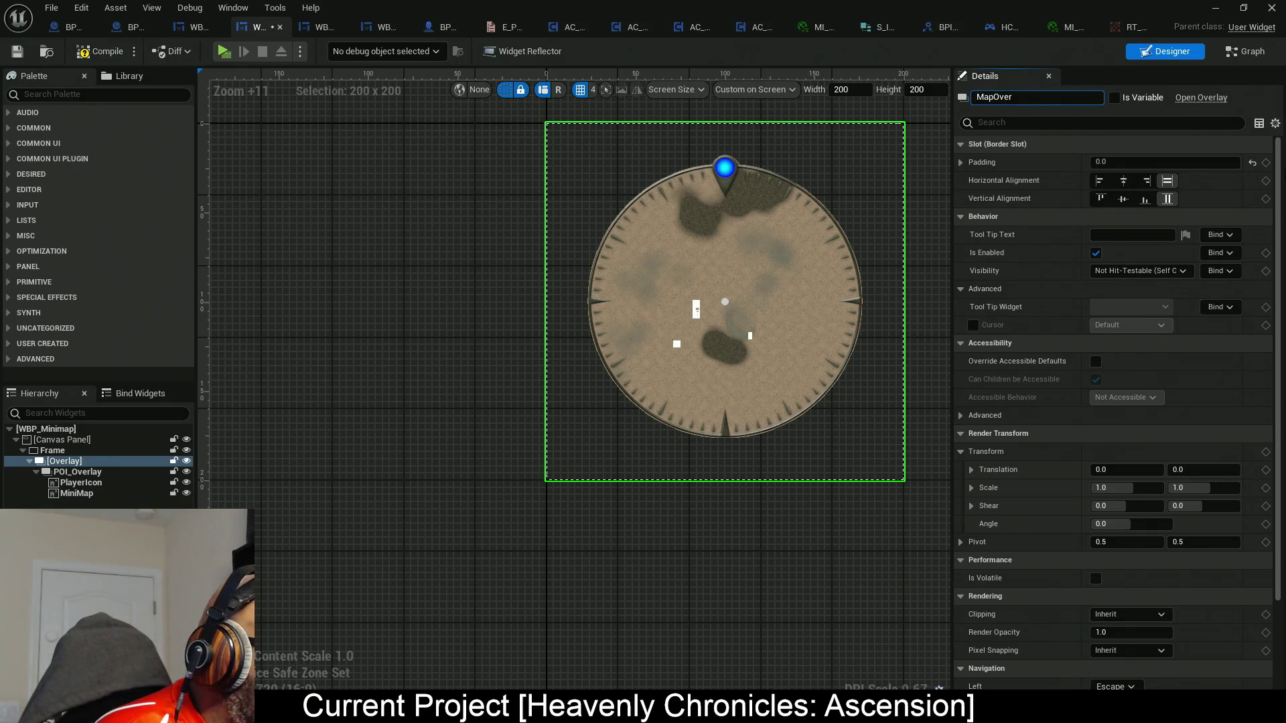
key("Return")
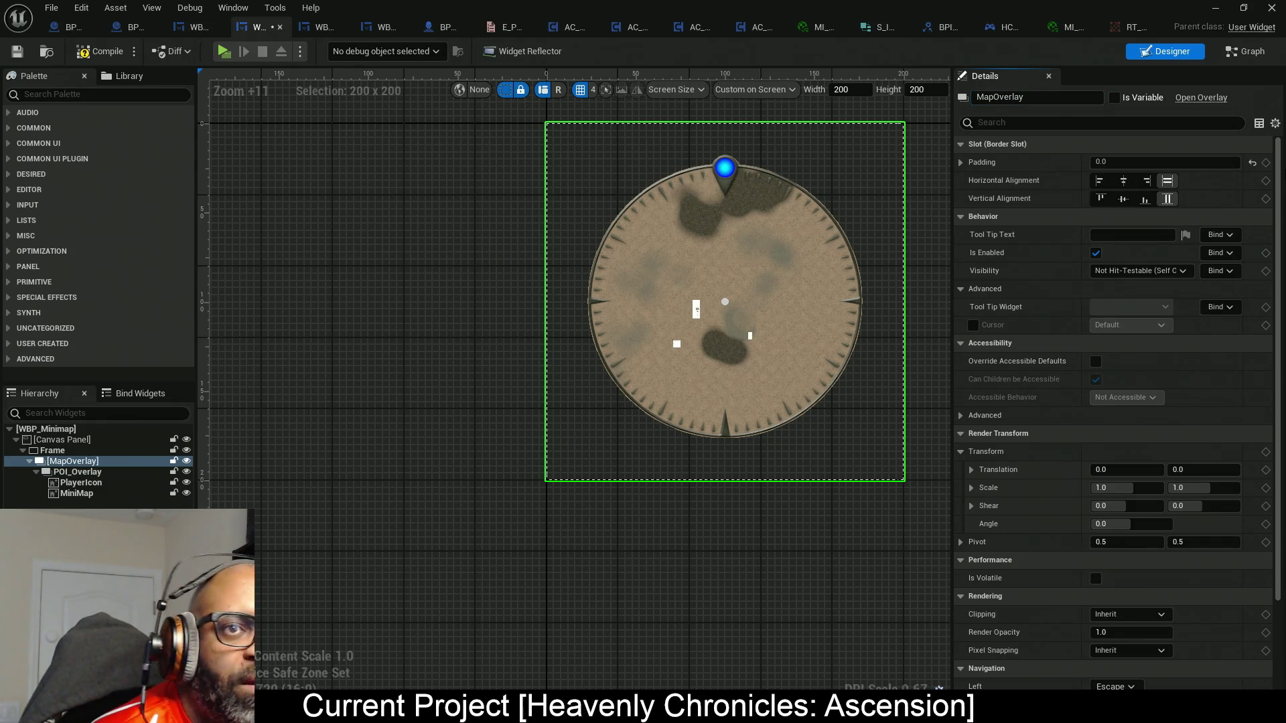
left_click(99, 52)
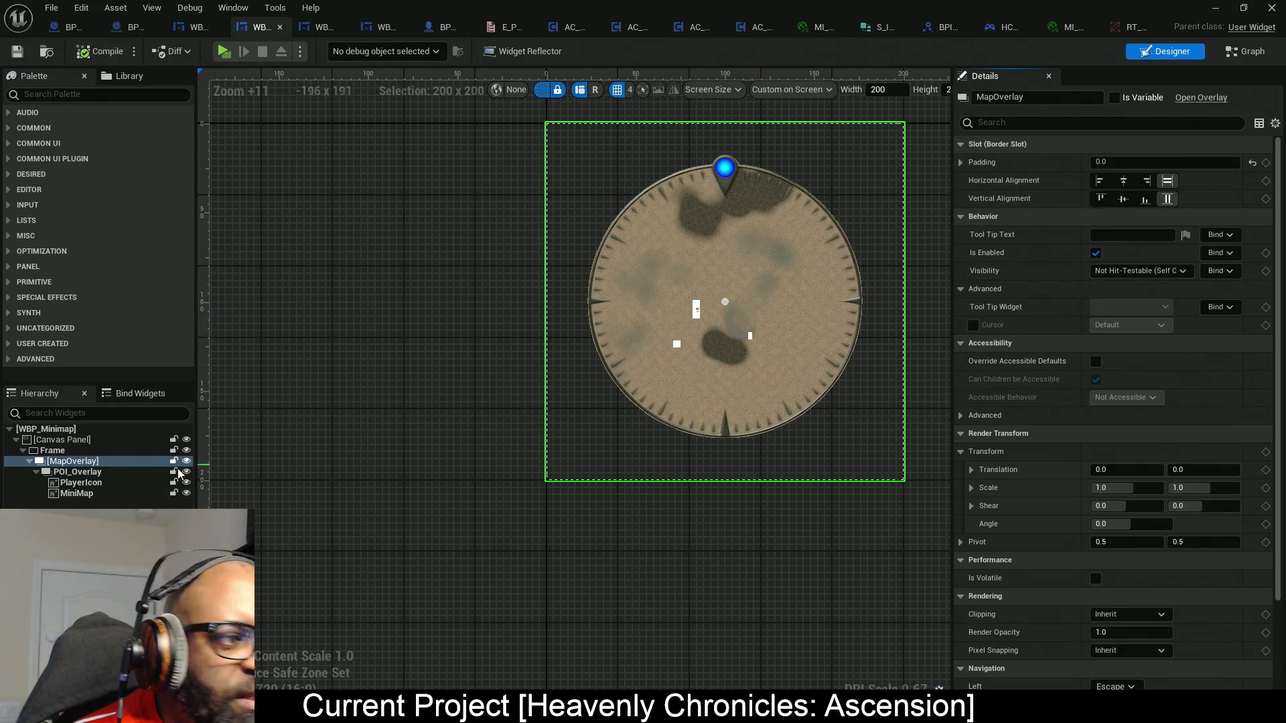
Set POI_Overlay to fill horizontally and vertically, then compile.
left_click(75, 472)
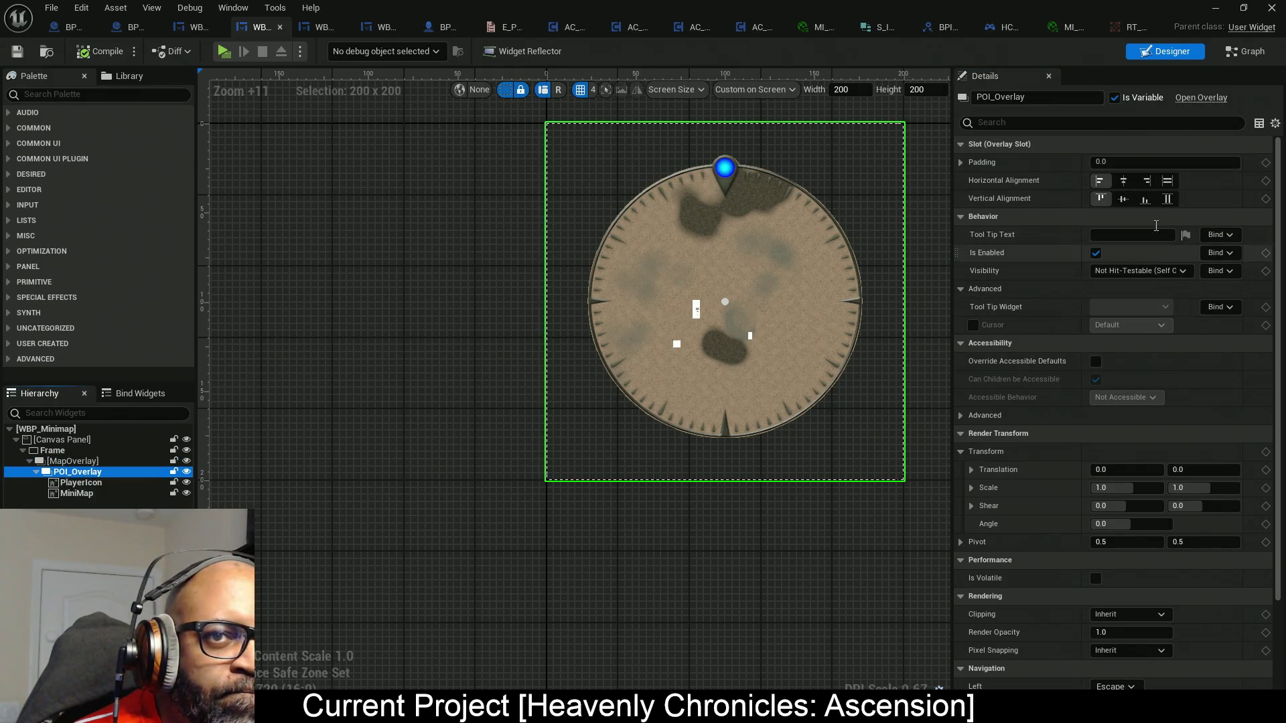
left_click(1167, 181)
left_click(1166, 199)
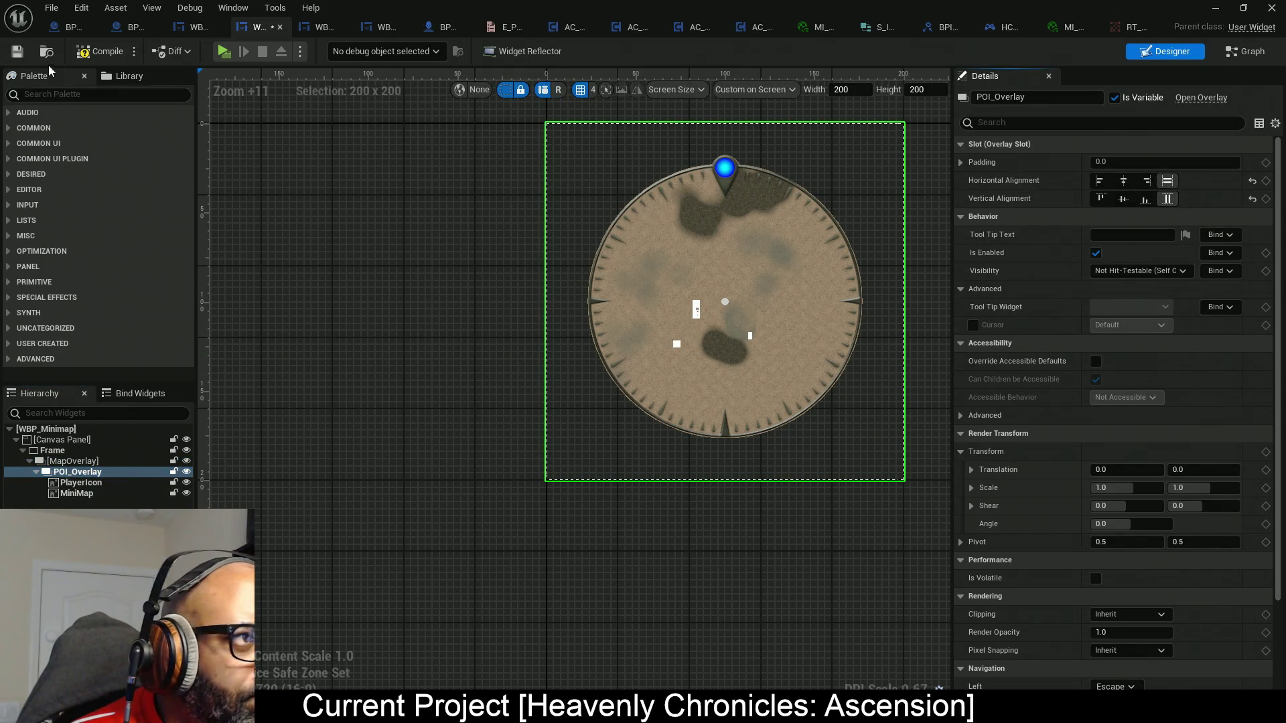
key("F7")
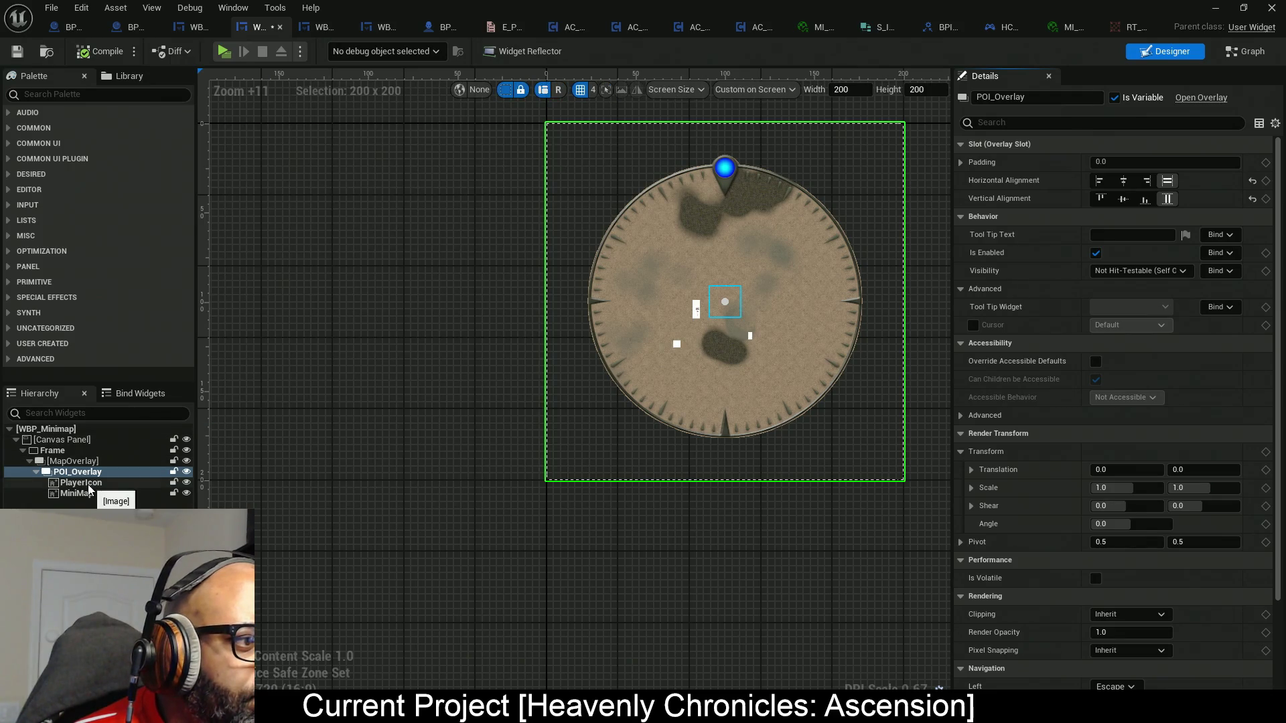
Move MiniMap into MapOverlay above PlayerIcon in the Hierarchy and save the widget.
left_click_drag(85, 494, 86, 465)
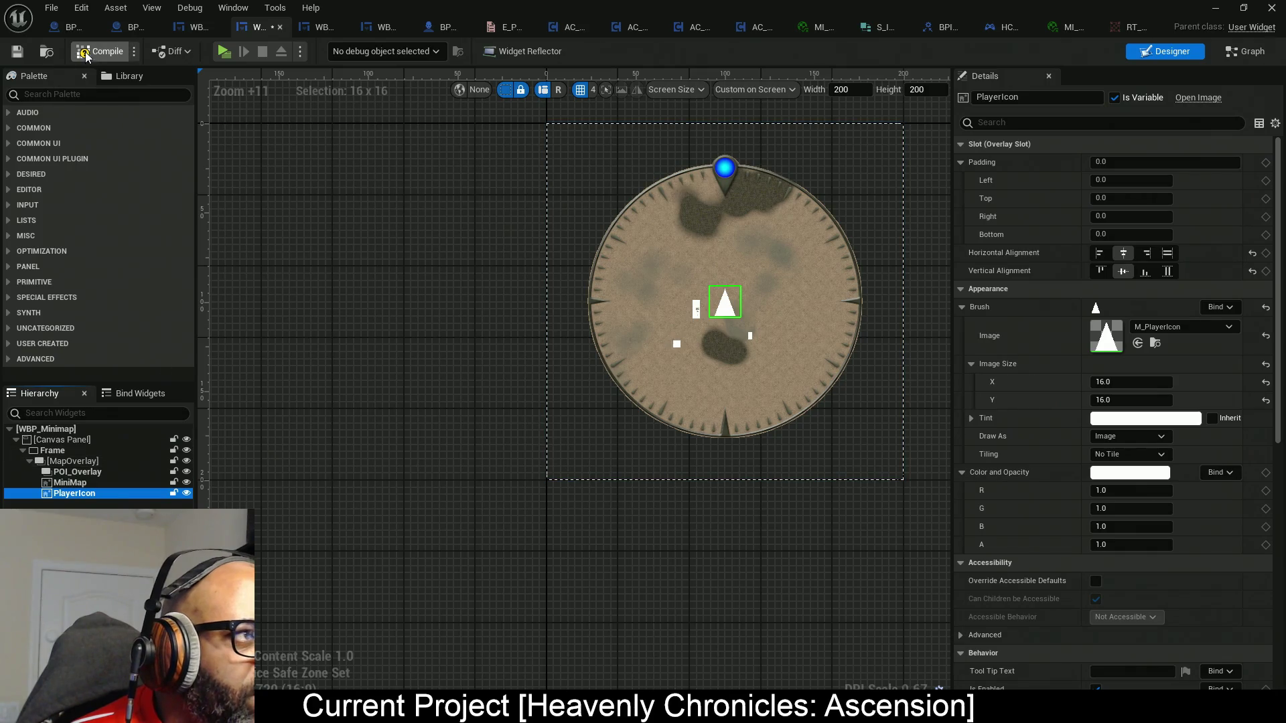
key("ctrl+s")
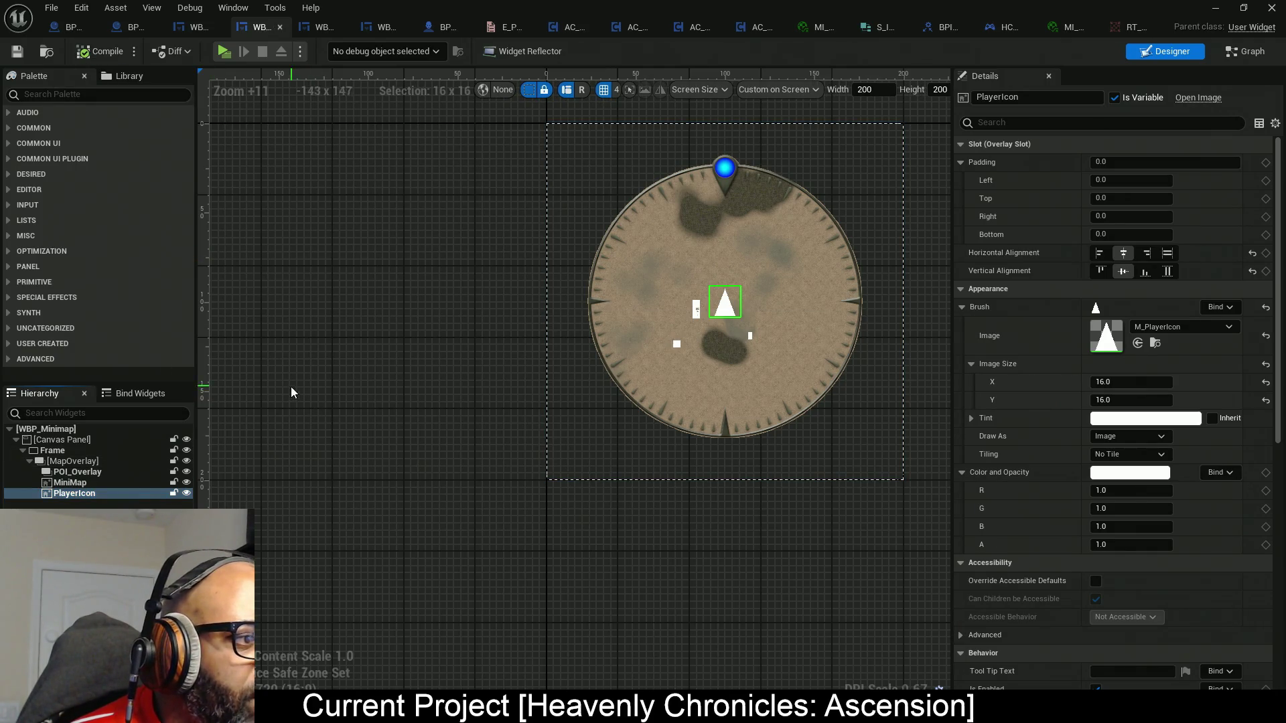
scroll(763, 322, "up", 2)
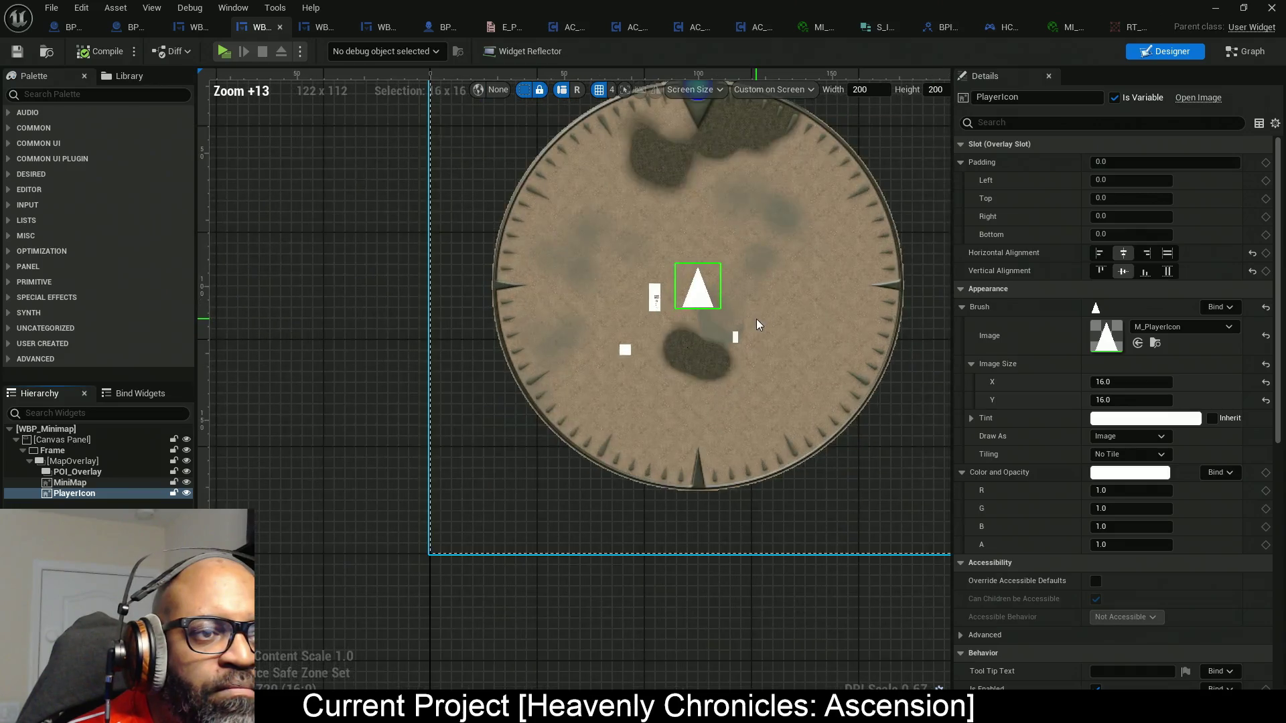
scroll(756, 325, "down", 2)
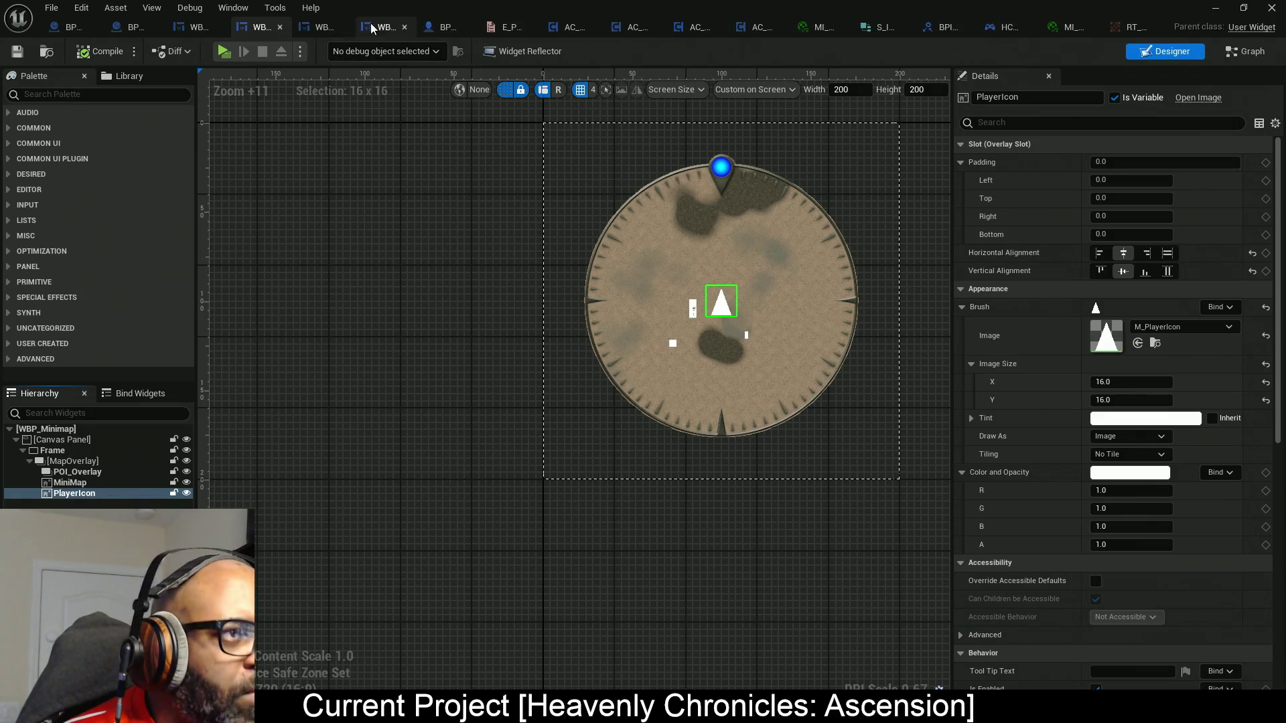
Walk the character around the beach level to watch the corner minimap's player arrow, then stop play.
left_click(225, 53)
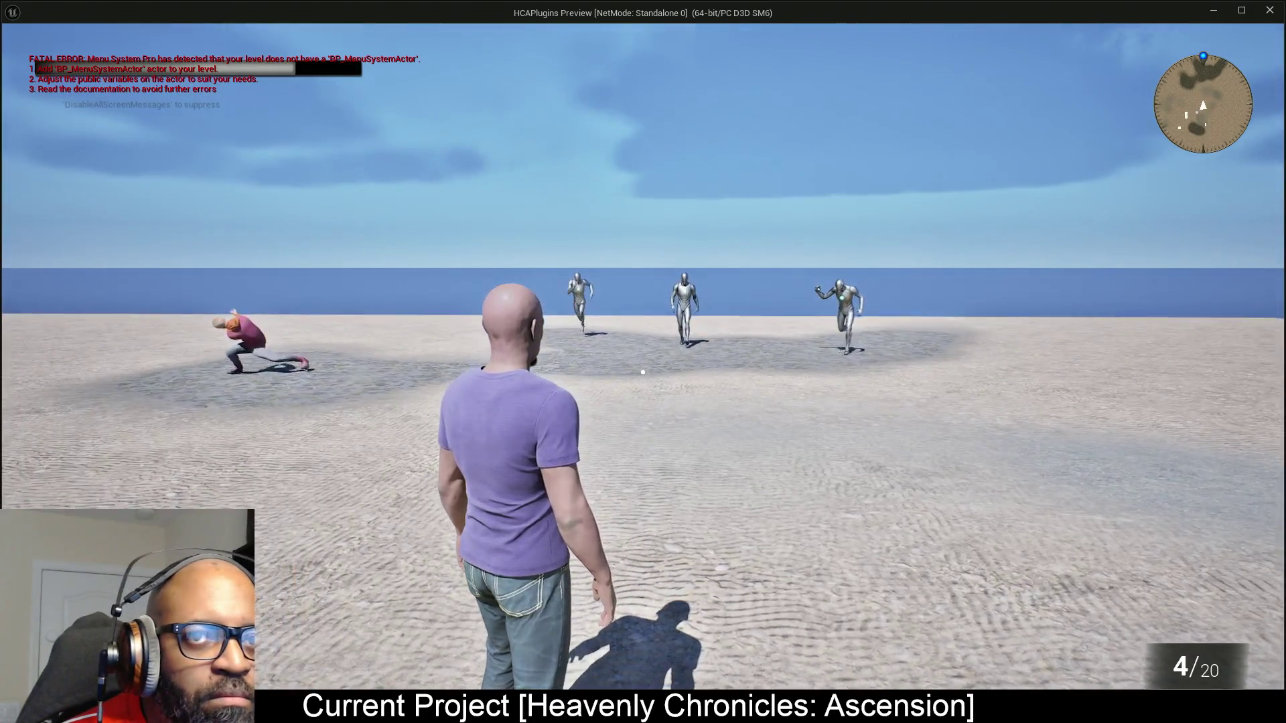
mouse_move(642, 372)
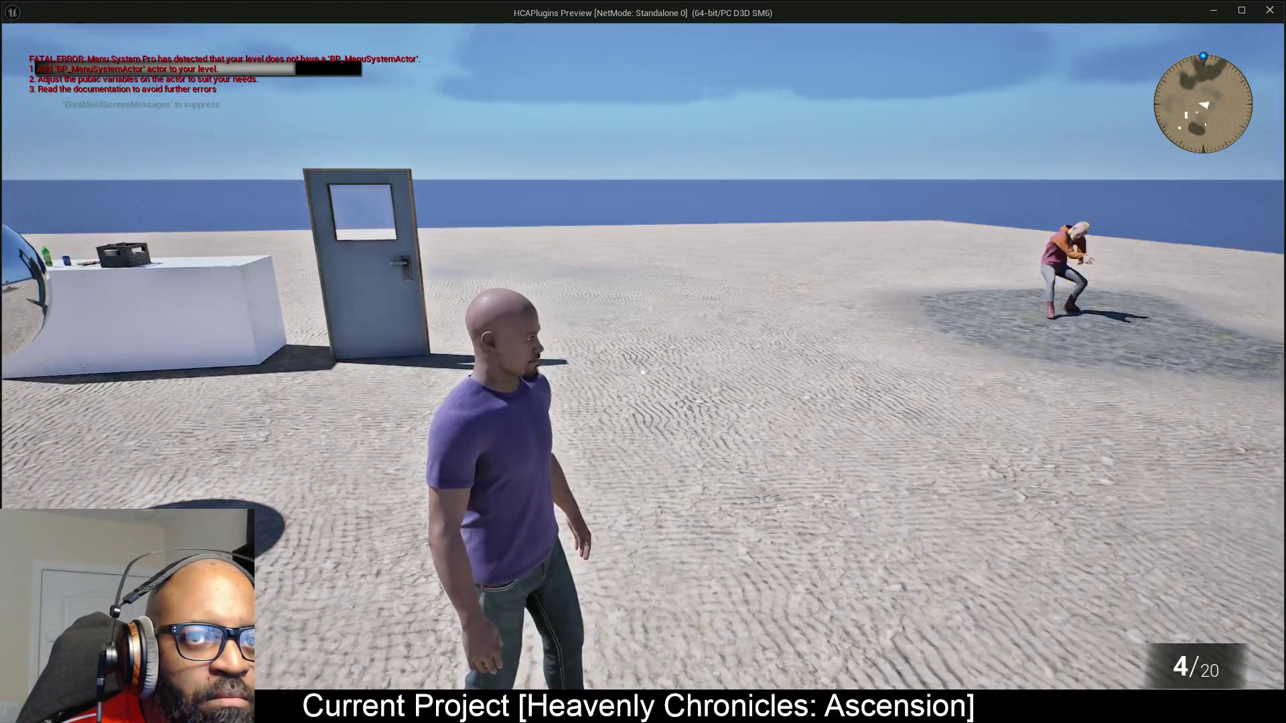
key("w")
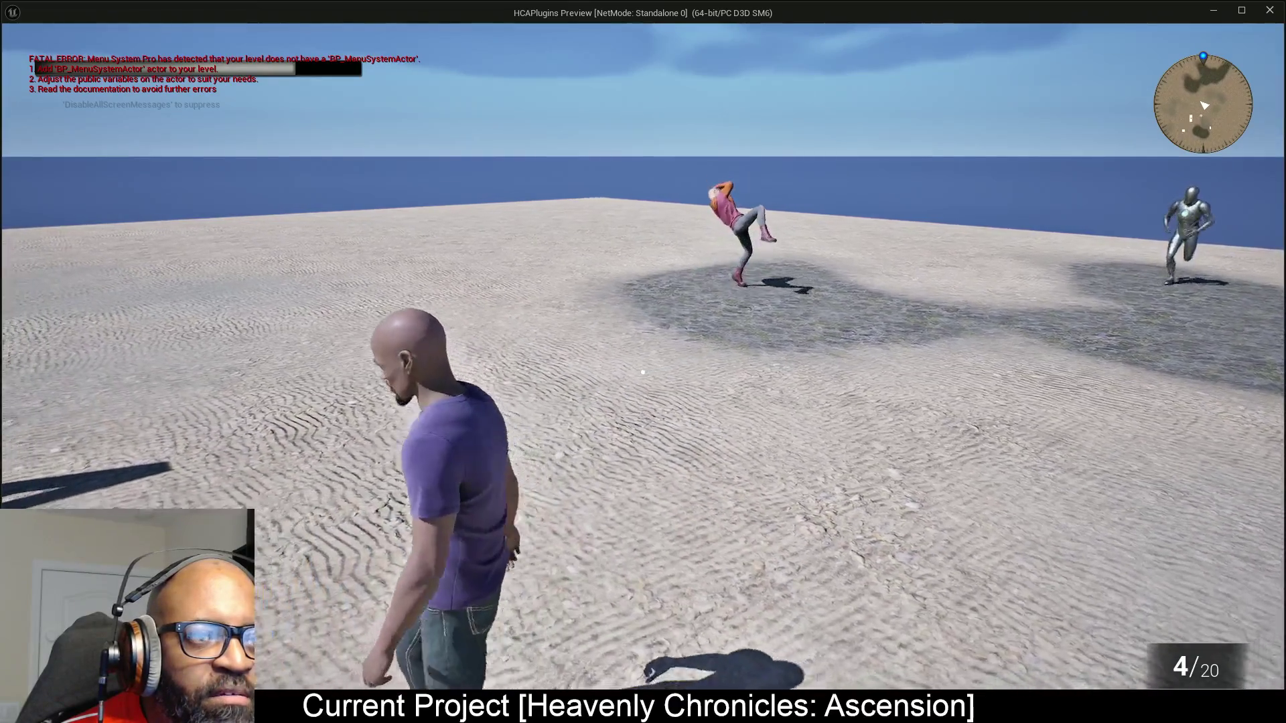
key("w")
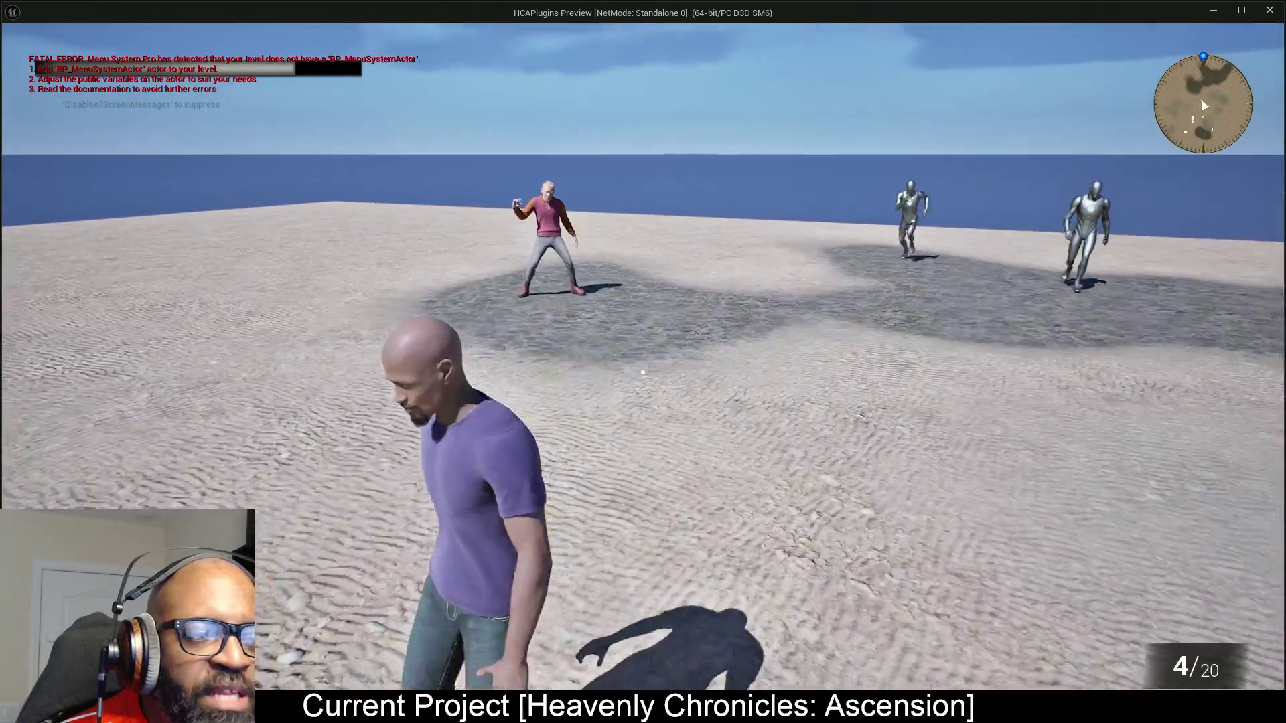
key("w")
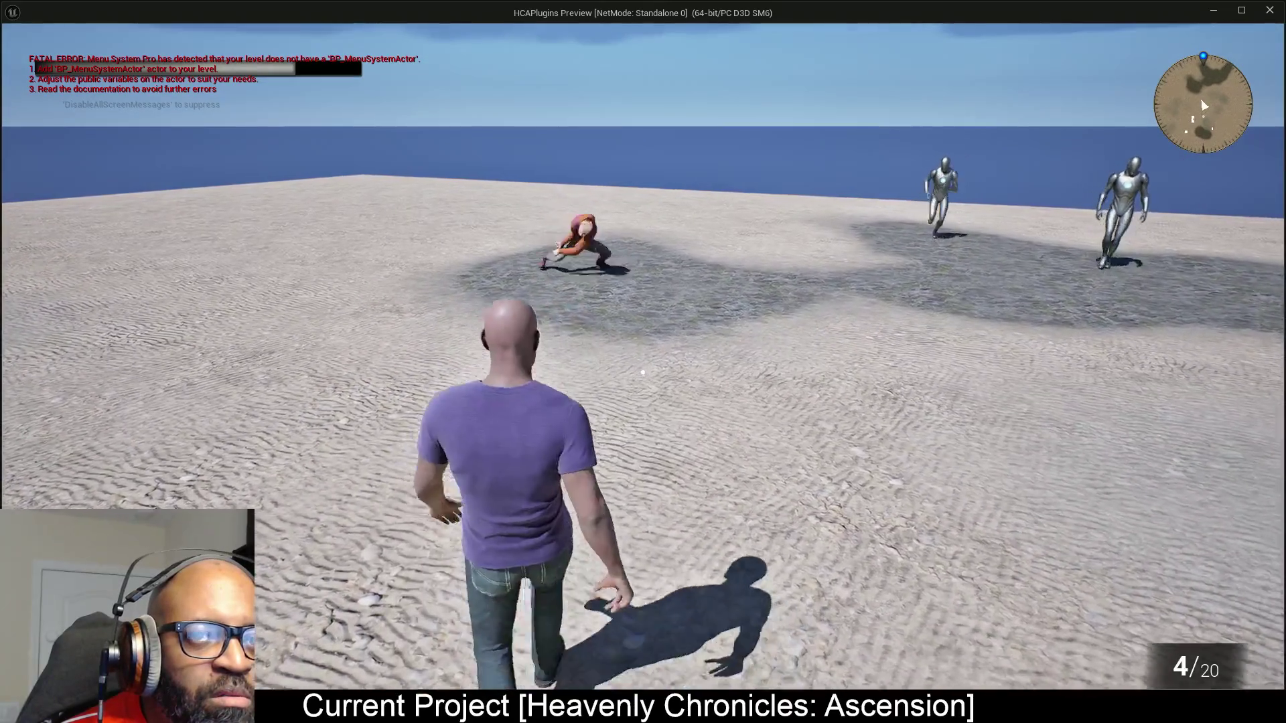
key("s")
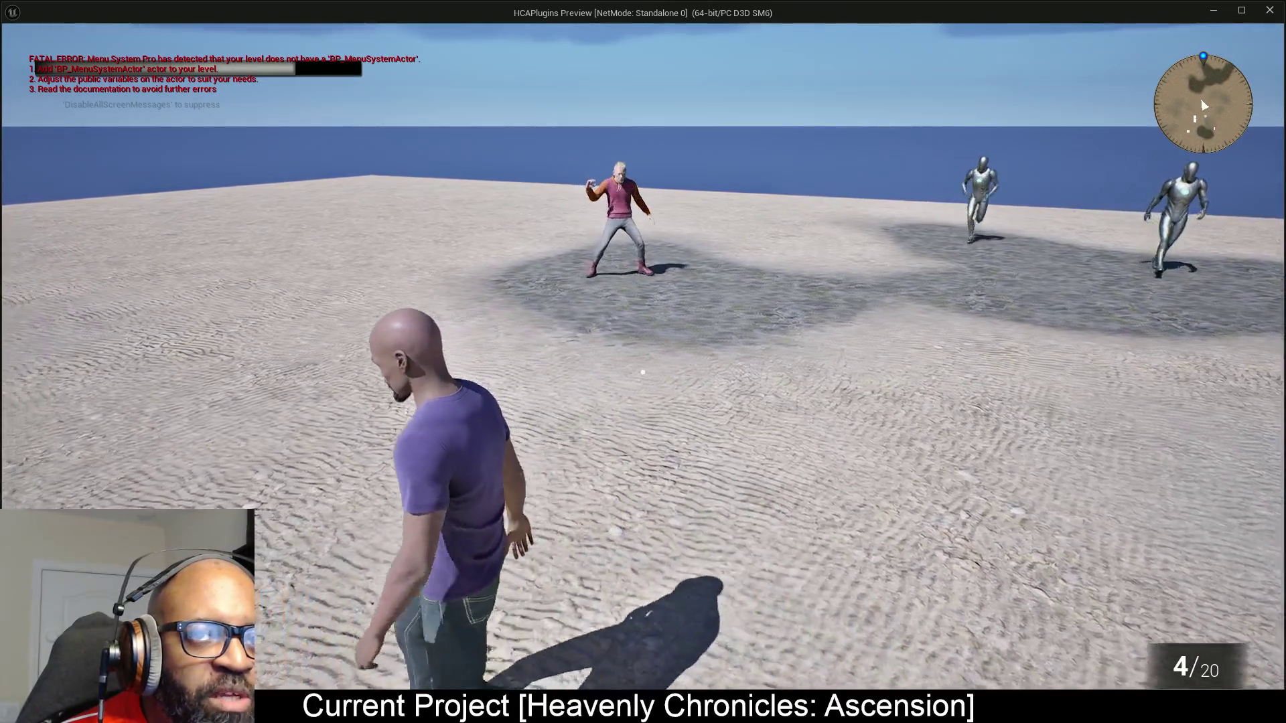
key("w")
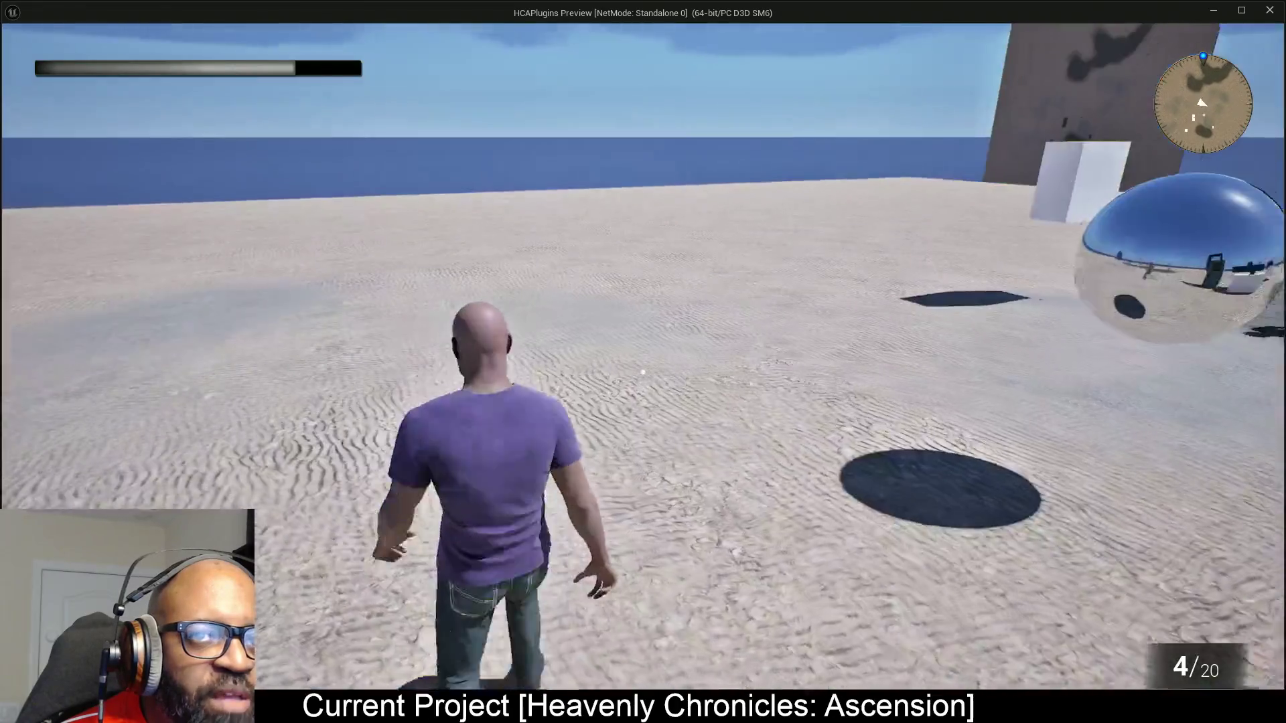
key("s")
key("w")
mouse_move(643, 372)
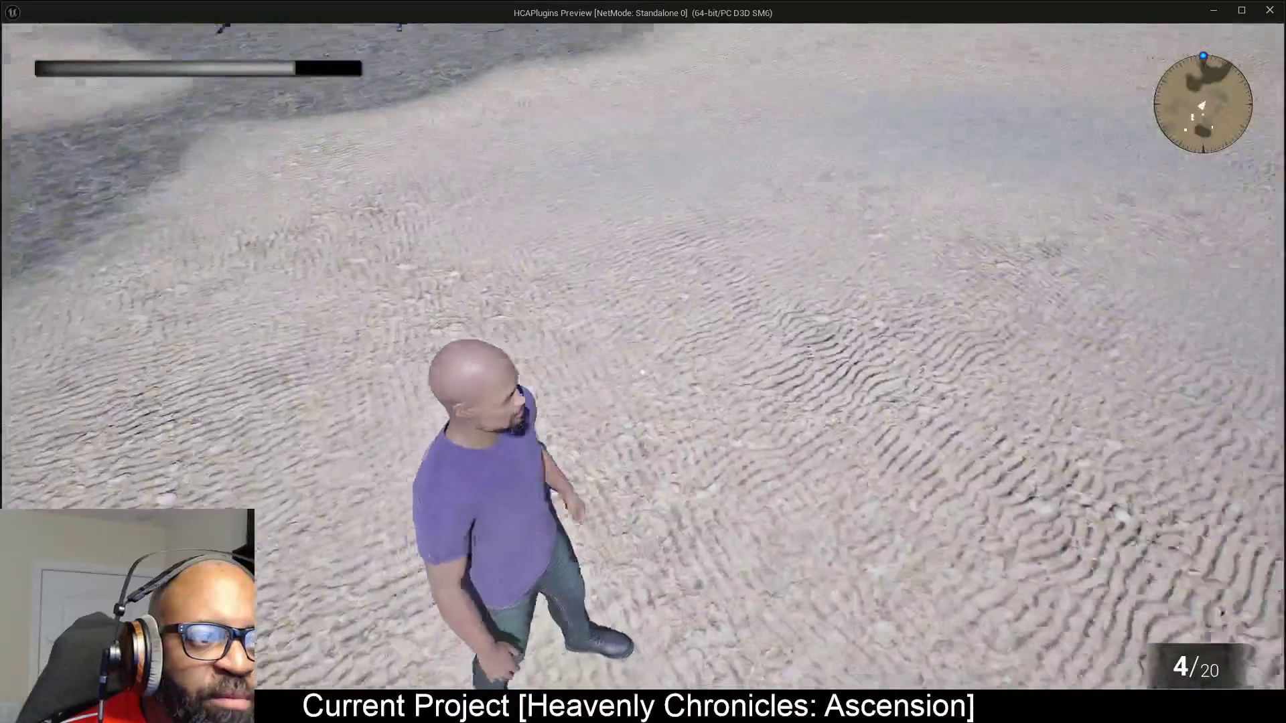
key("s")
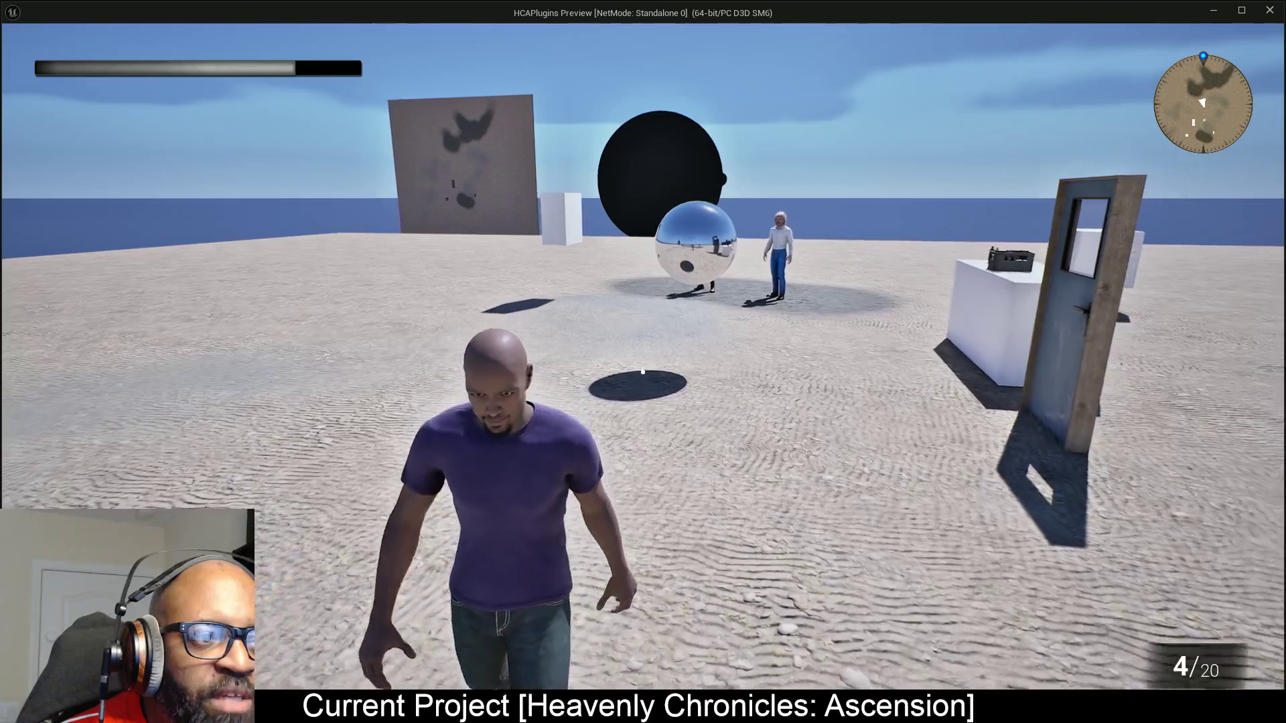
key("d")
key("Escape")
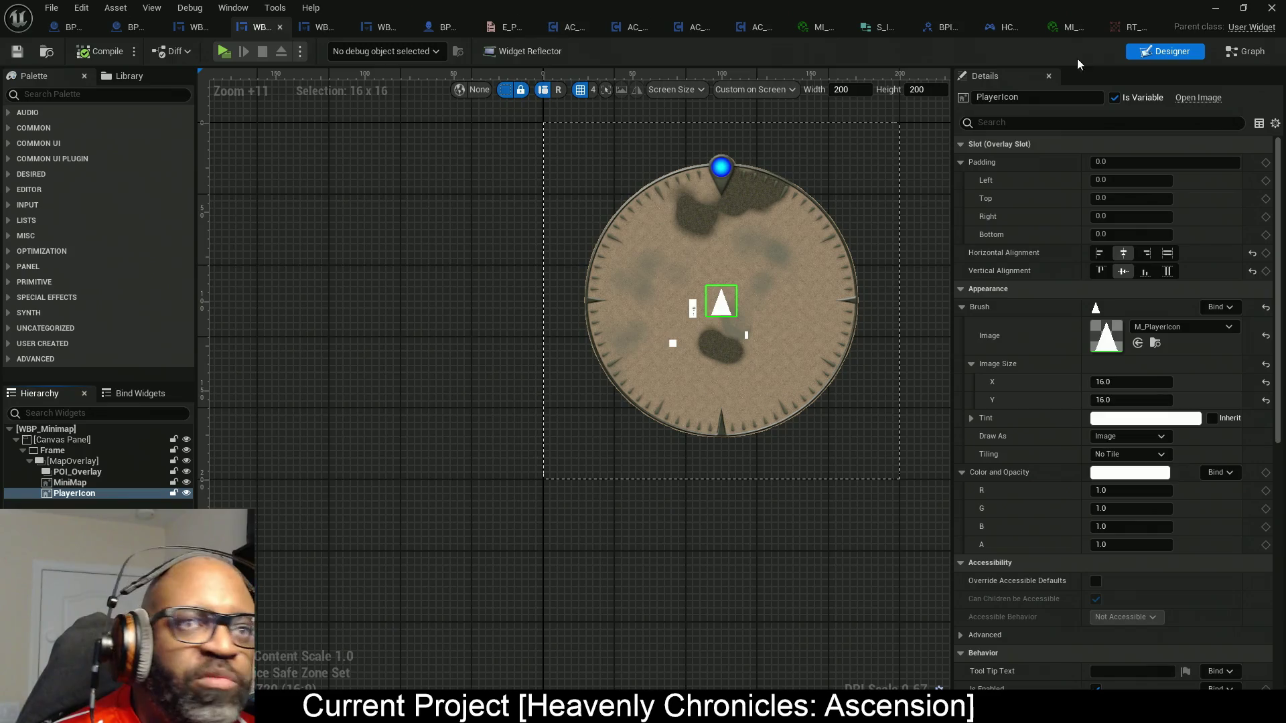
Rearrange the control rotation nodes around Event Tick in WBP_Minimap's Event Graph.
left_click(1250, 53)
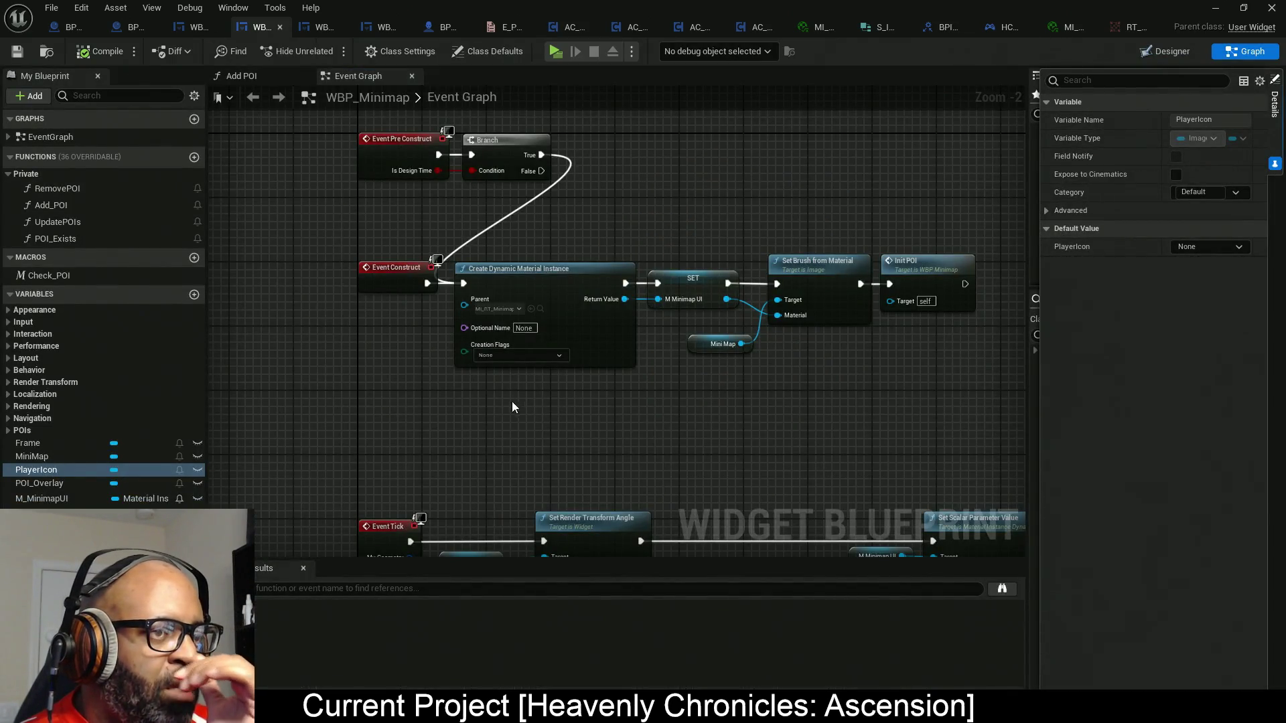
mouse_move(640, 424)
left_mouse_down()
mouse_move(658, 160)
mouse_move(480, 433)
mouse_move(715, 327)
mouse_move(847, 321)
left_mouse_up()
left_click_drag(696, 230, 785, 224)
left_click_drag(496, 201, 669, 314)
left_click_drag(643, 244, 365, 214)
mouse_move(670, 300)
left_mouse_down()
mouse_move(870, 402)
mouse_move(474, 423)
mouse_move(529, 427)
left_mouse_up()
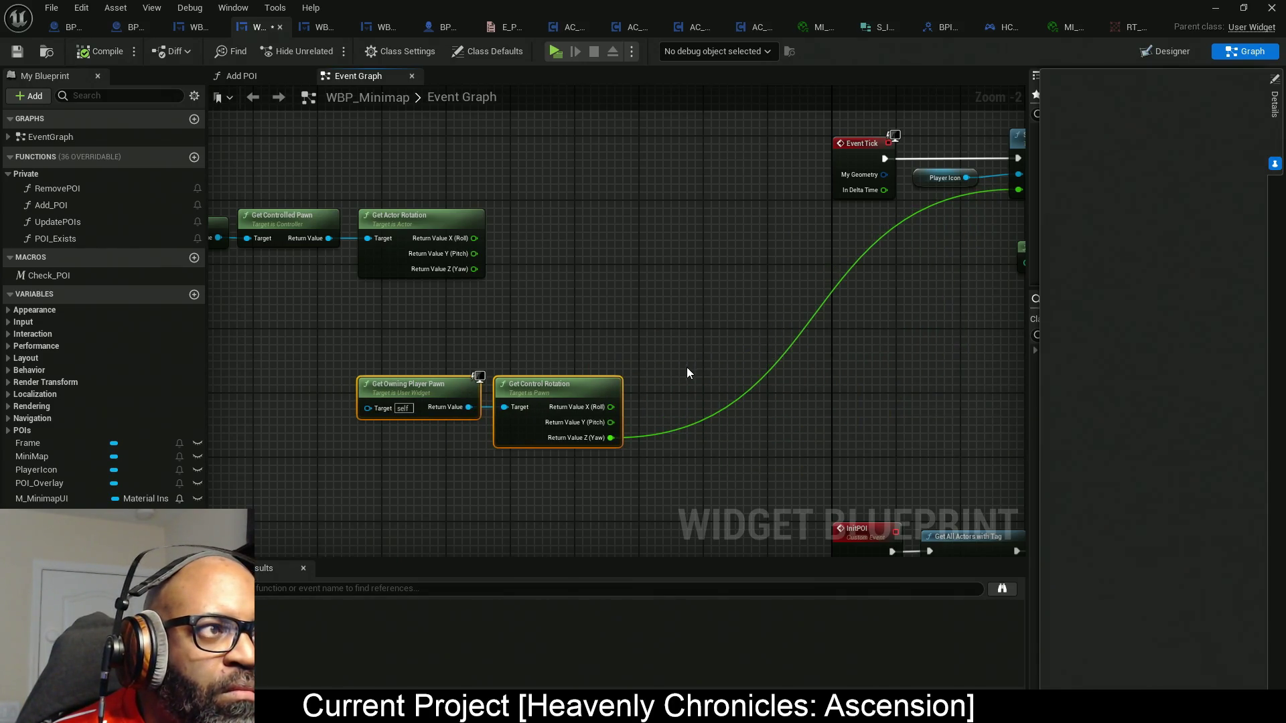
Copy the Get Player Character, Mesh, Get World Rotation and +90 nodes from WBP_Map's Event Graph.
left_click(186, 26)
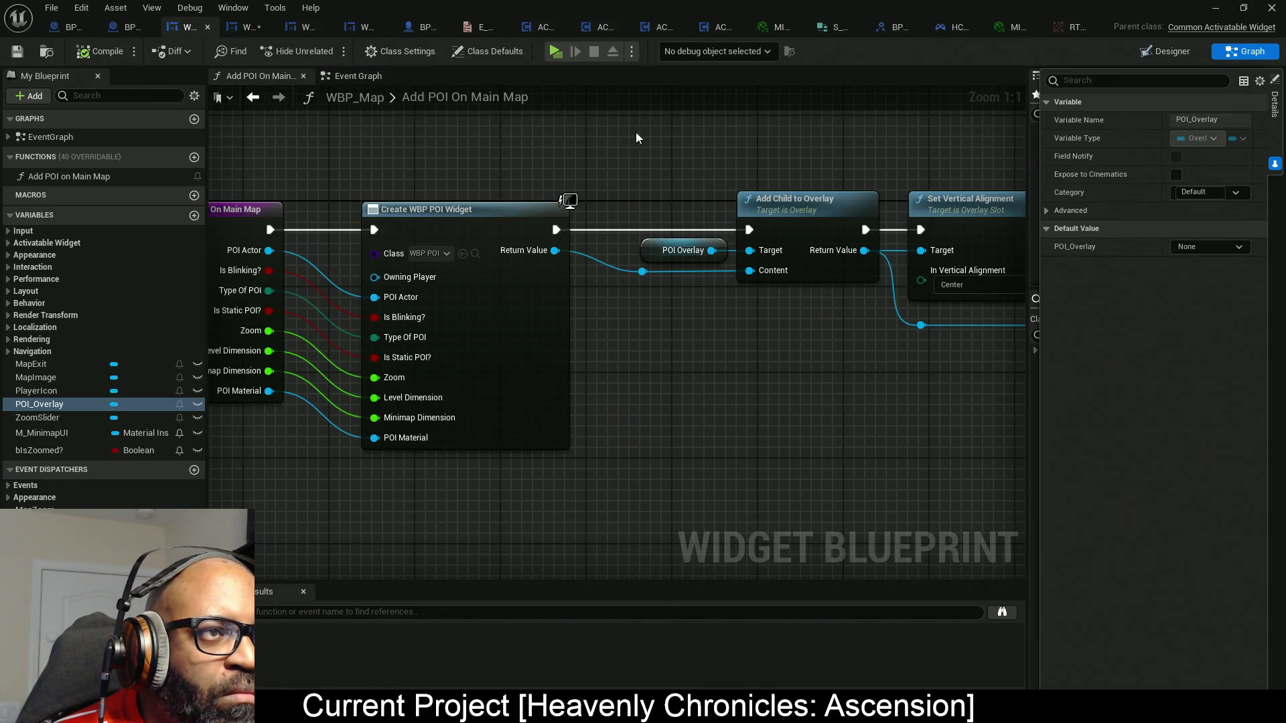
left_click(366, 73)
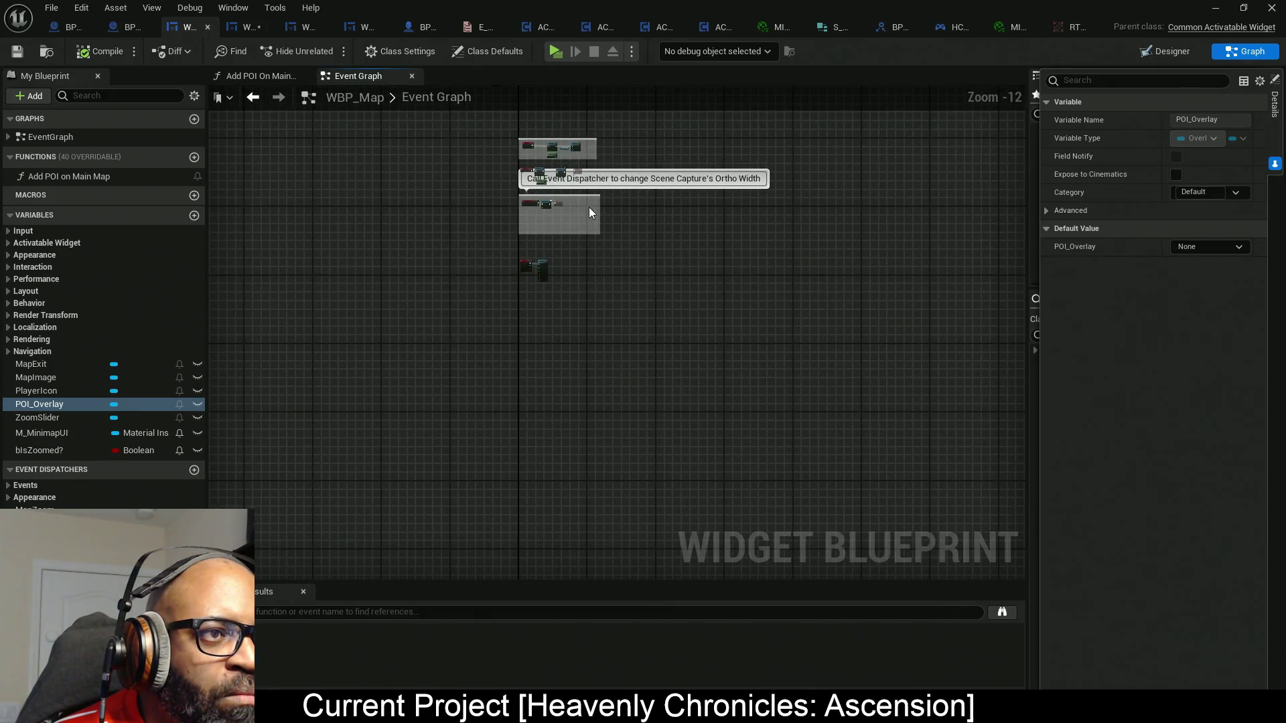
scroll(566, 267, "up", 8)
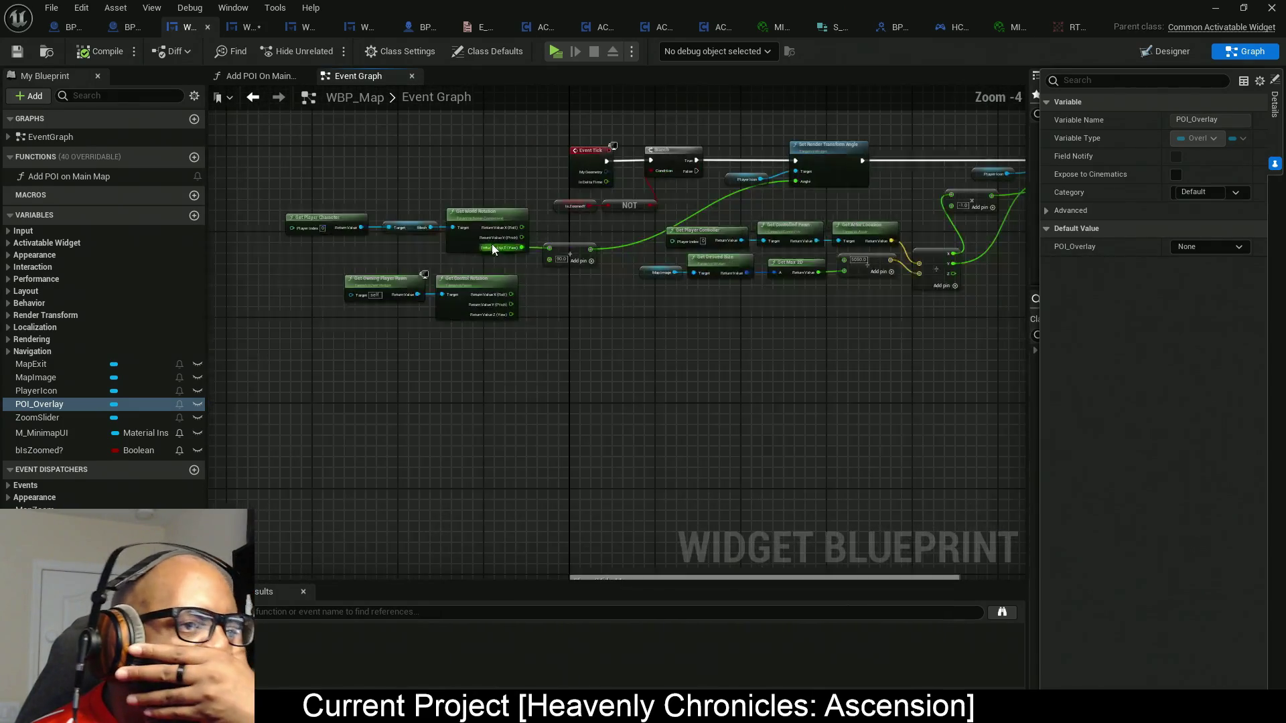
scroll(506, 263, "up", 3)
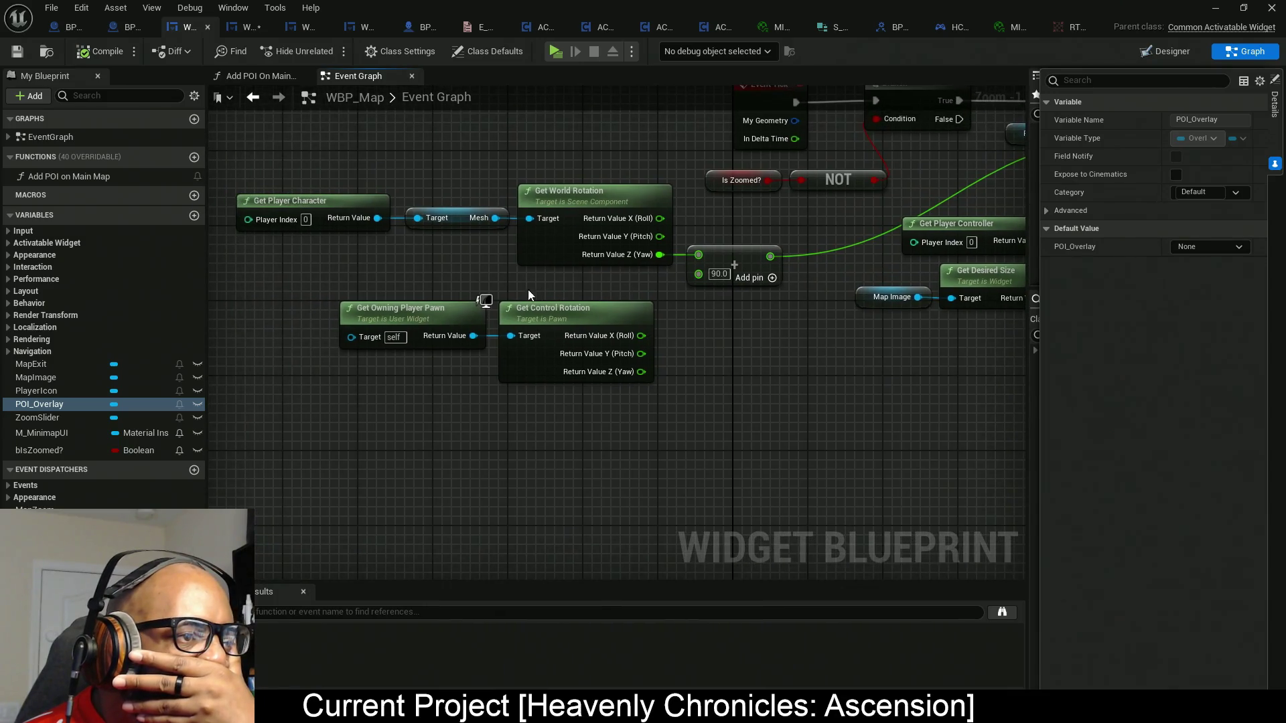
mouse_move(481, 198)
left_mouse_down()
mouse_move(571, 243)
mouse_move(700, 265)
left_mouse_up()
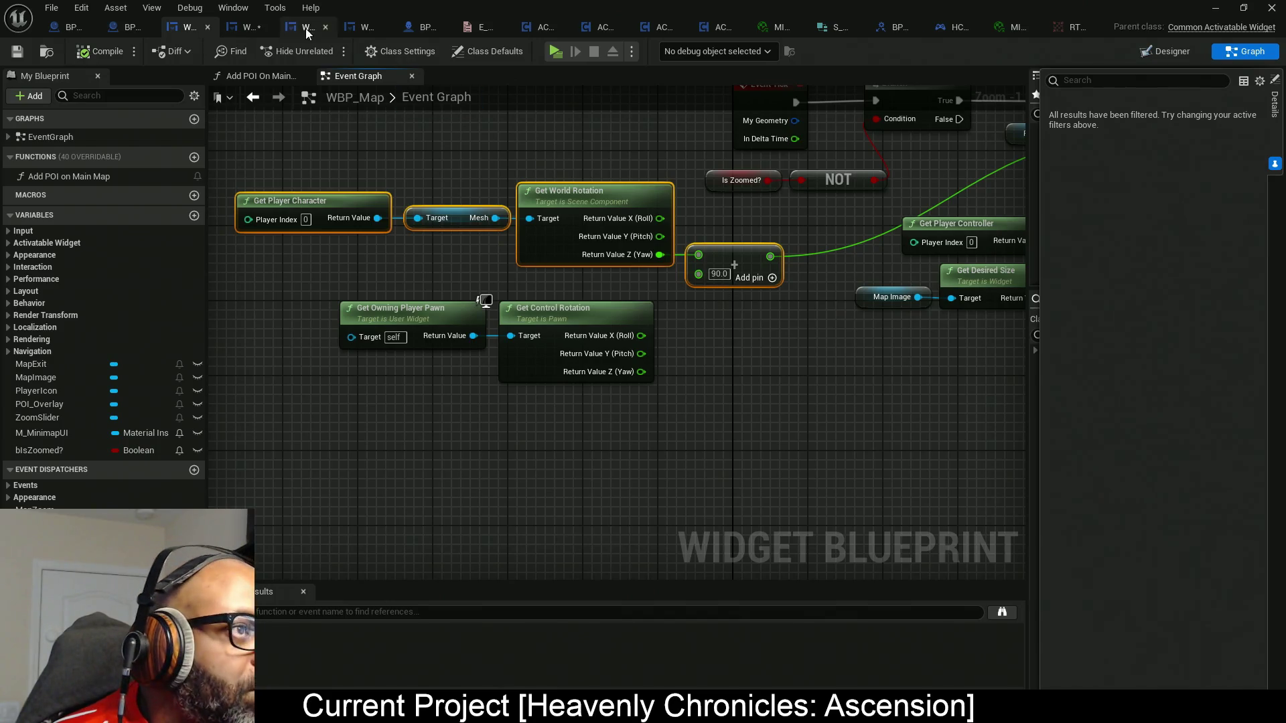
left_click(248, 27)
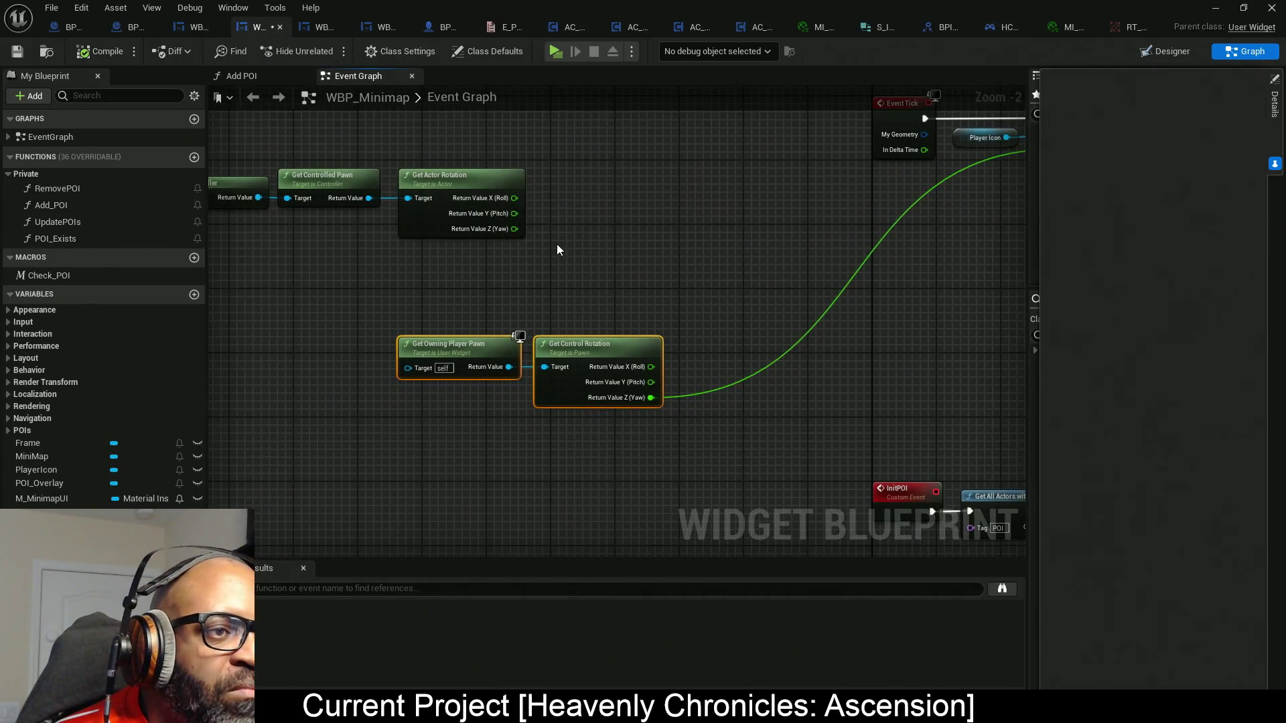
Paste the World Rotation +90 nodes, wire them into the Player Icon's render Angle, and start Play.
key("ctrl+v")
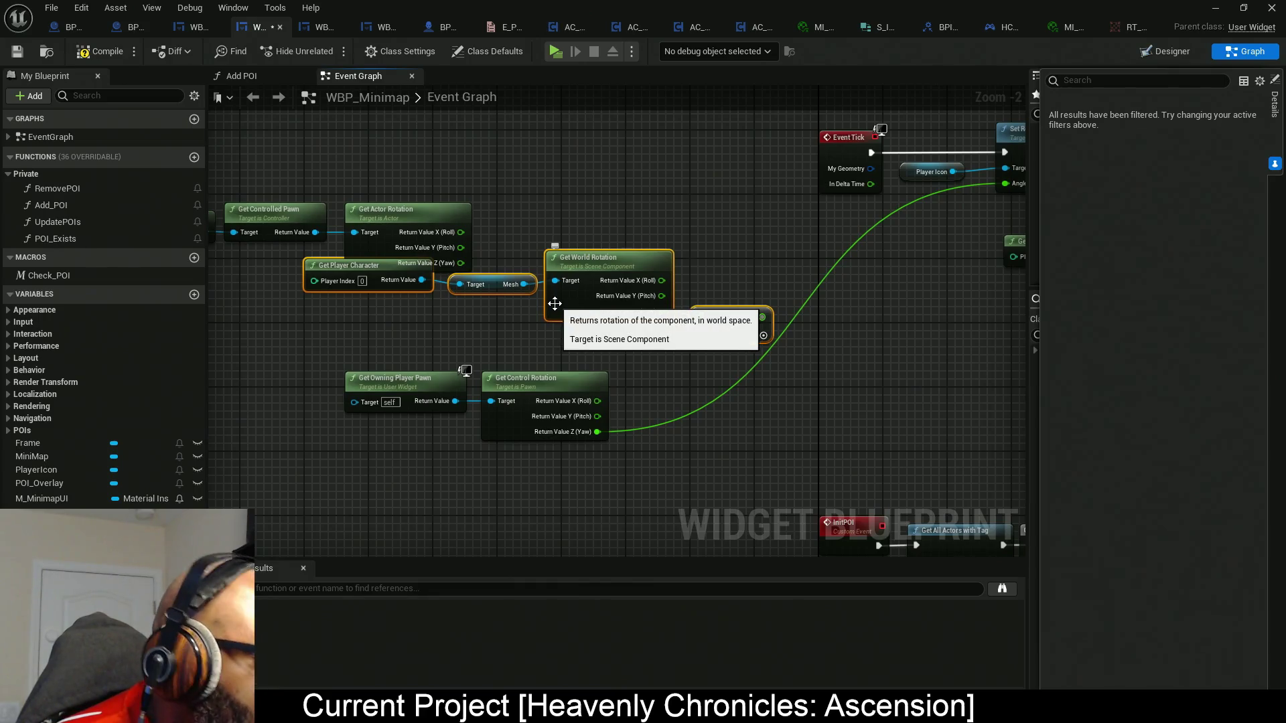
mouse_move(677, 333)
left_mouse_down()
mouse_move(737, 322)
mouse_move(928, 207)
left_mouse_up()
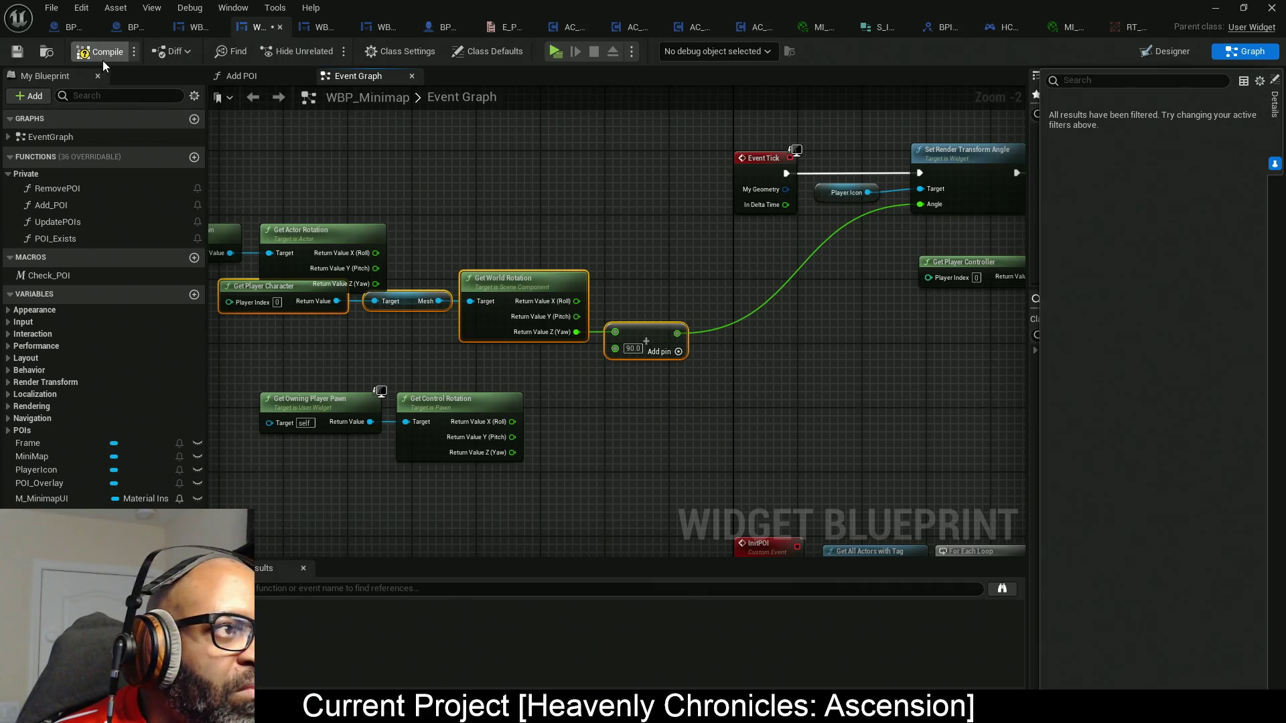
left_click(557, 55)
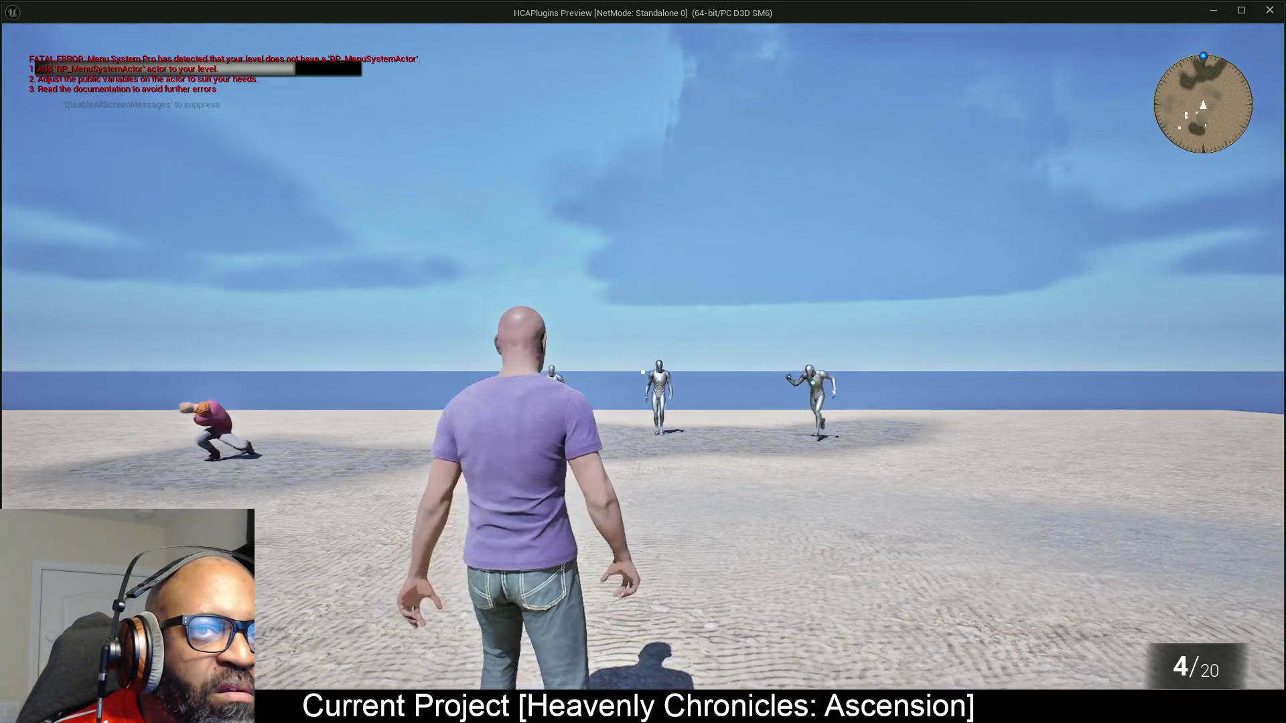
Run and turn the character around the beach and enemies to watch the minimap icon's heading, then end play with Esc.
key("a")
key("s")
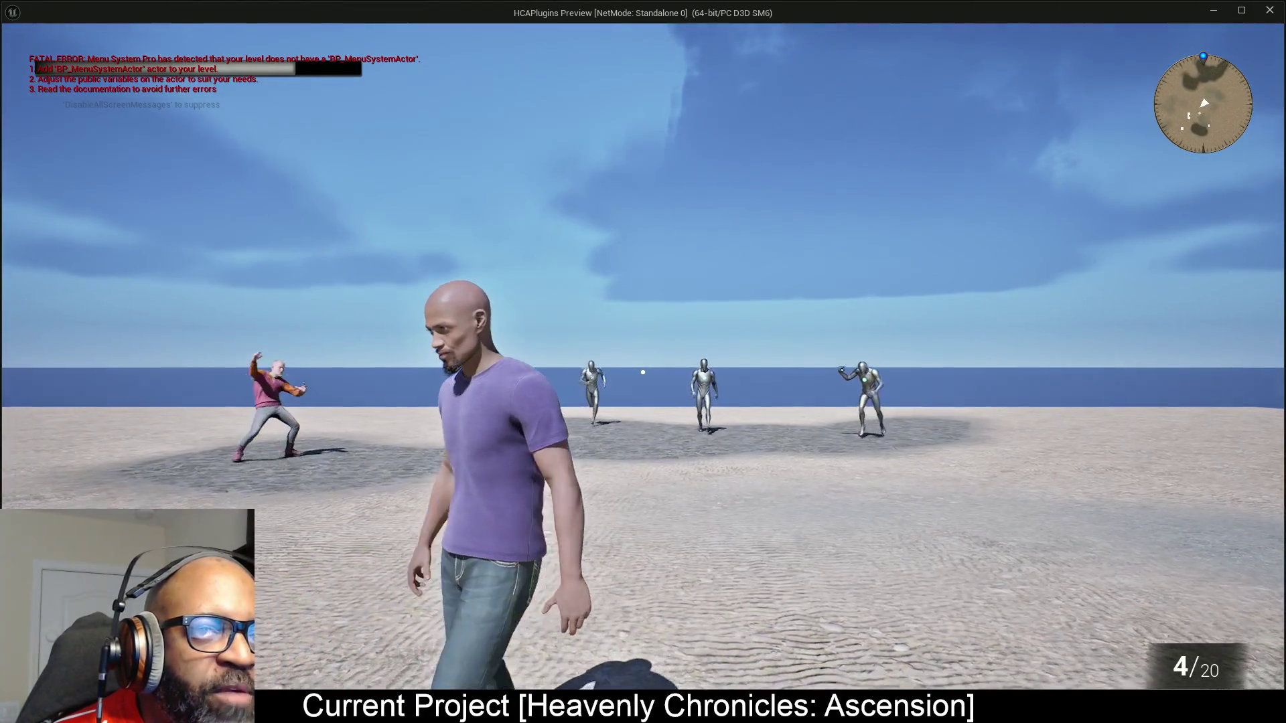
key("s")
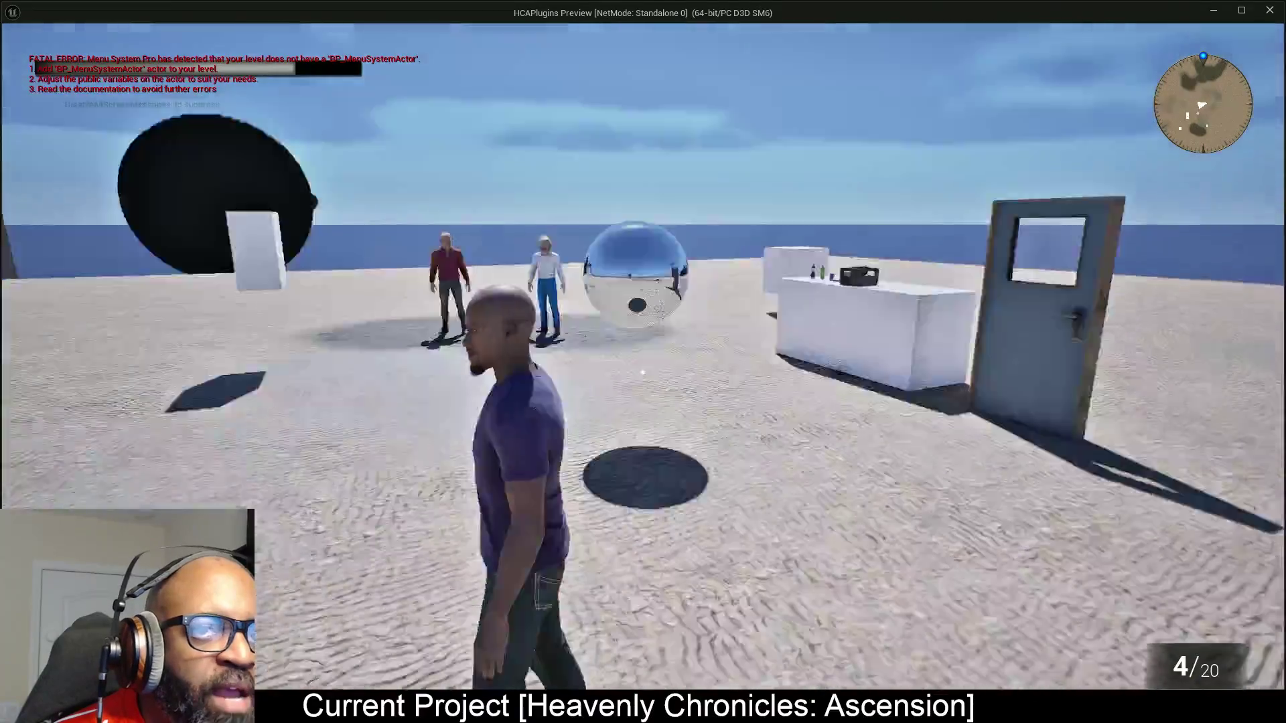
key("w")
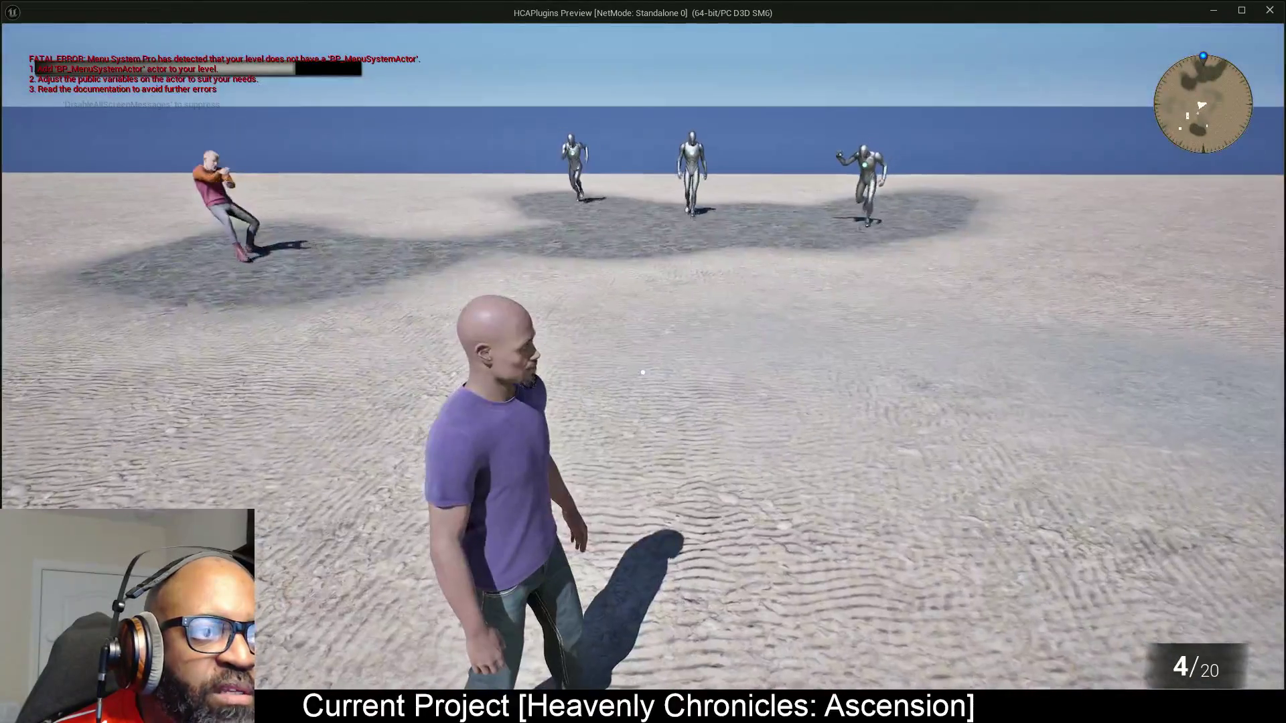
key("w")
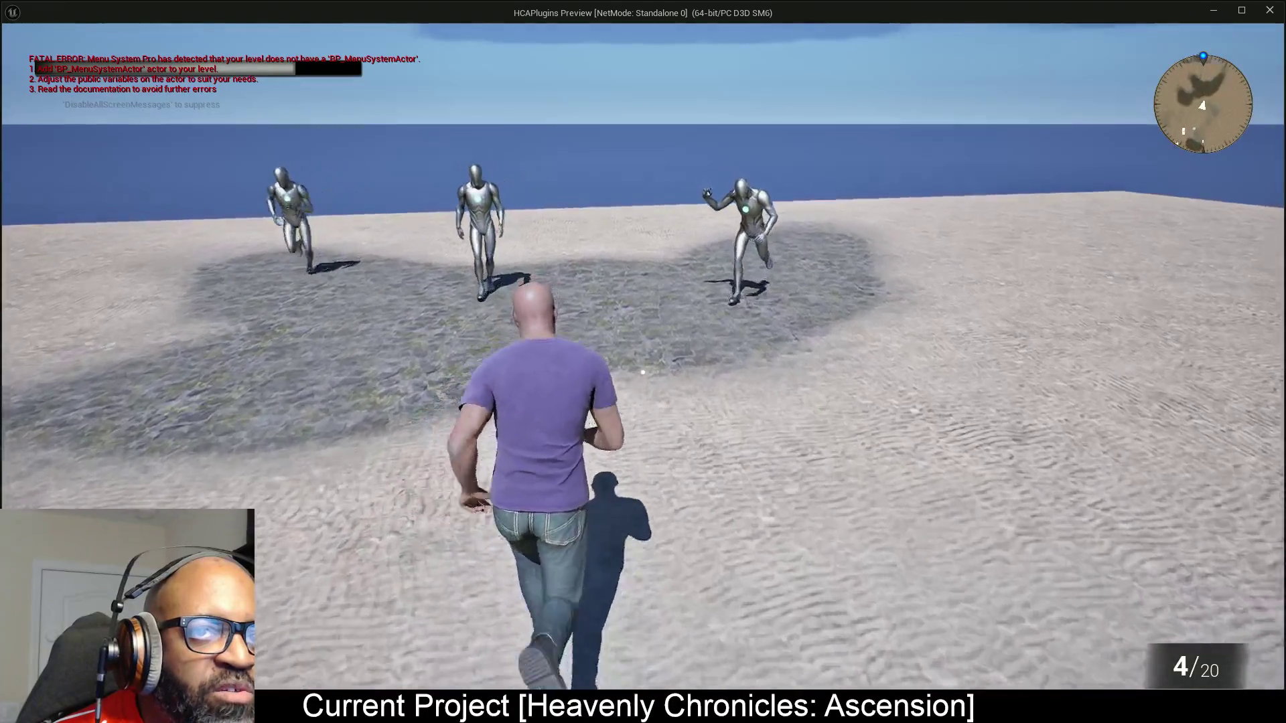
key("w")
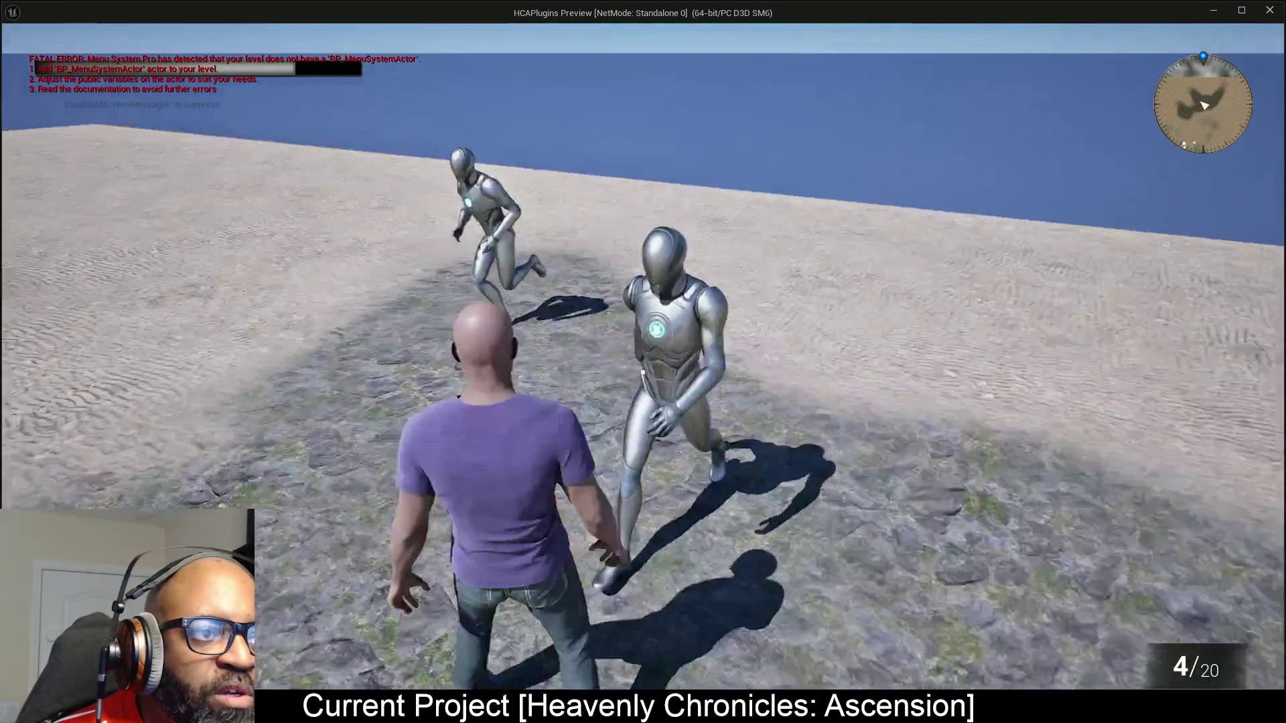
key("w")
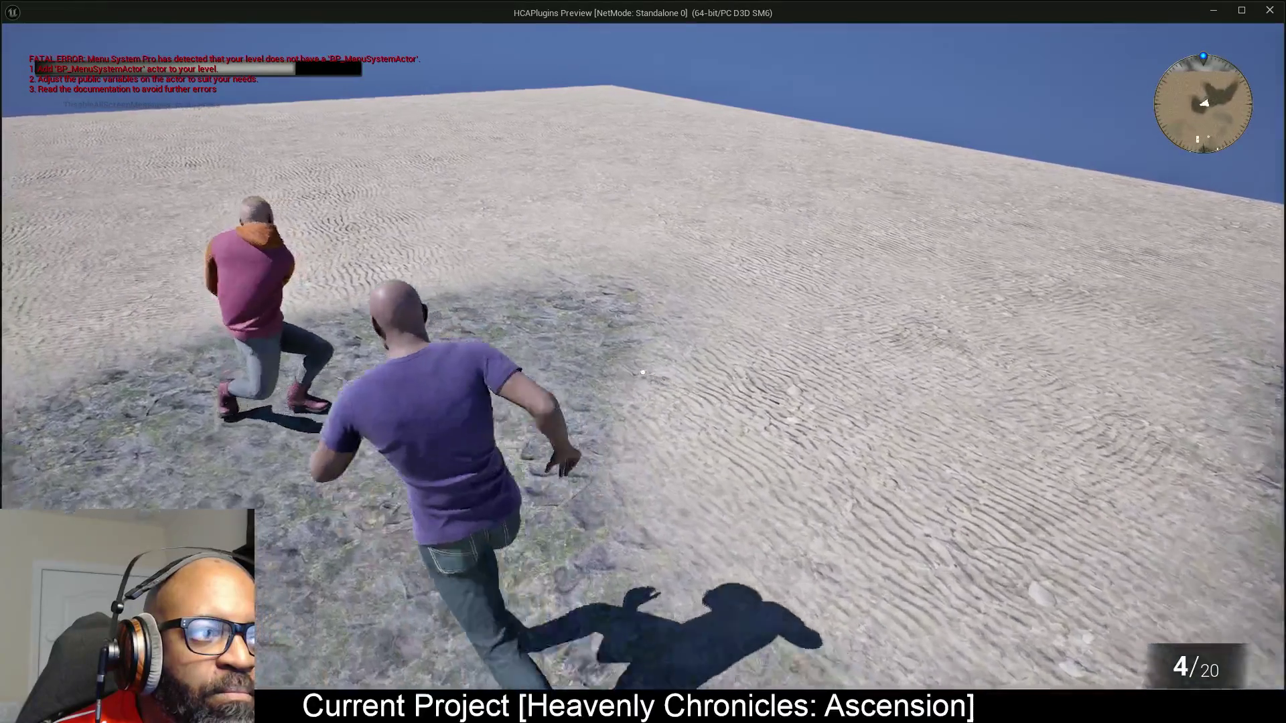
key("w")
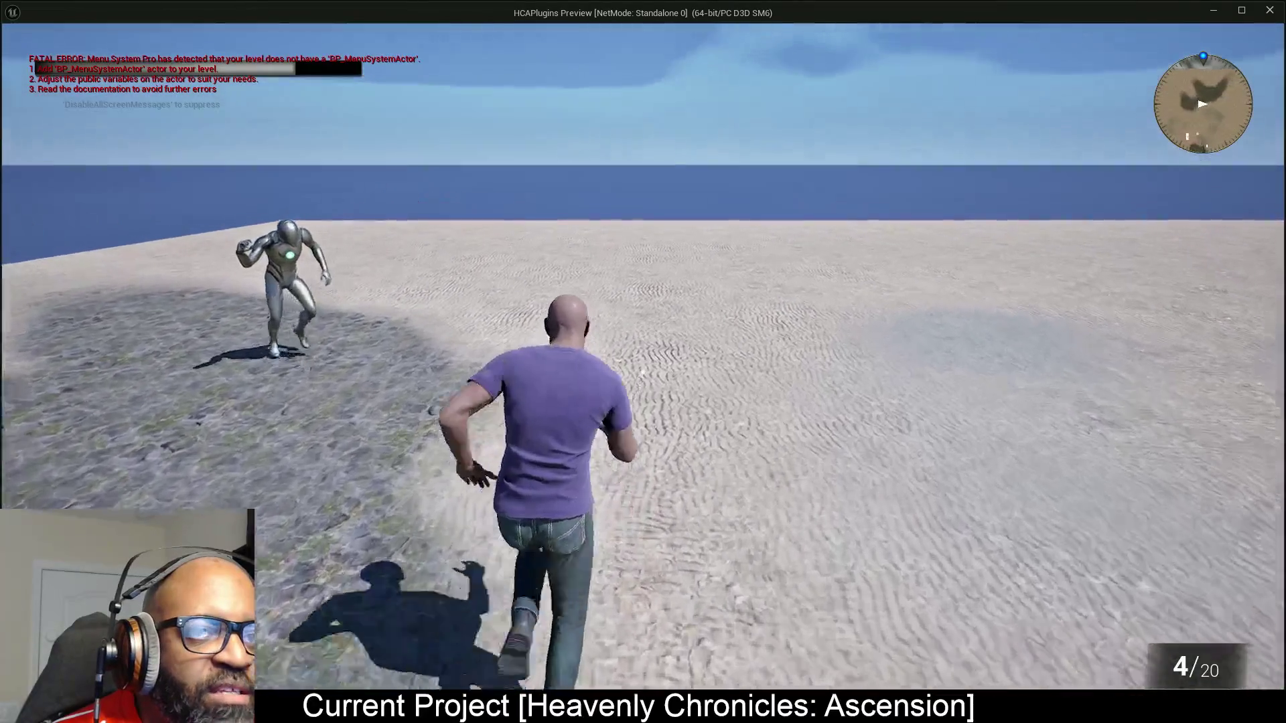
key("w")
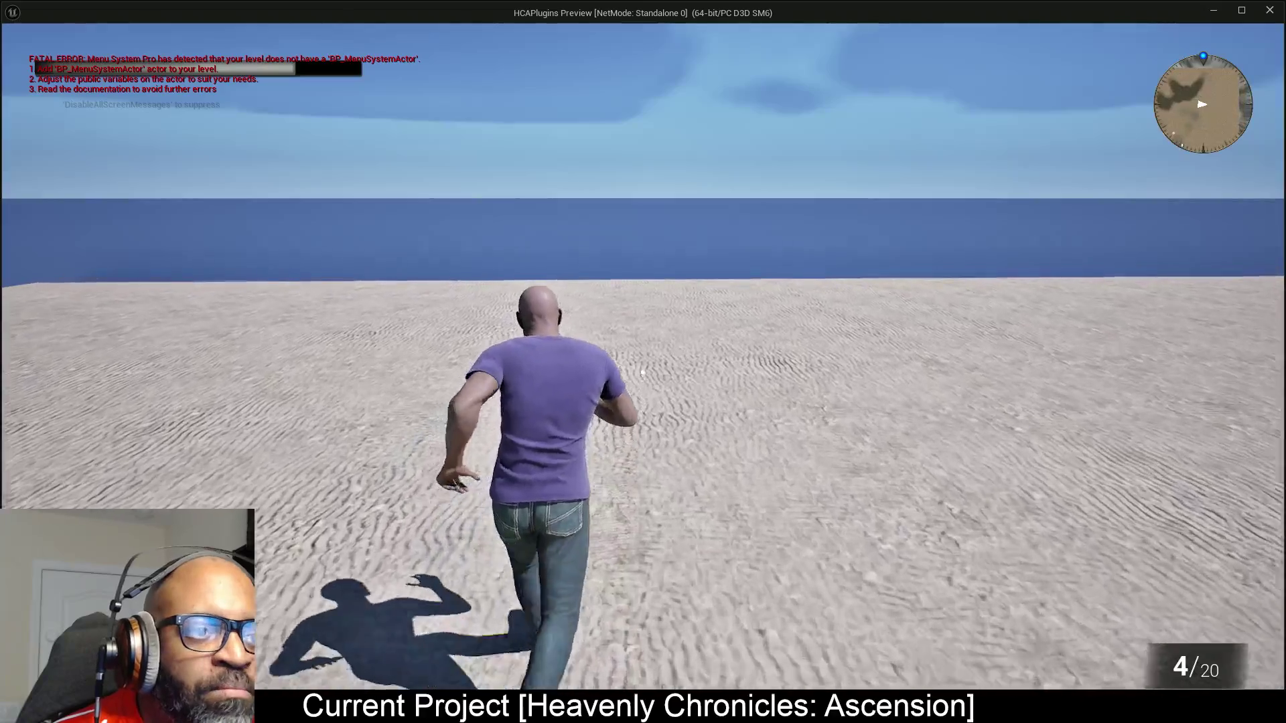
key("w")
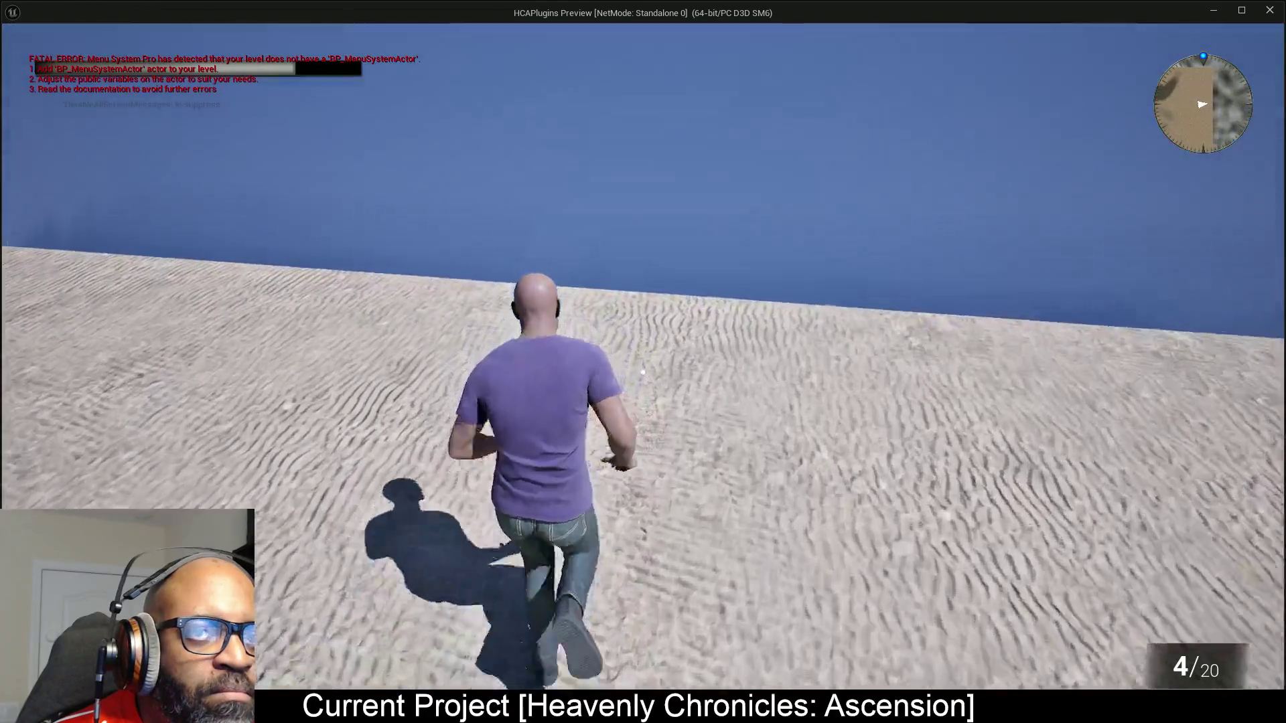
key("w")
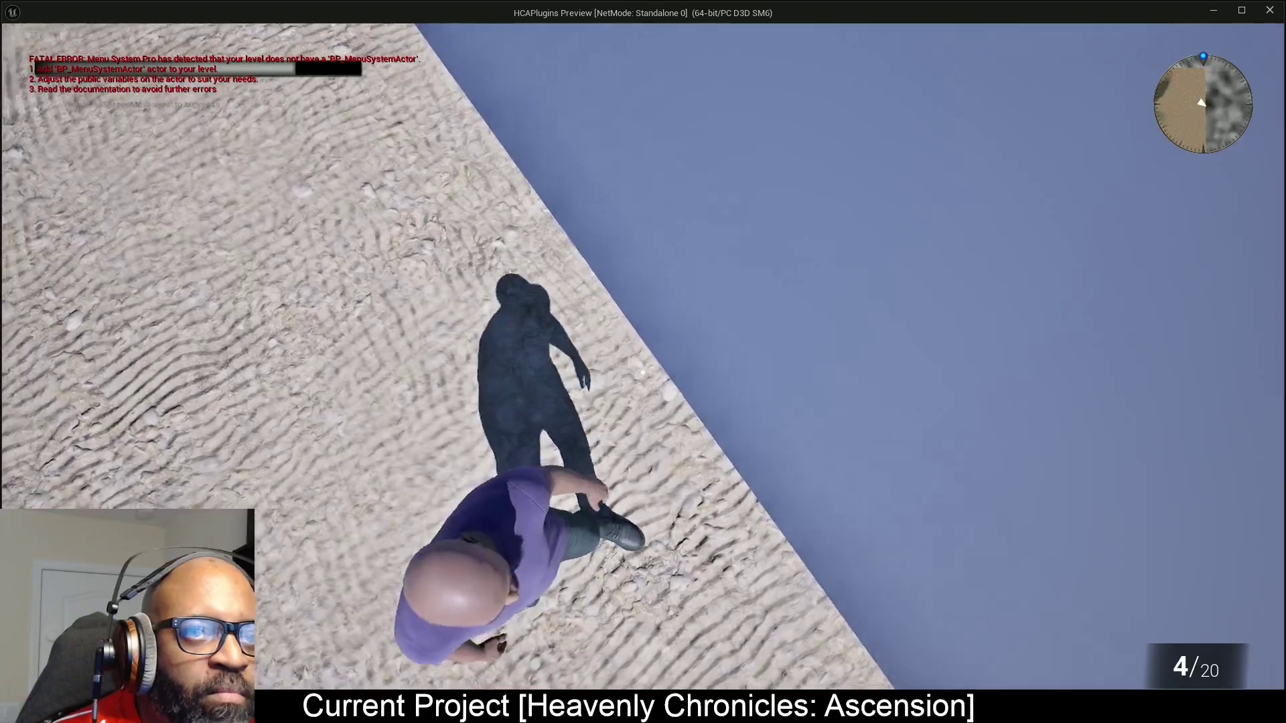
key("Escape")
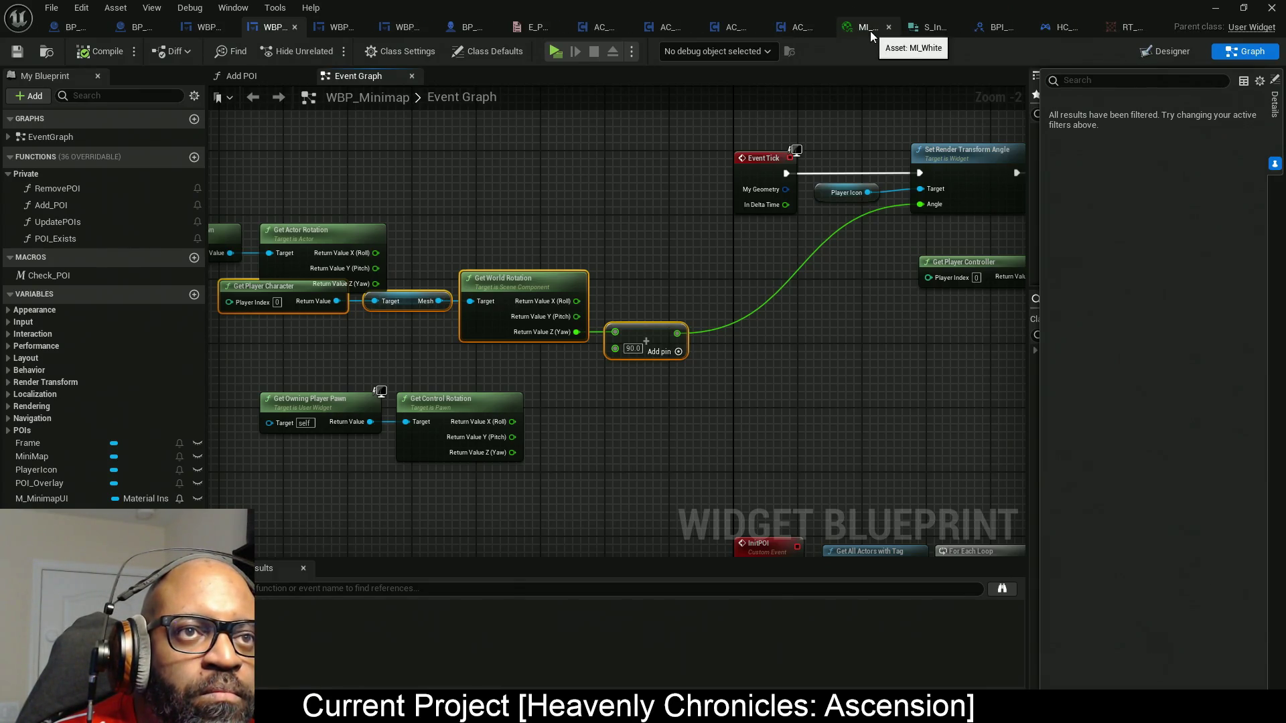
Close the MI_White tab, restore the blueprint window, and open MI_Map from the content browser.
left_click(888, 26)
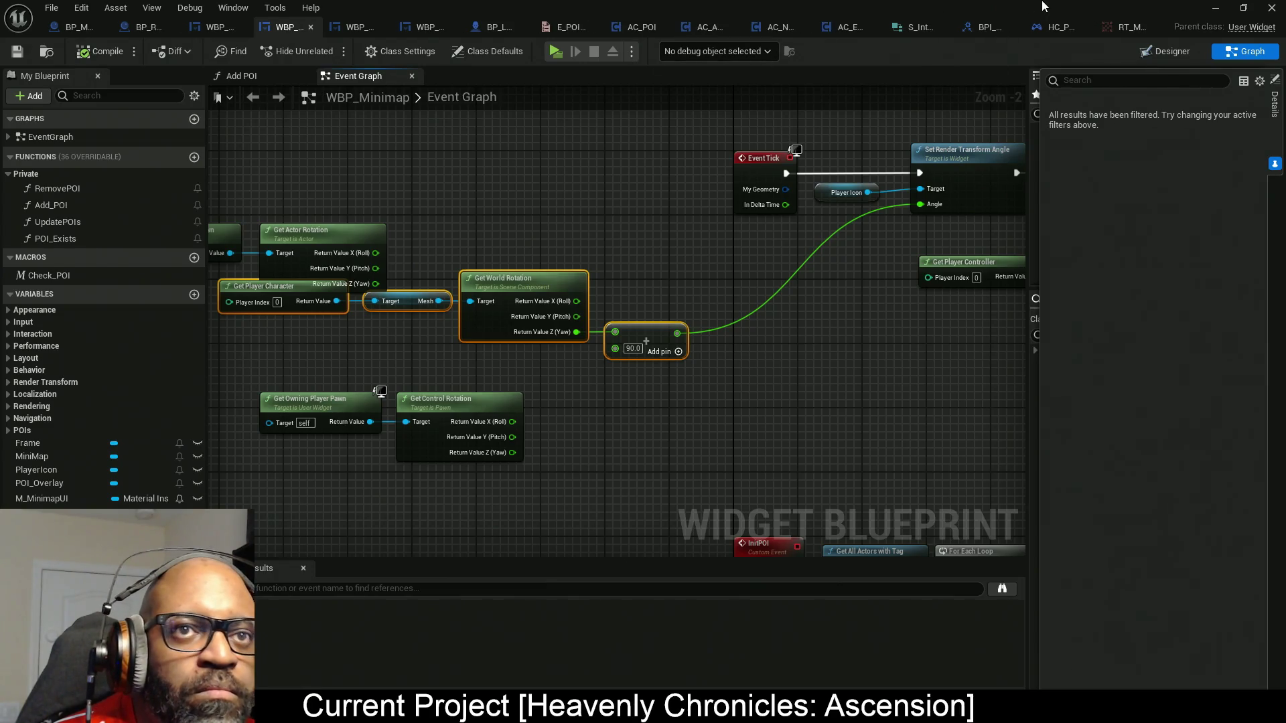
double_click(1045, 6)
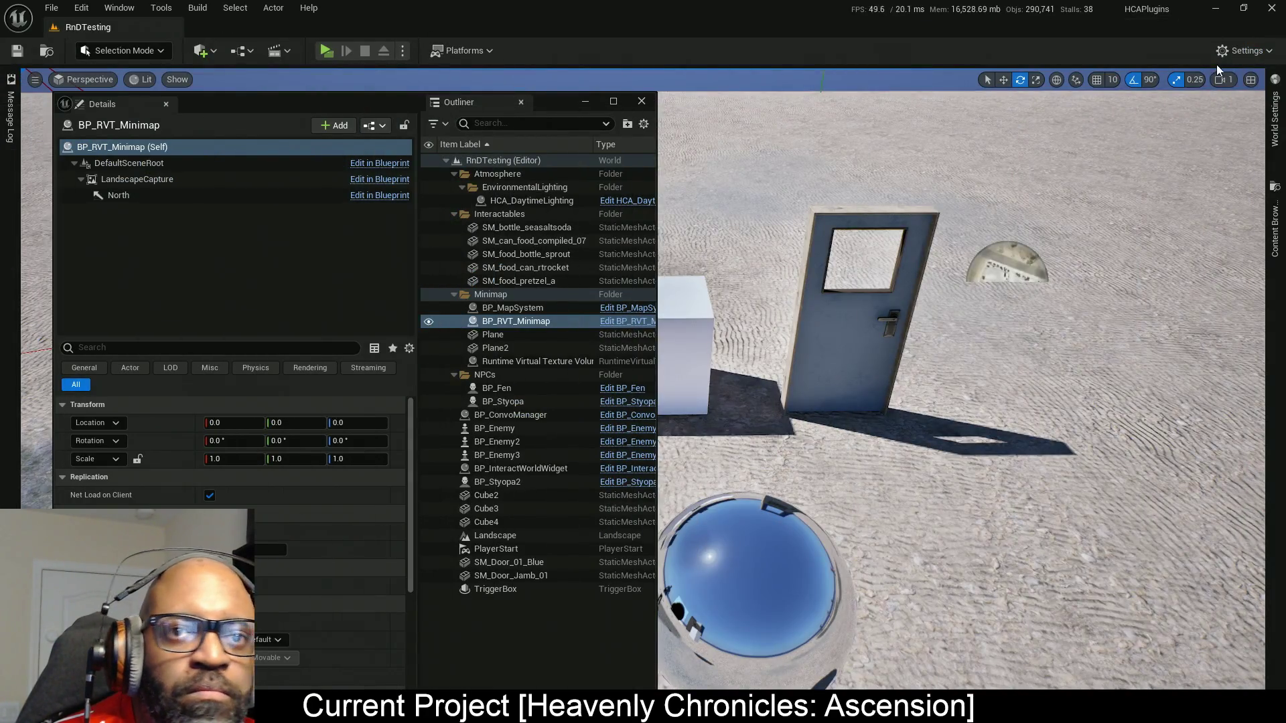
left_click(1274, 227)
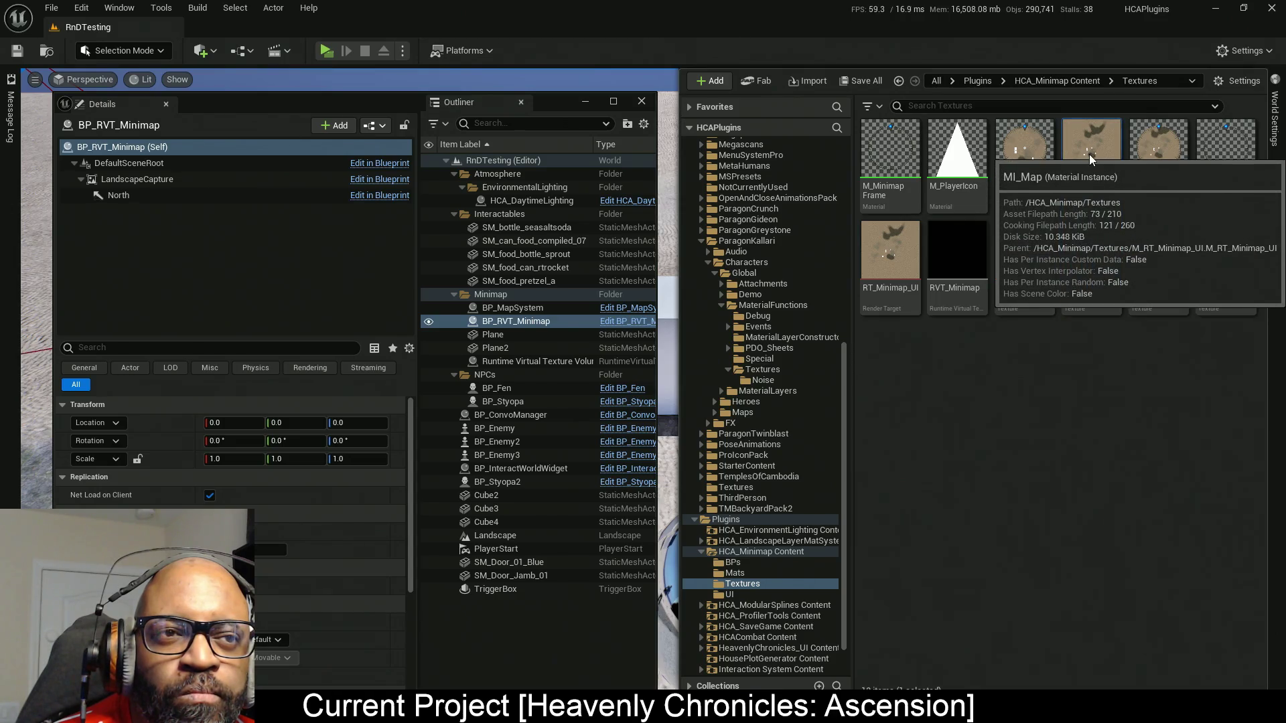
key("ctrl+space")
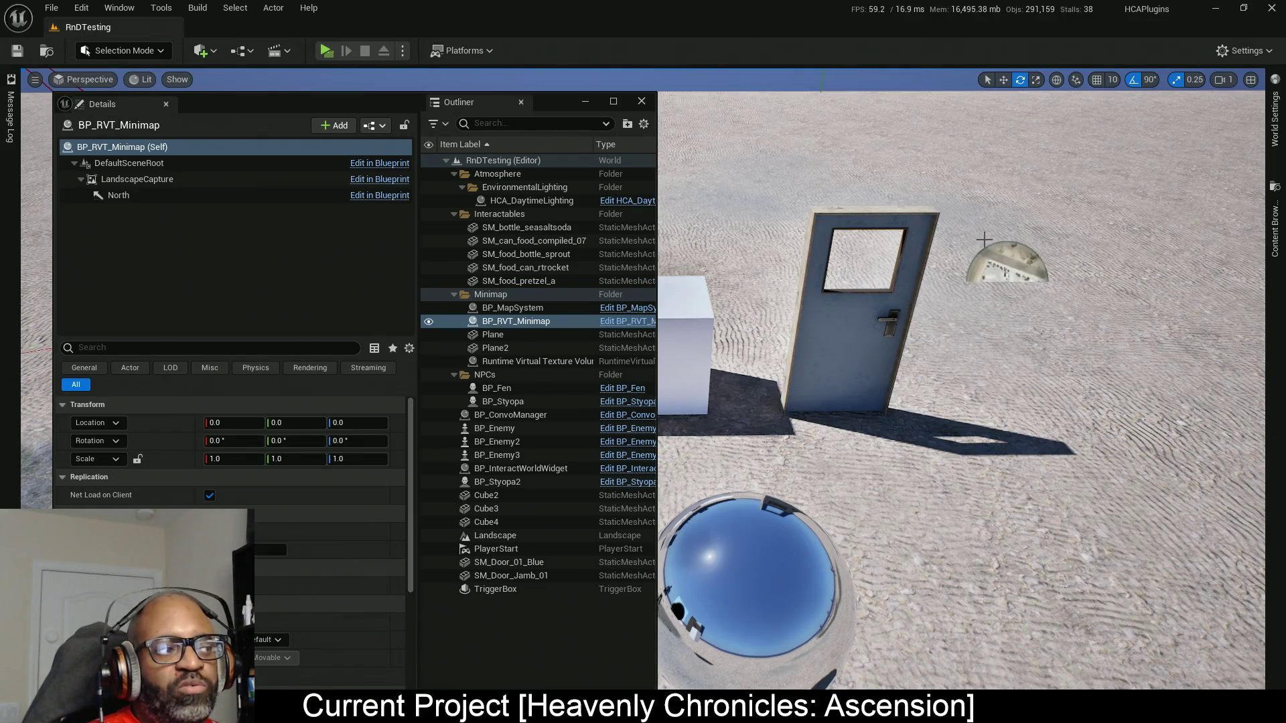
key("alt+Tab")
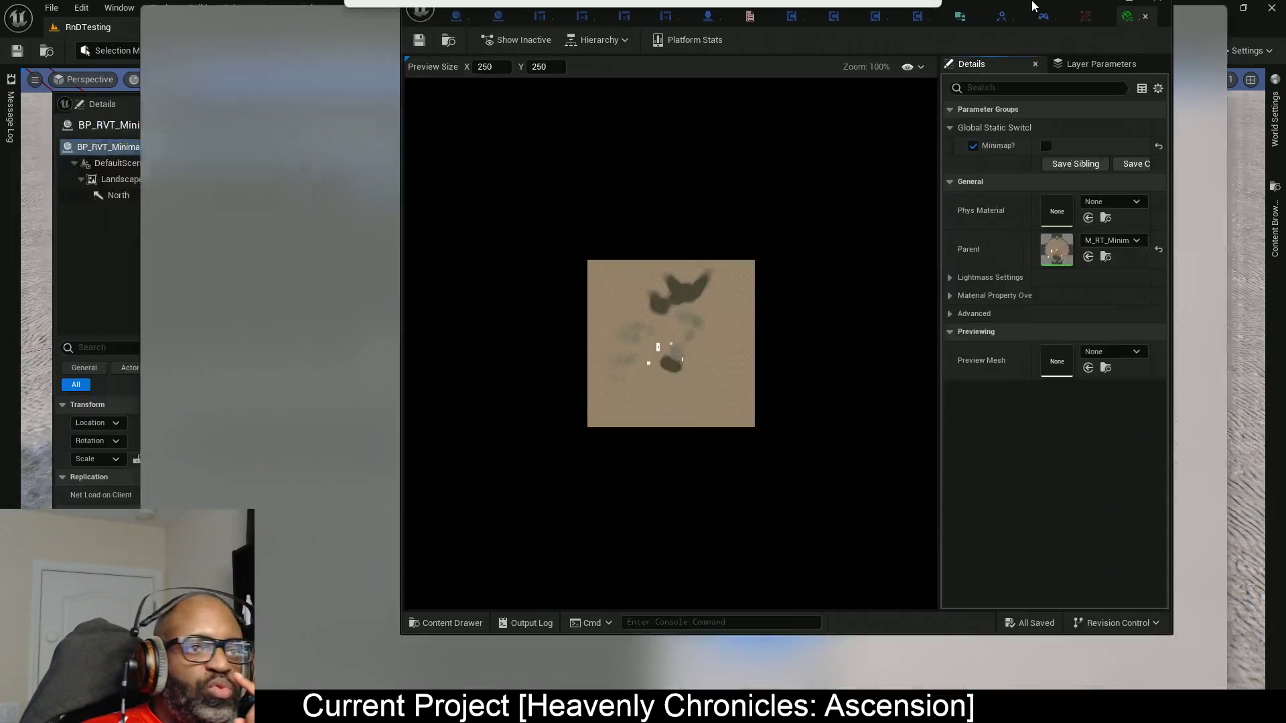
Open parent material M_RT_Minimap_UI via the Hierarchy and search the Palette for 'water'.
left_click(197, 51)
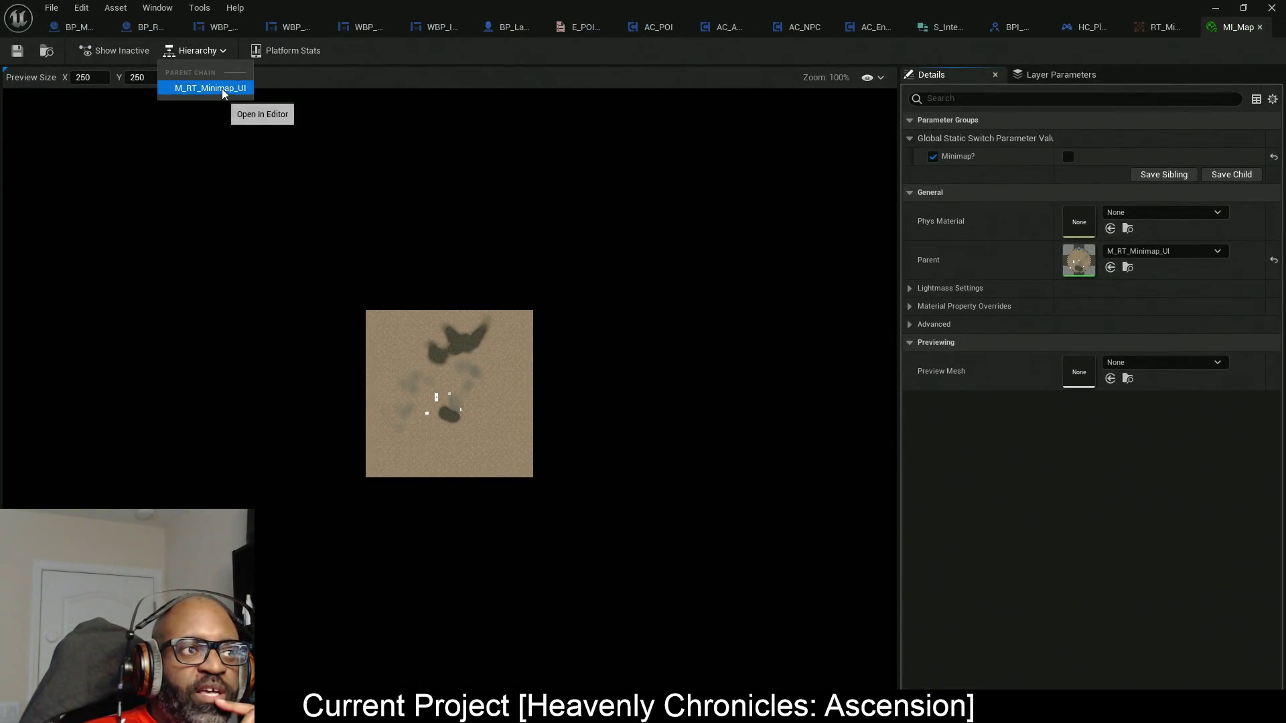
left_click(248, 93)
scroll(797, 276, "down", 5)
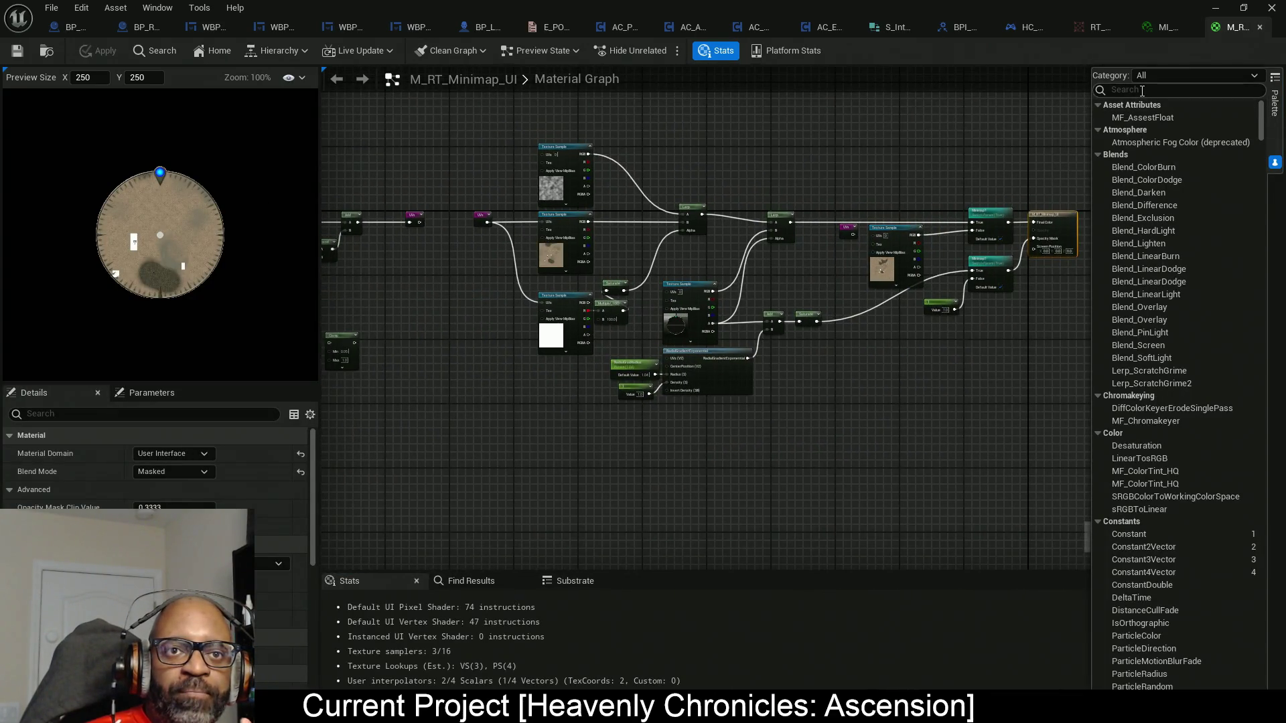
scroll(974, 175, "up", 5)
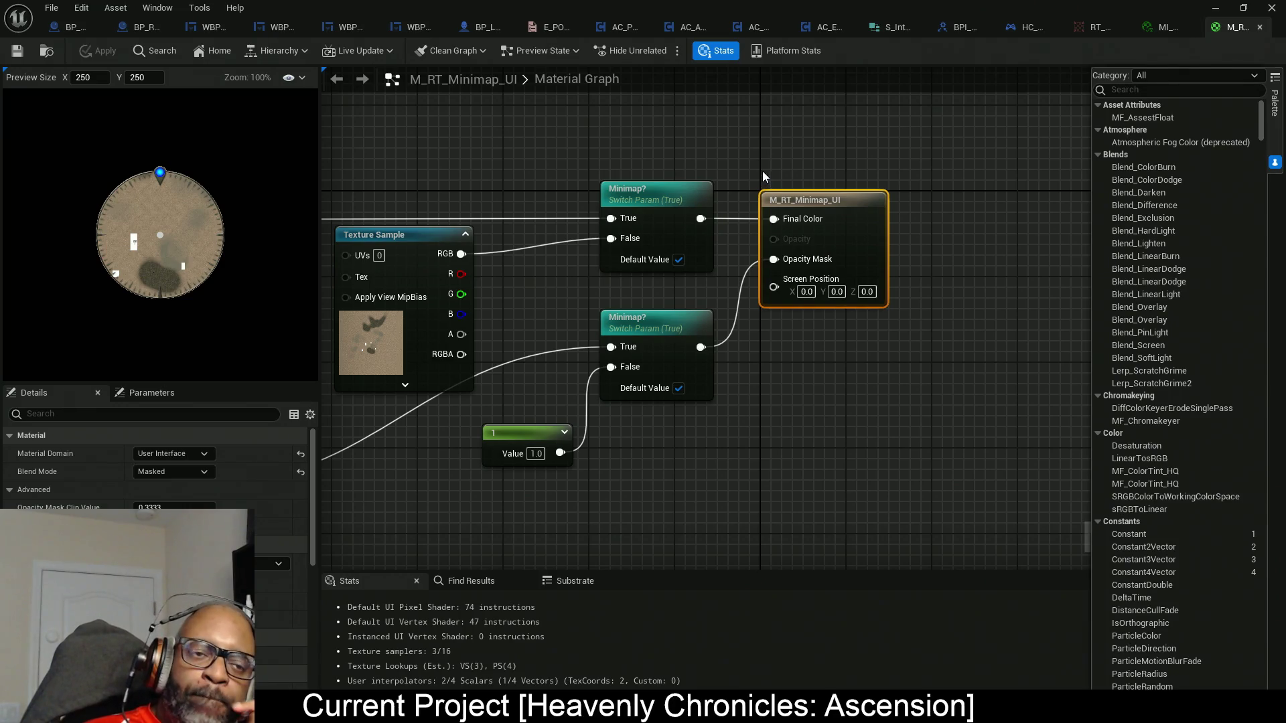
left_click(1133, 89)
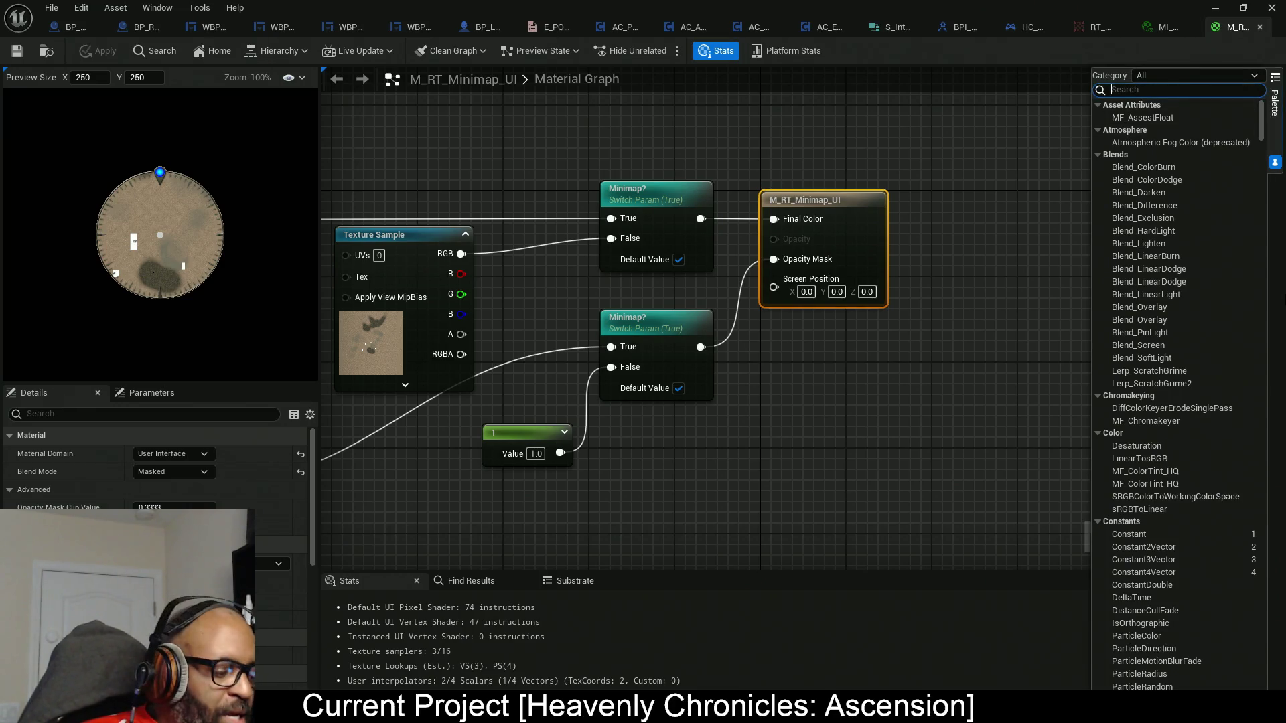
type("water")
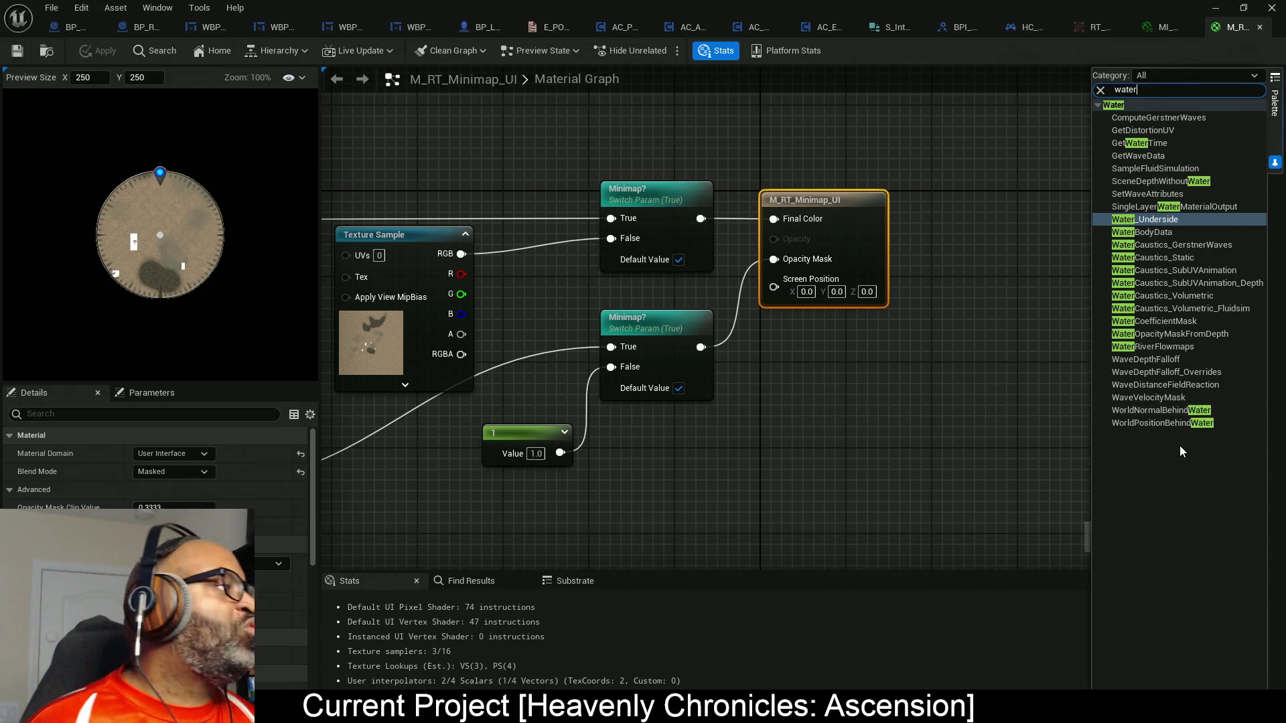
Duplicate the upper noise Texture Sample node with Ctrl+D and place the copy above the original.
mouse_move(871, 405)
left_mouse_down()
mouse_move(526, 405)
mouse_move(848, 410)
mouse_move(695, 413)
mouse_move(509, 392)
mouse_move(579, 389)
left_mouse_up()
mouse_move(410, 289)
left_mouse_down()
mouse_move(755, 348)
mouse_move(815, 388)
mouse_move(643, 370)
mouse_move(601, 282)
left_mouse_up()
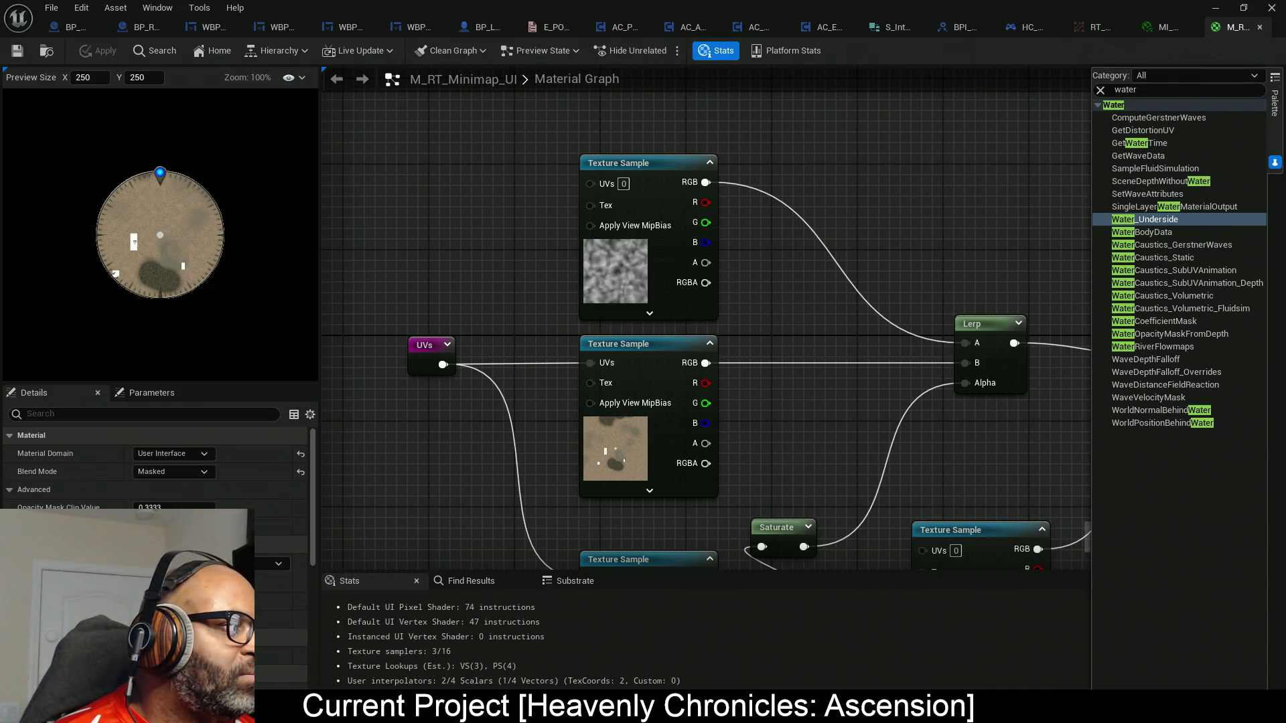
mouse_move(871, 350)
left_mouse_down()
mouse_move(947, 350)
mouse_move(689, 252)
mouse_move(771, 289)
mouse_move(729, 245)
left_mouse_up()
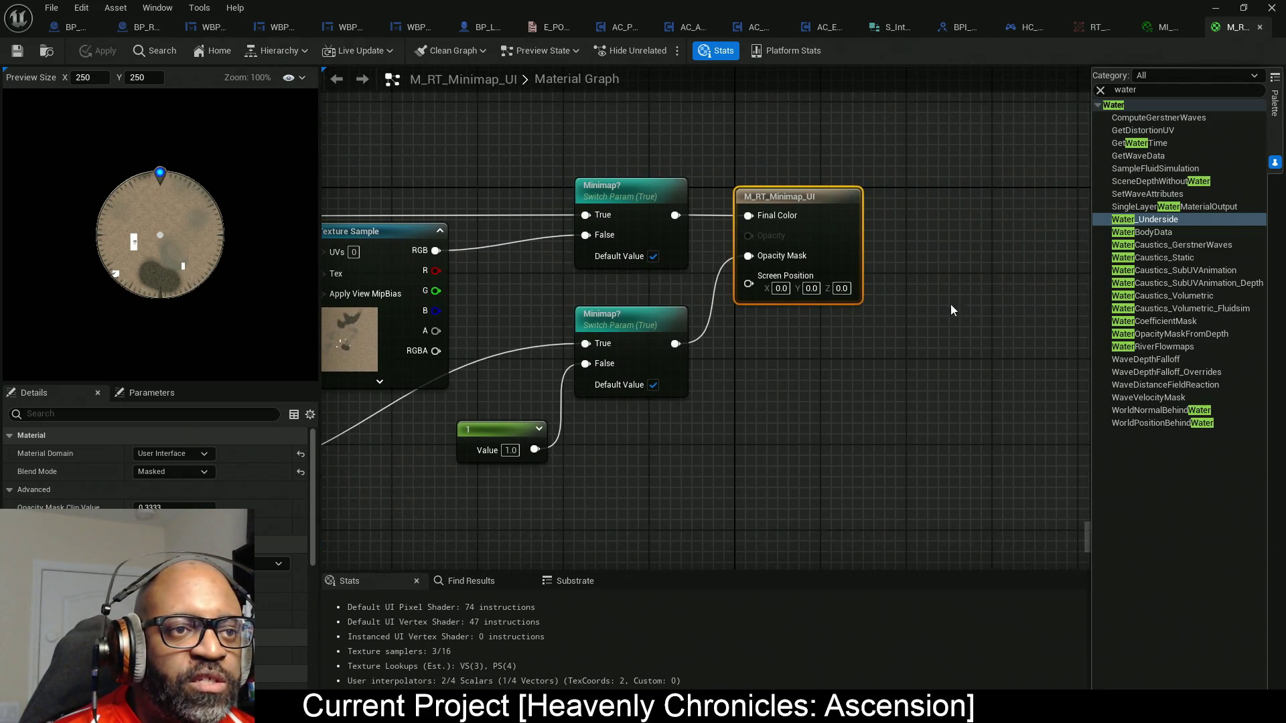
mouse_move(671, 360)
left_mouse_down()
mouse_move(898, 368)
mouse_move(801, 404)
mouse_move(709, 353)
mouse_move(648, 351)
left_mouse_up()
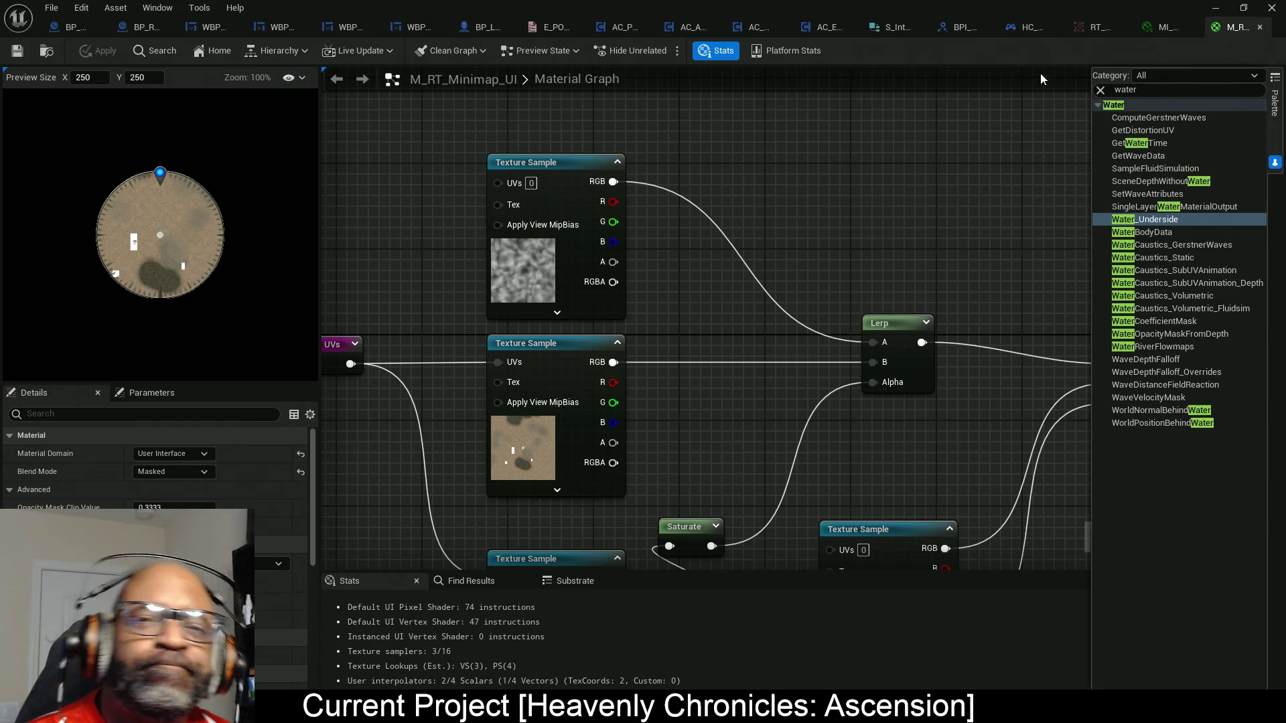
left_click_drag(493, 122, 593, 240)
left_click(643, 315)
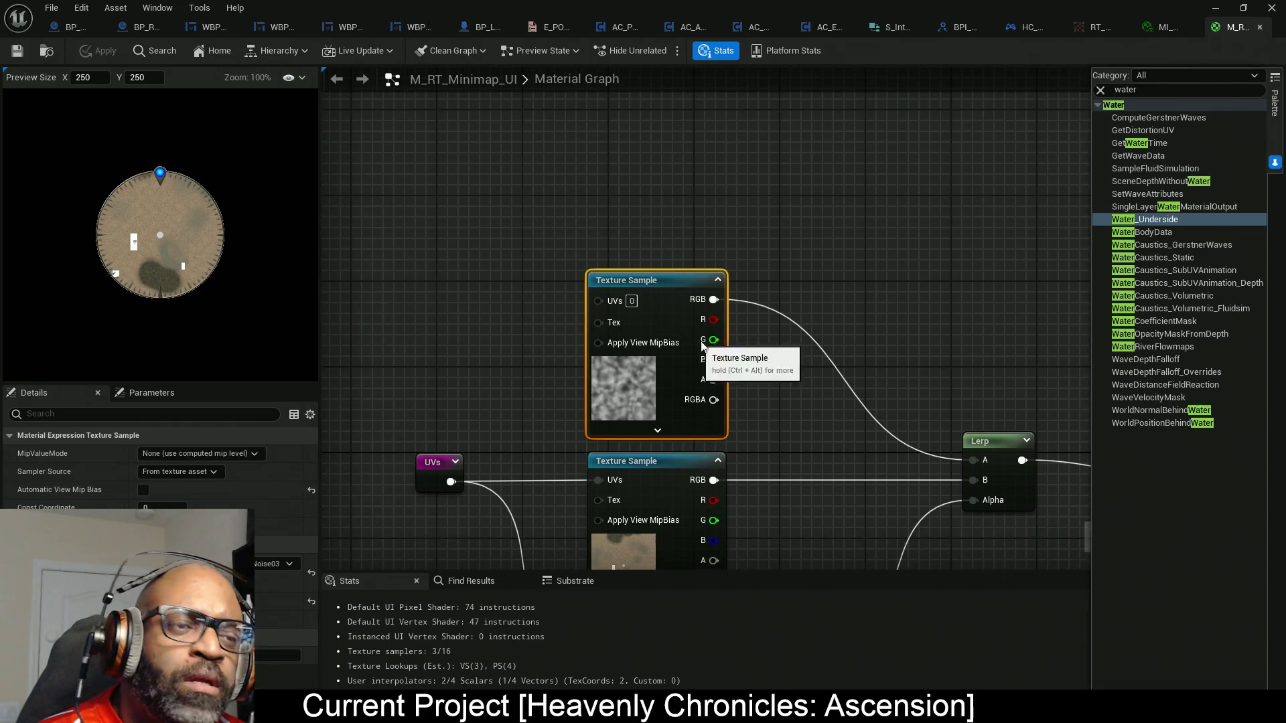
key("ctrl+d")
mouse_move(704, 188)
left_mouse_down()
mouse_move(662, 119)
mouse_move(616, 123)
left_mouse_up()
mouse_move(712, 216)
left_mouse_down()
mouse_move(732, 264)
mouse_move(718, 243)
left_mouse_up()
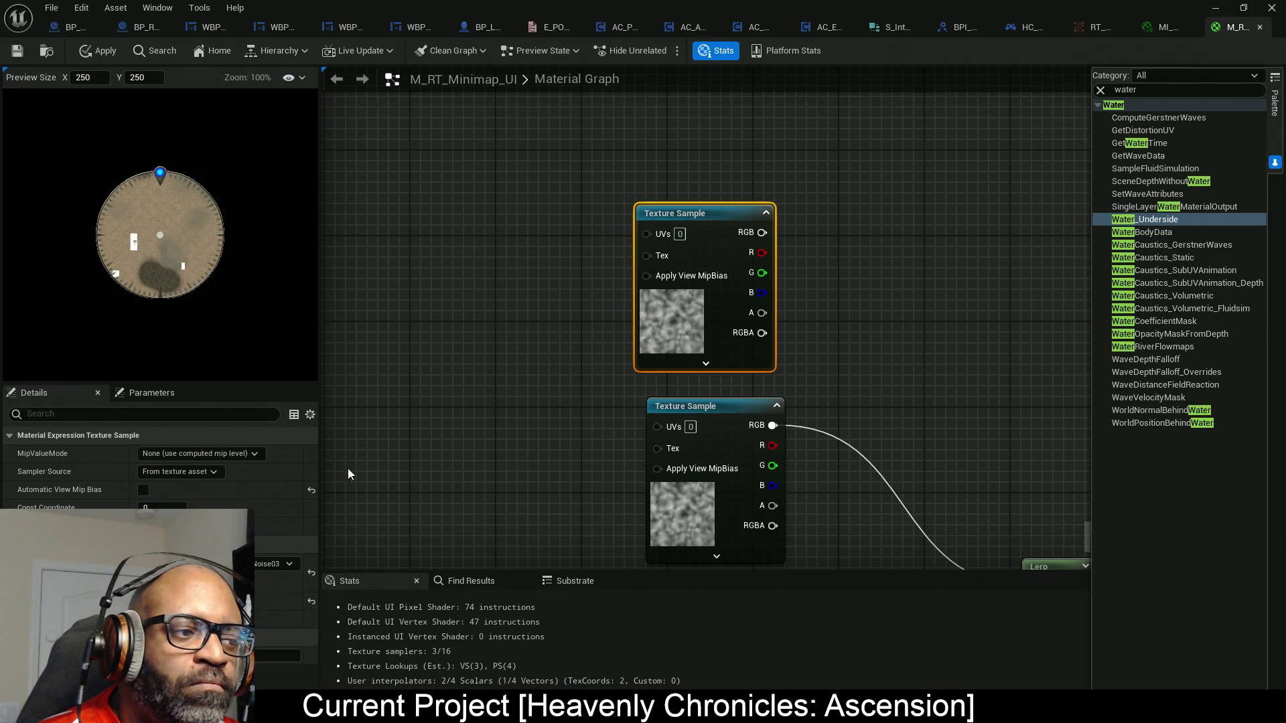
Assign the T_SM_WaterTests_BF_01E_D water texture to the copied Texture Sample node.
left_click(276, 564)
type("water")
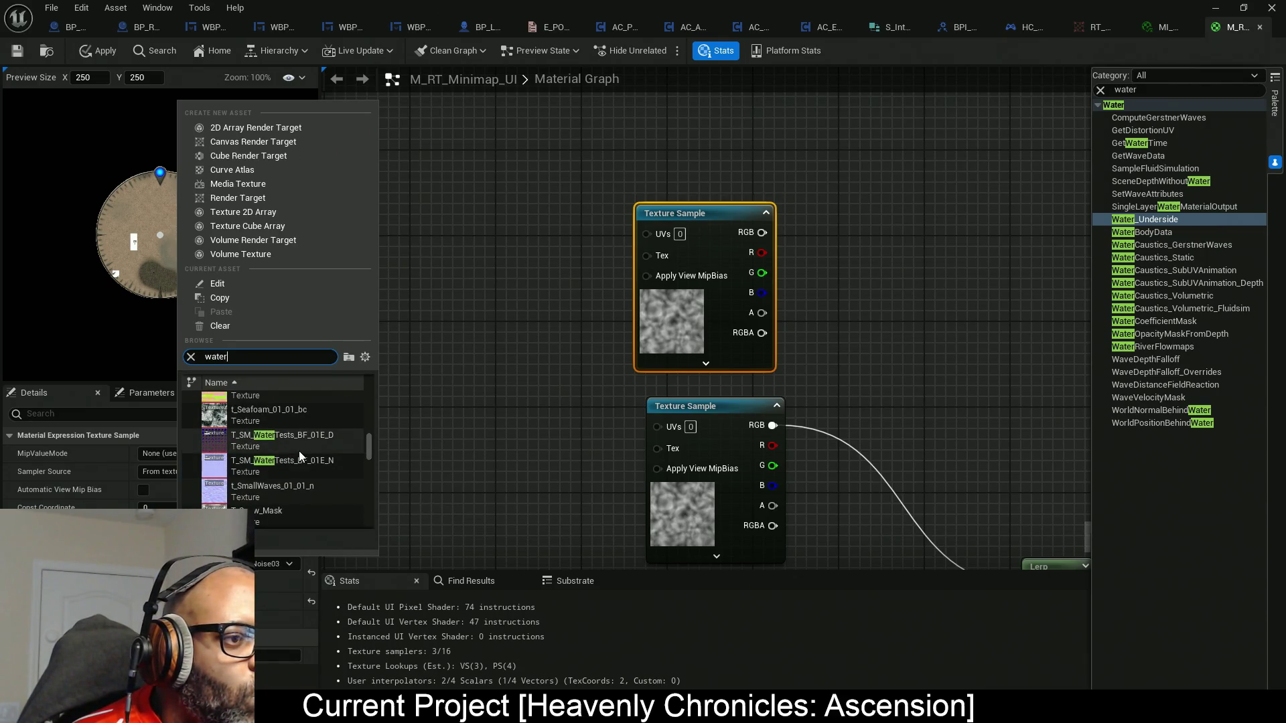
mouse_move(299, 447)
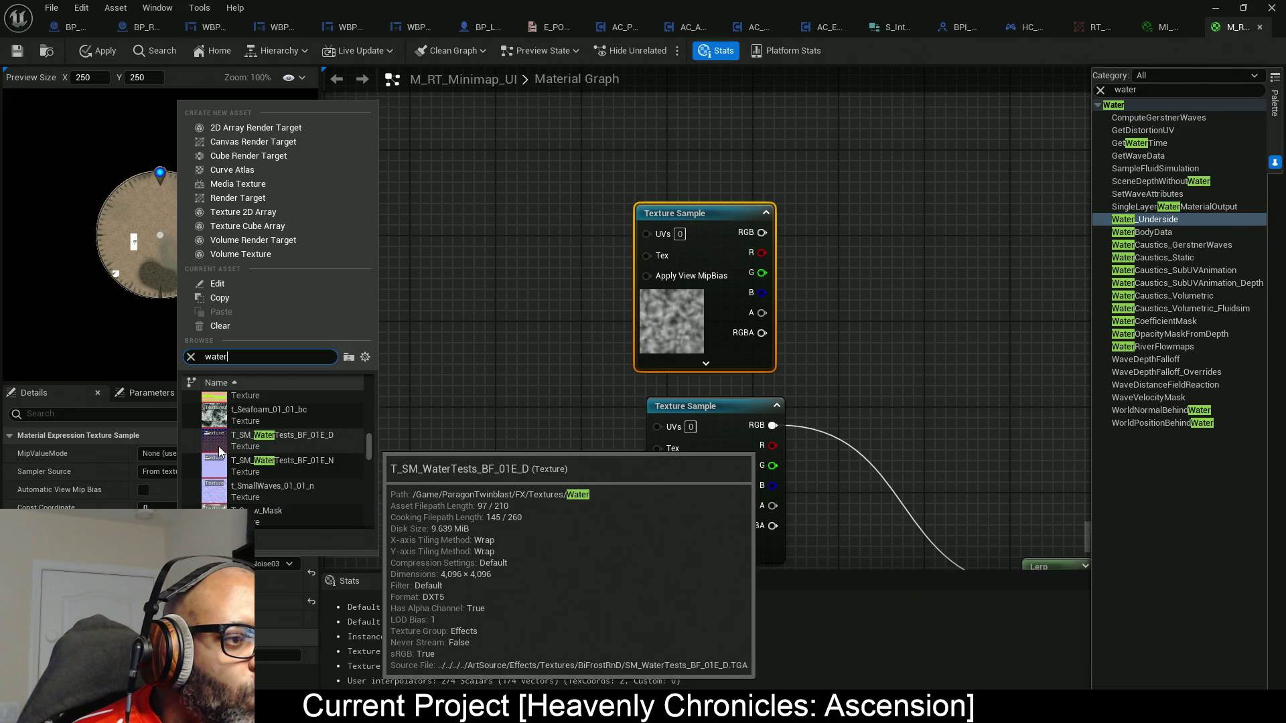
left_click(219, 446)
Inspect the water texture with alpha hidden, then close it and return to the RnDTesting level.
double_click(282, 575)
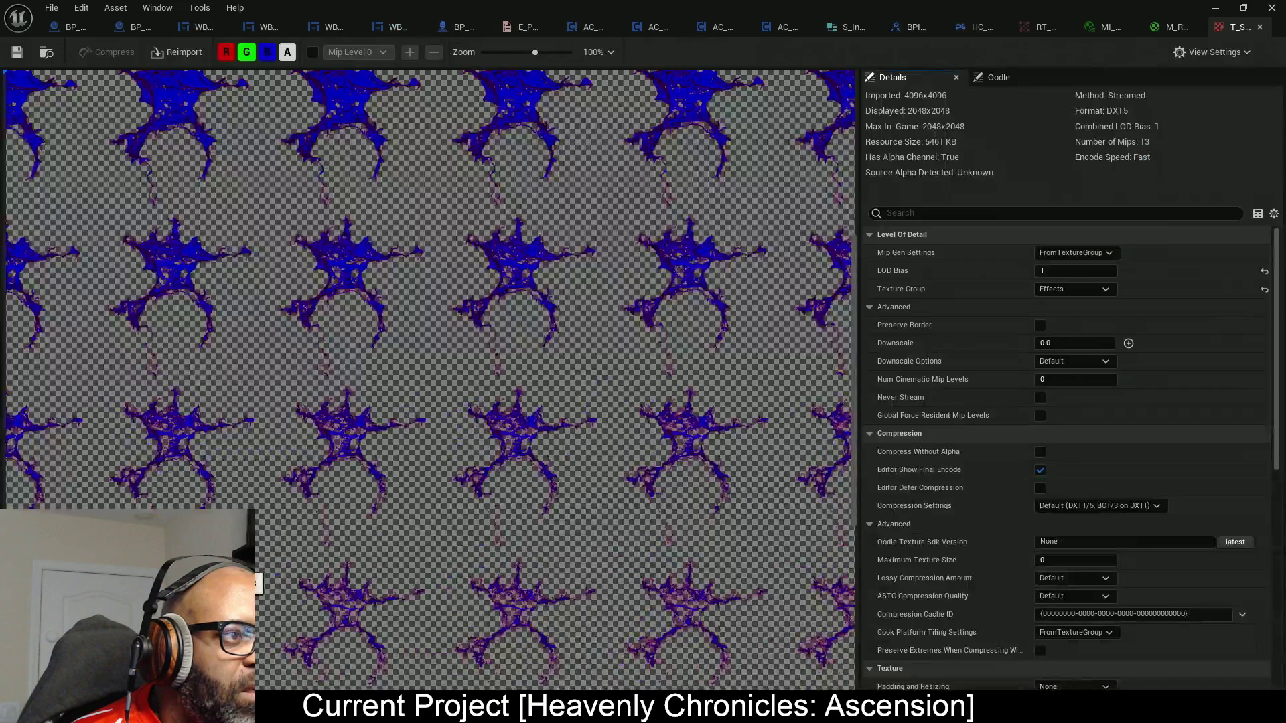
scroll(402, 284, "down", 5)
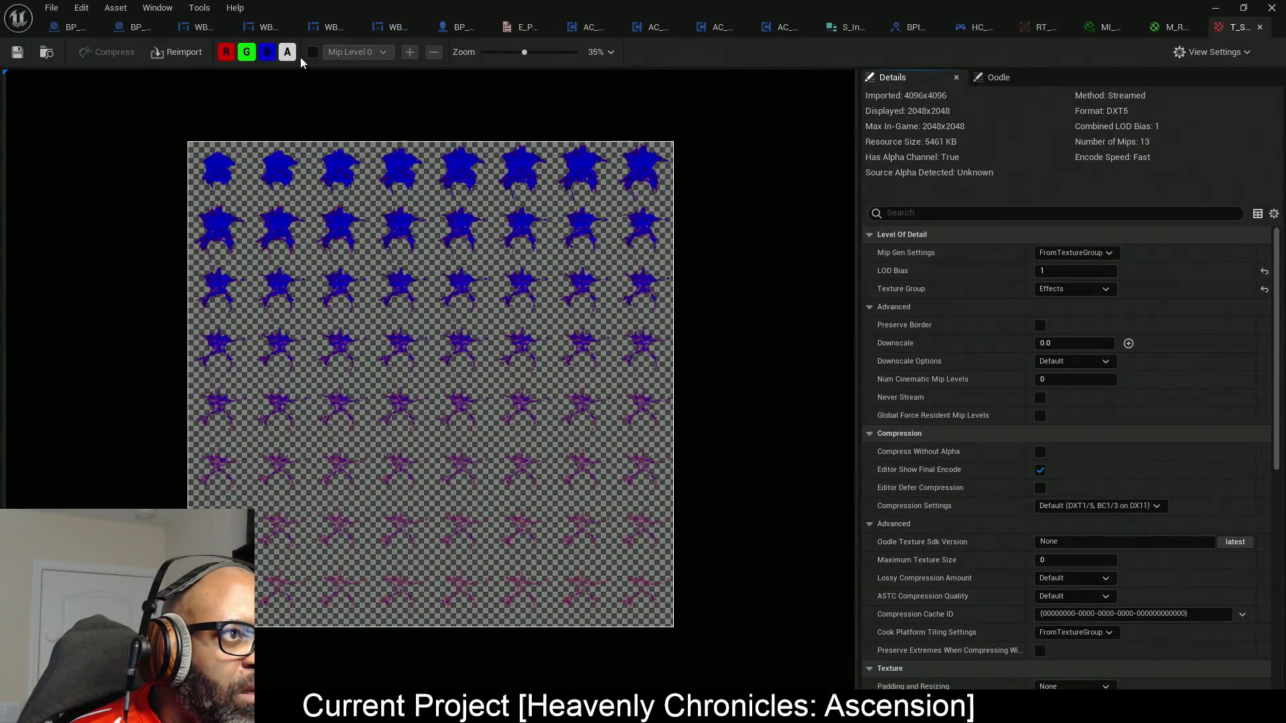
left_click(287, 53)
scroll(331, 201, "up", 4)
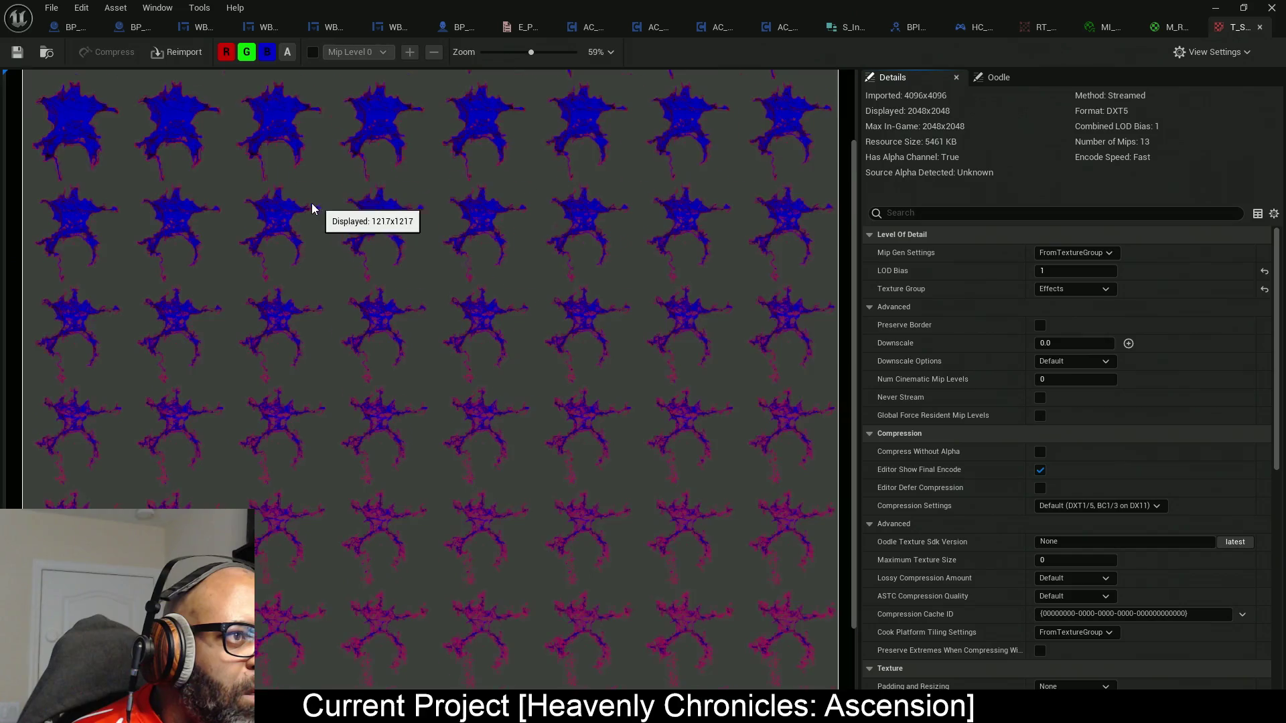
left_click(1259, 29)
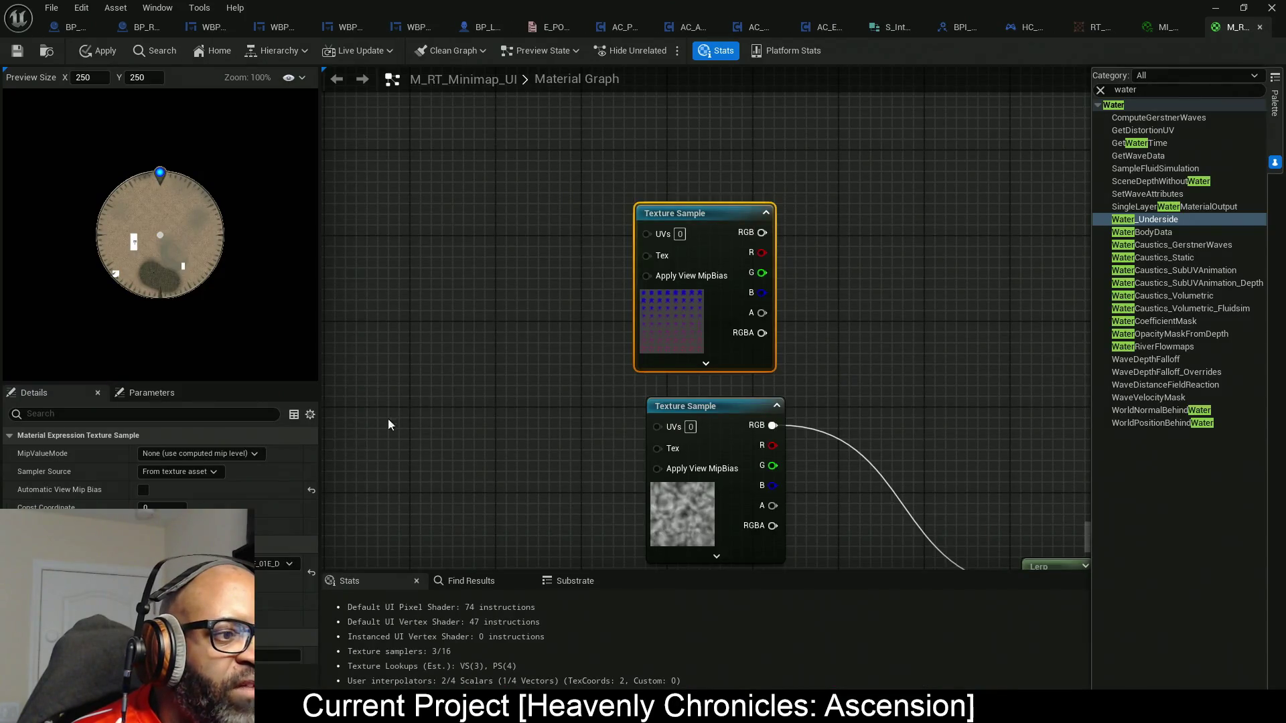
left_click(1215, 7)
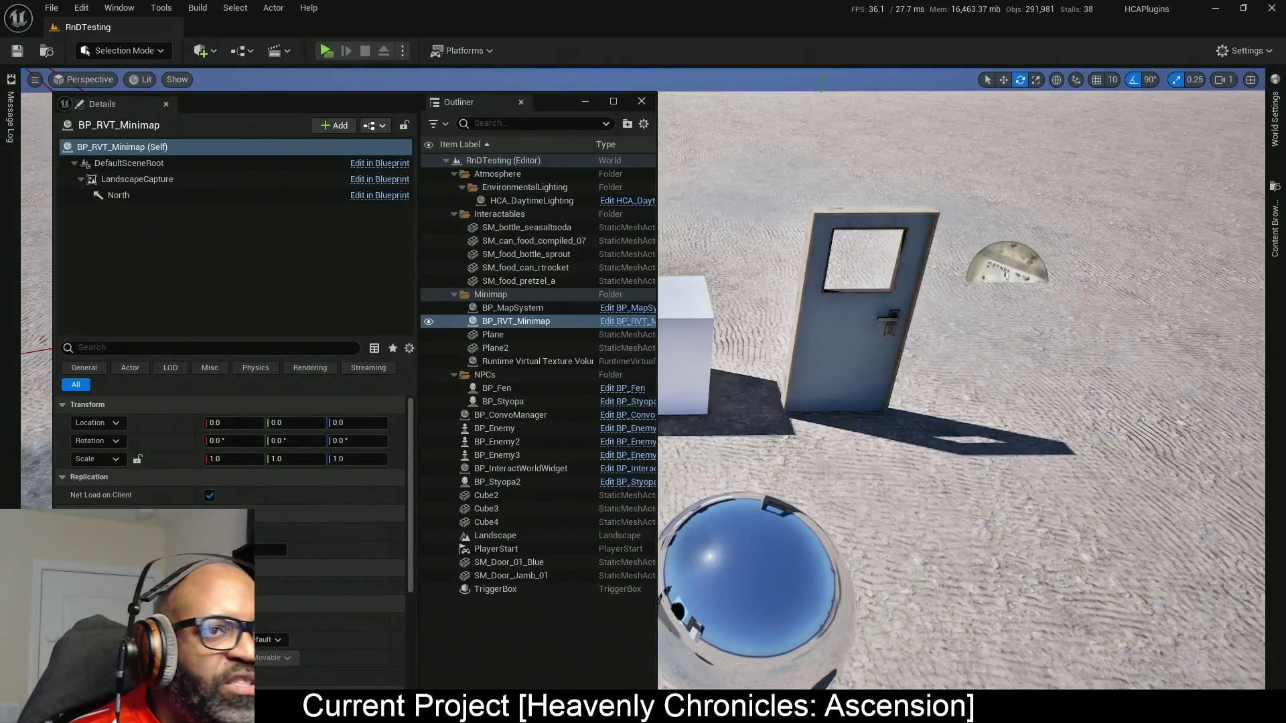
Open the Content Drawer at the All root folder and filter it to Texture assets only.
left_click(1277, 224)
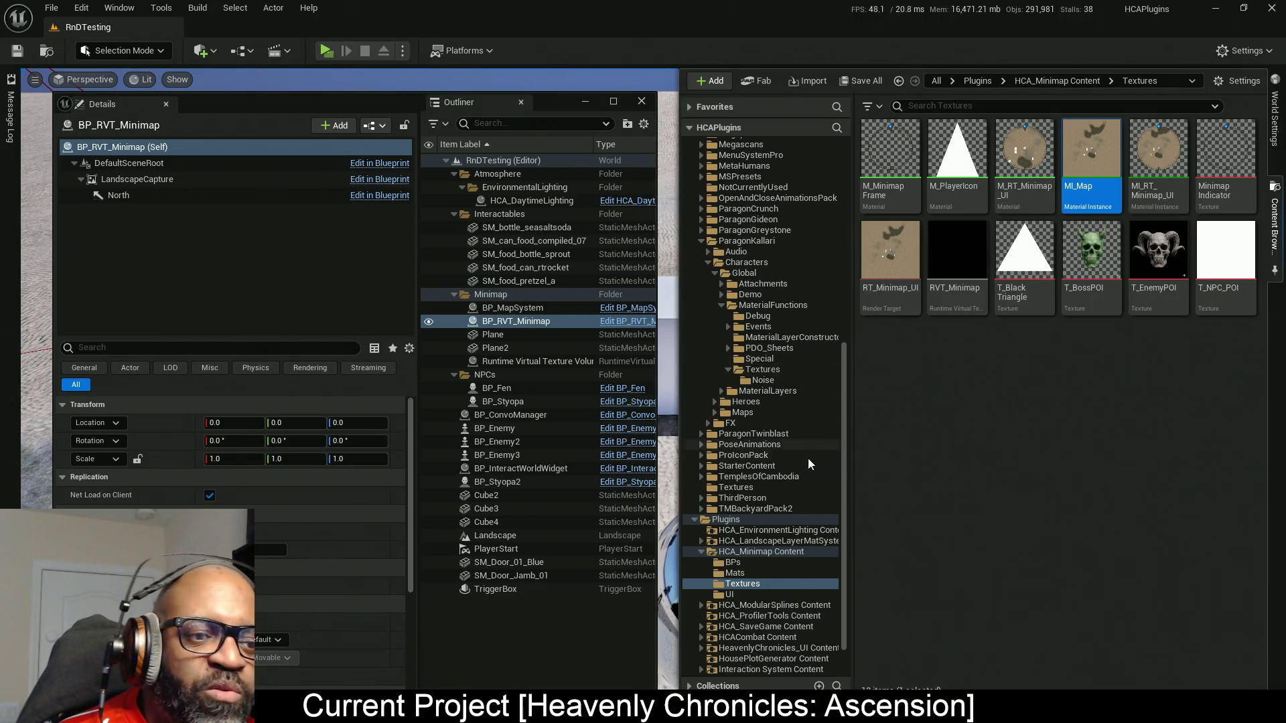
left_click_drag(841, 468, 842, 211)
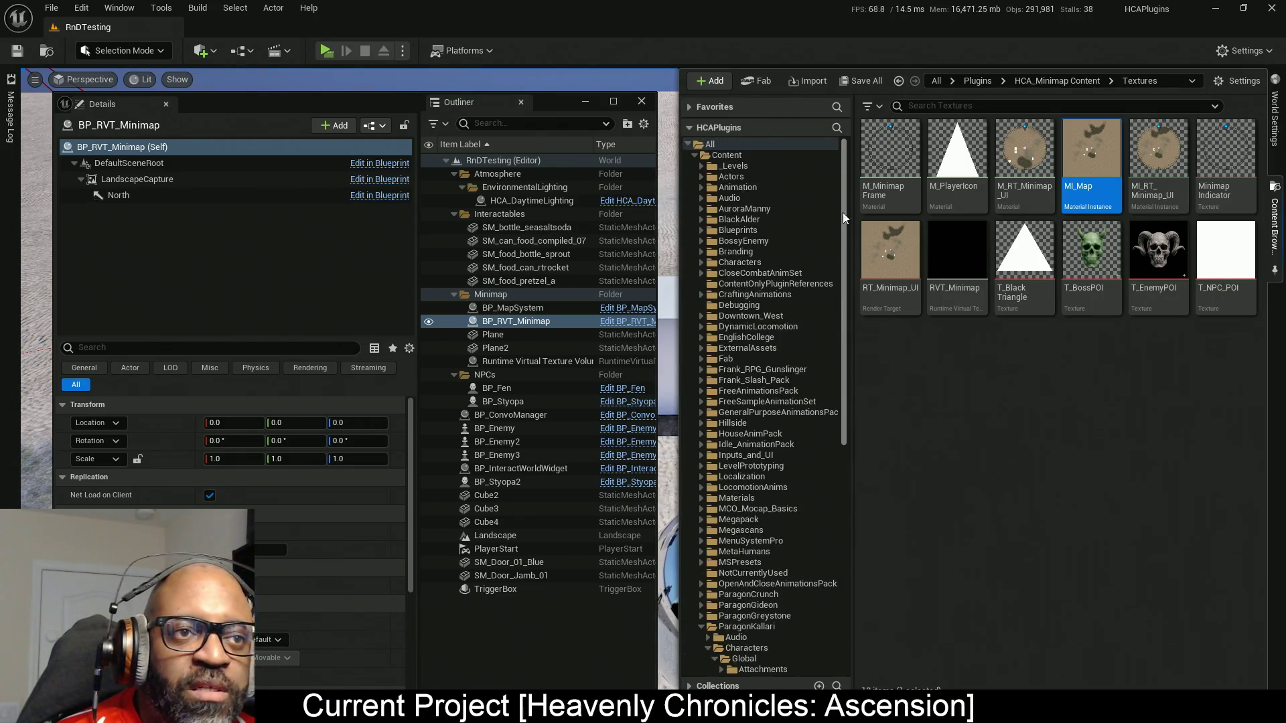
left_click(728, 155)
left_click(735, 145)
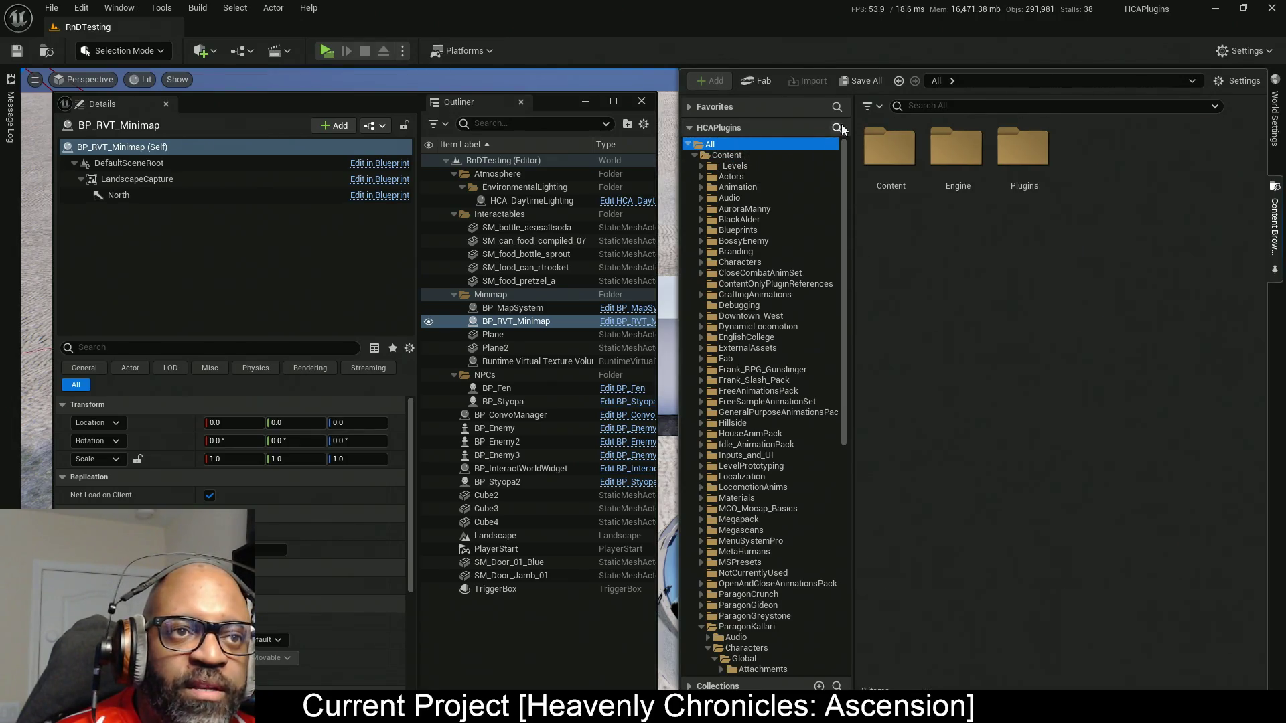
left_click(875, 106)
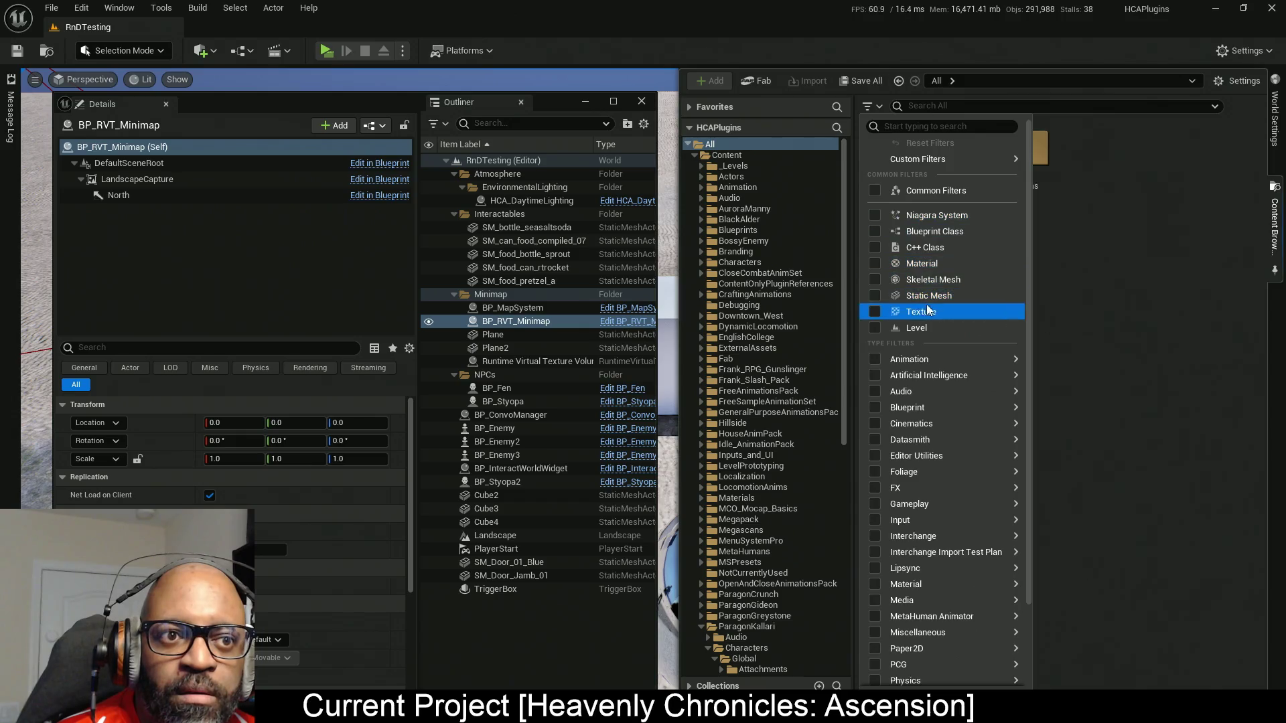
left_click(1031, 312)
mouse_move(950, 159)
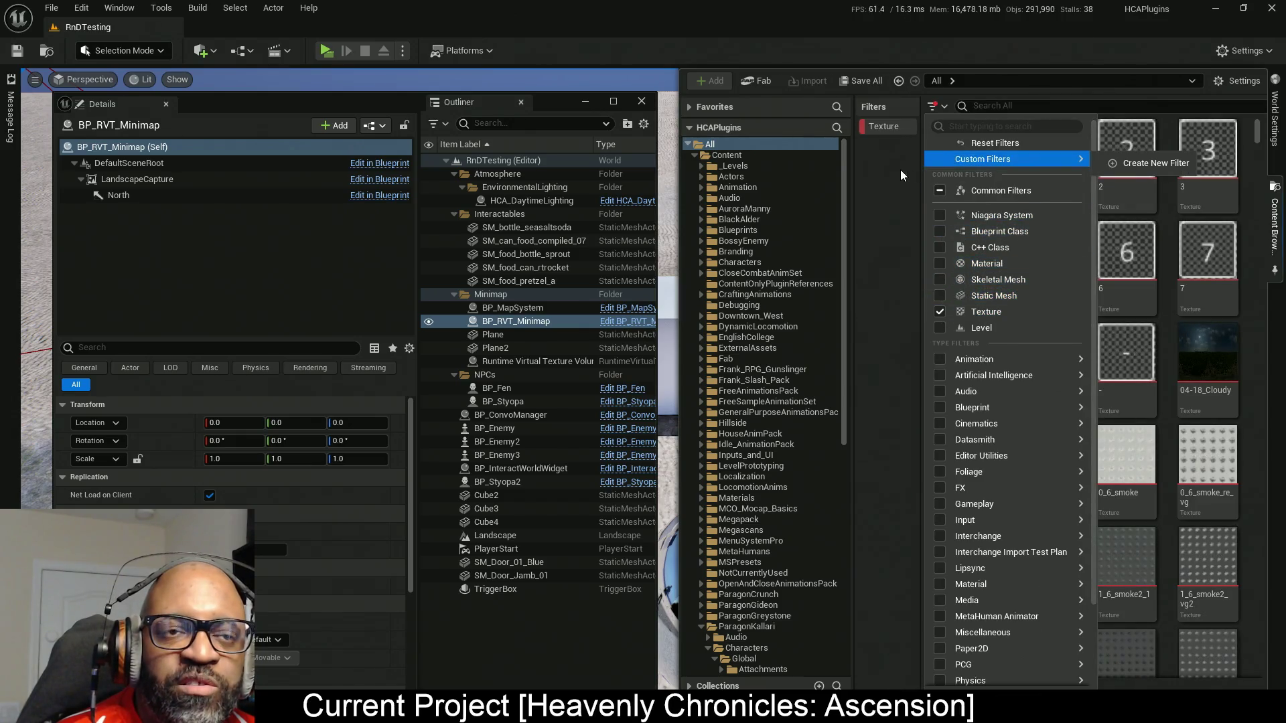
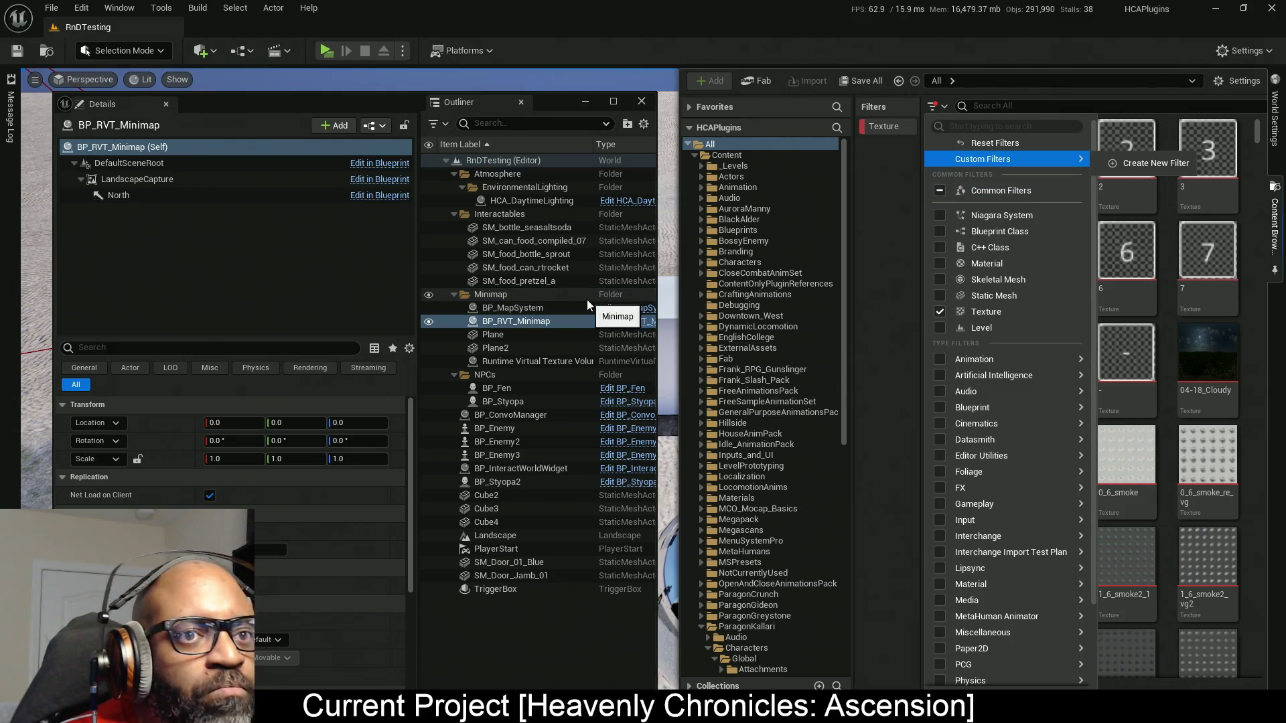
Filter the Content Browser to 'water' and select Caustics_Tiling_01_HDR, then close the drawer.
left_click(985, 106)
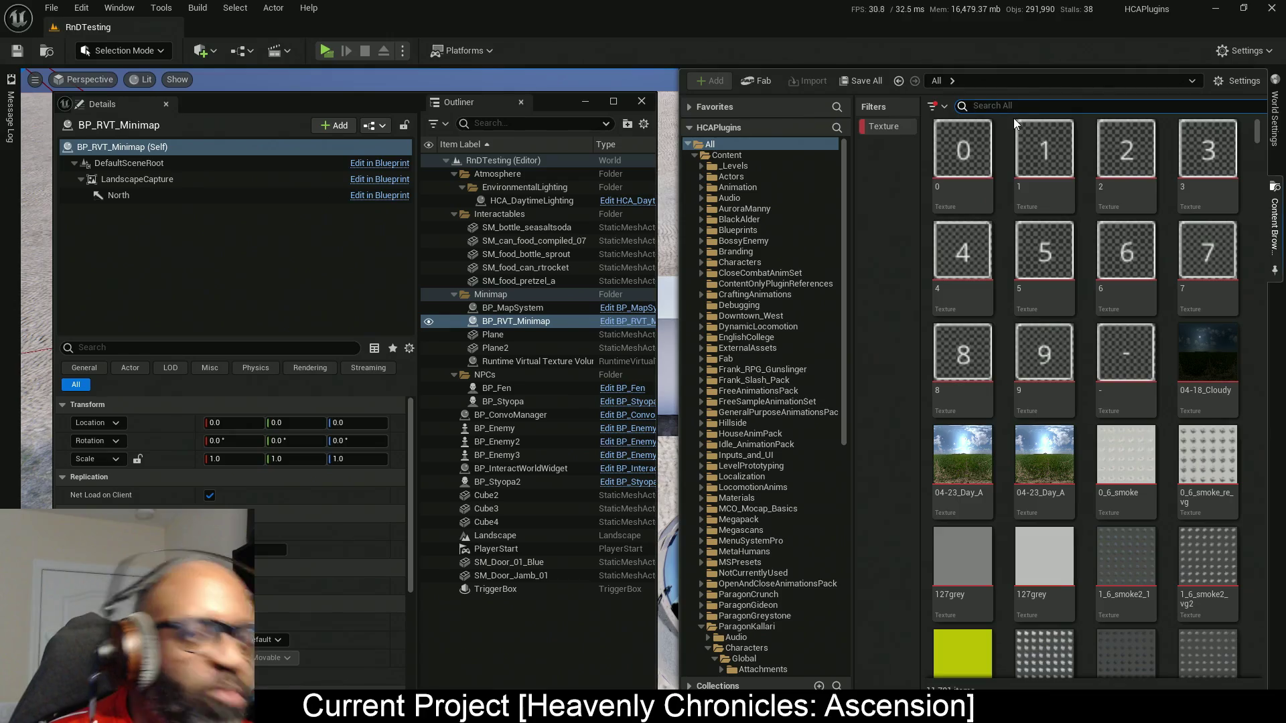
type("water")
key("Return")
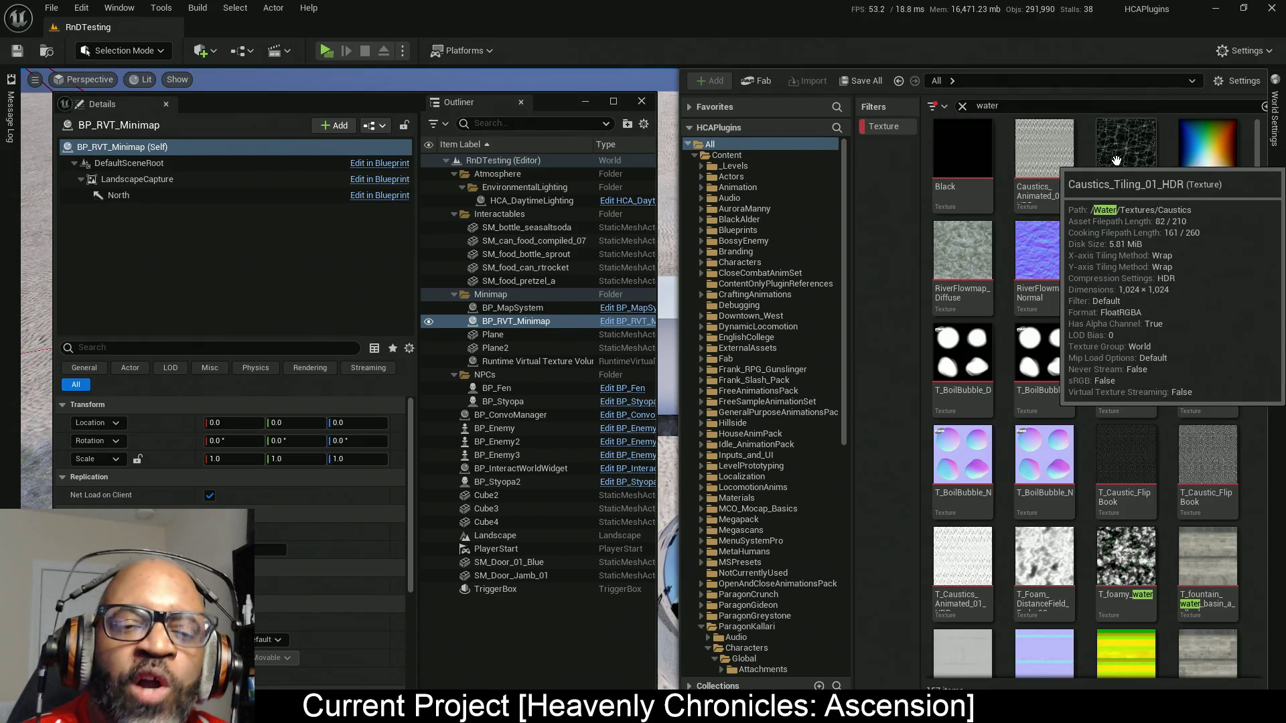
mouse_move(1118, 167)
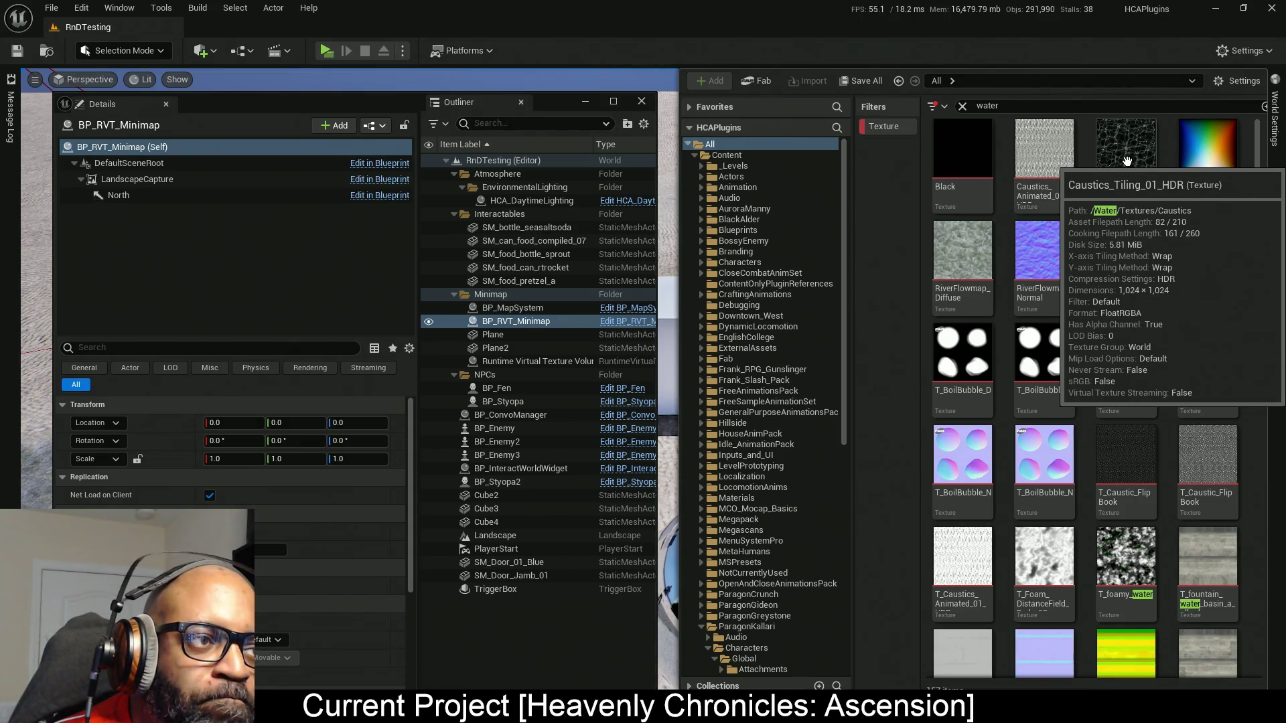
left_click(1127, 160)
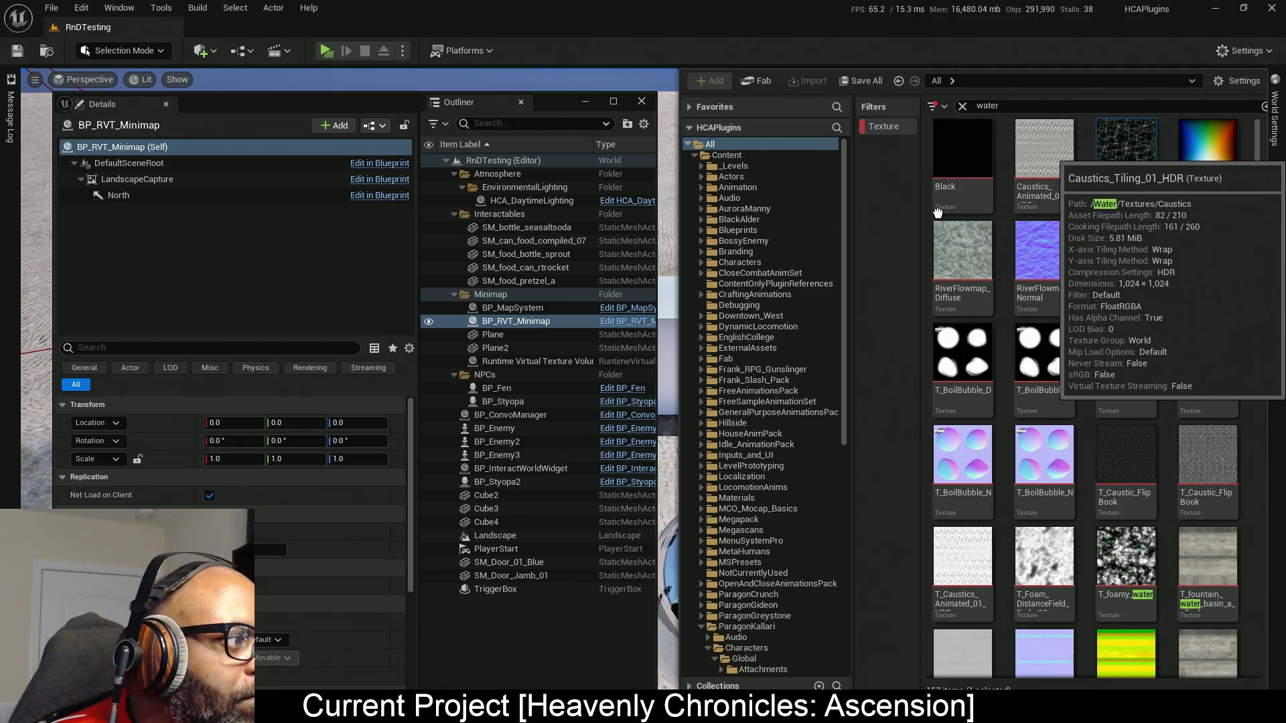
key("ctrl+space")
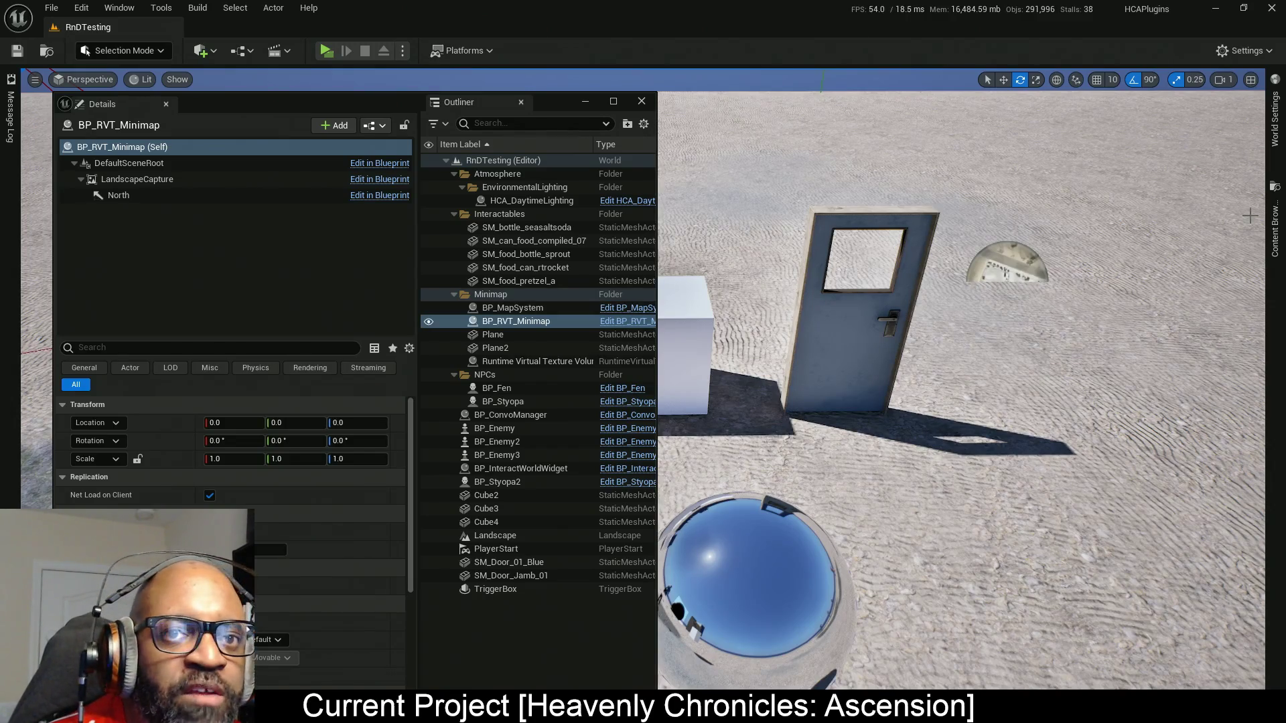
Reopen the water texture results, scroll the list, and select the t_LargeWaves texture.
left_click(1274, 228)
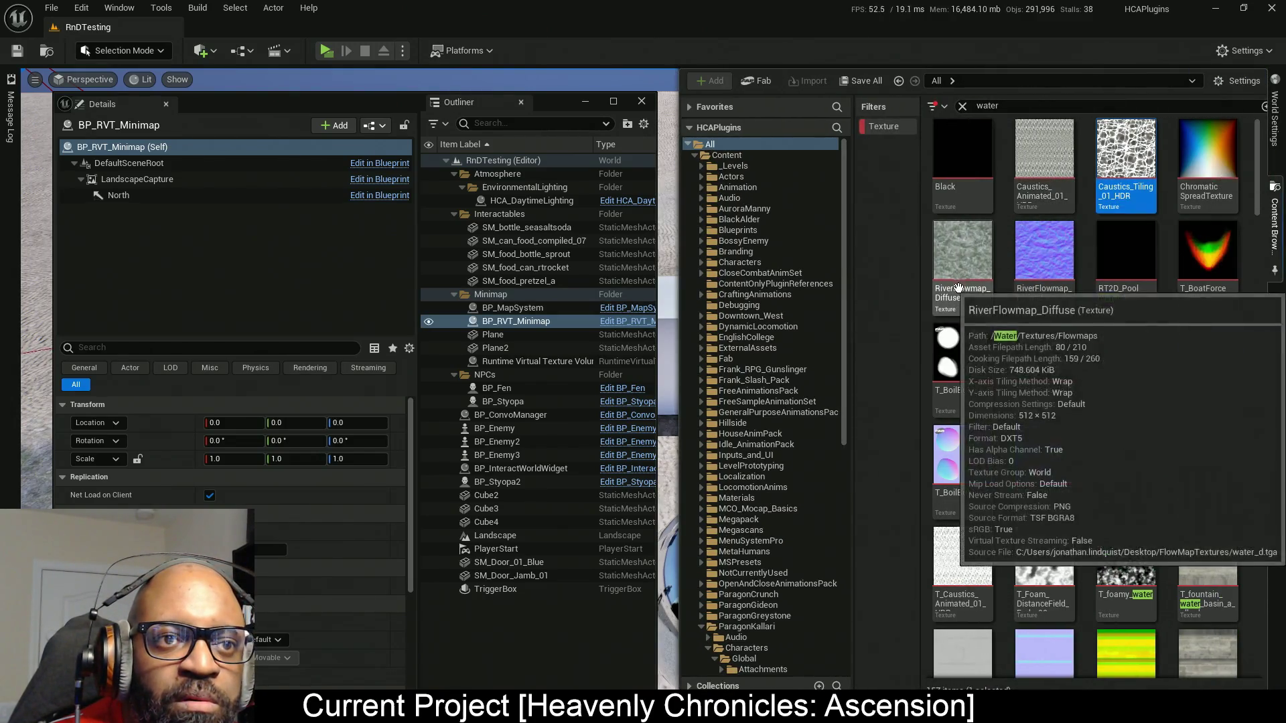
mouse_move(1109, 297)
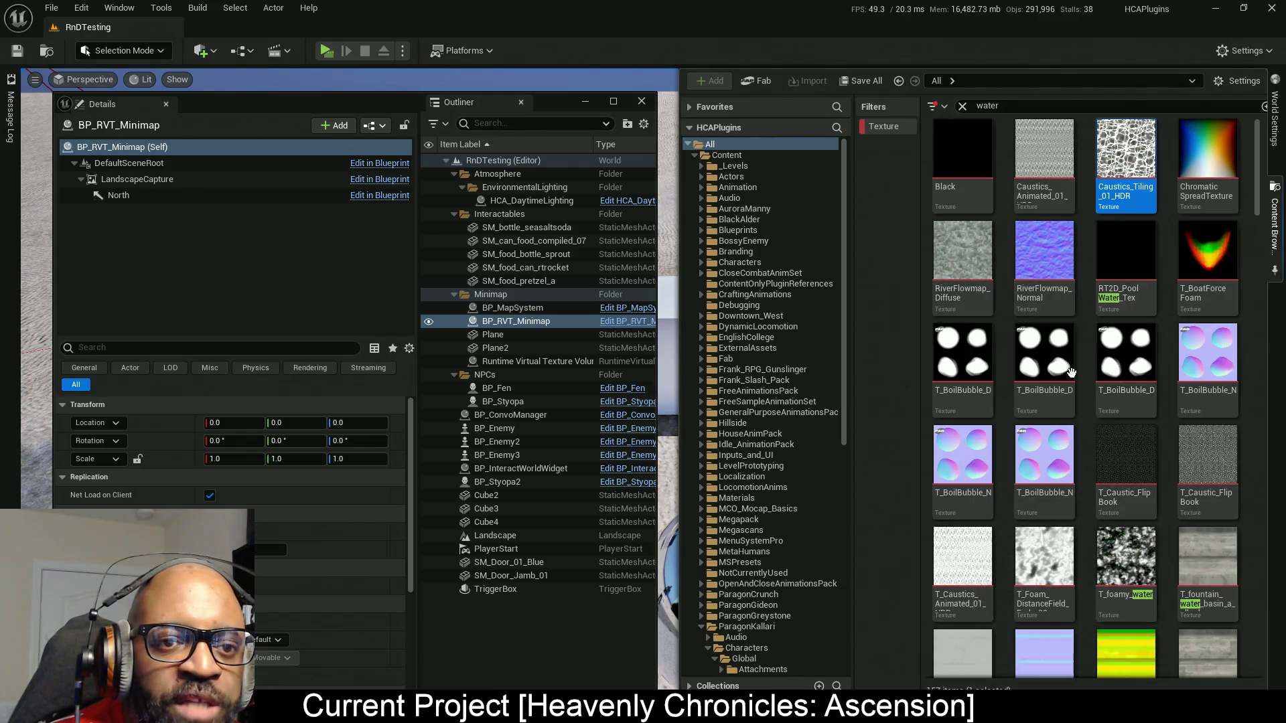
mouse_move(983, 266)
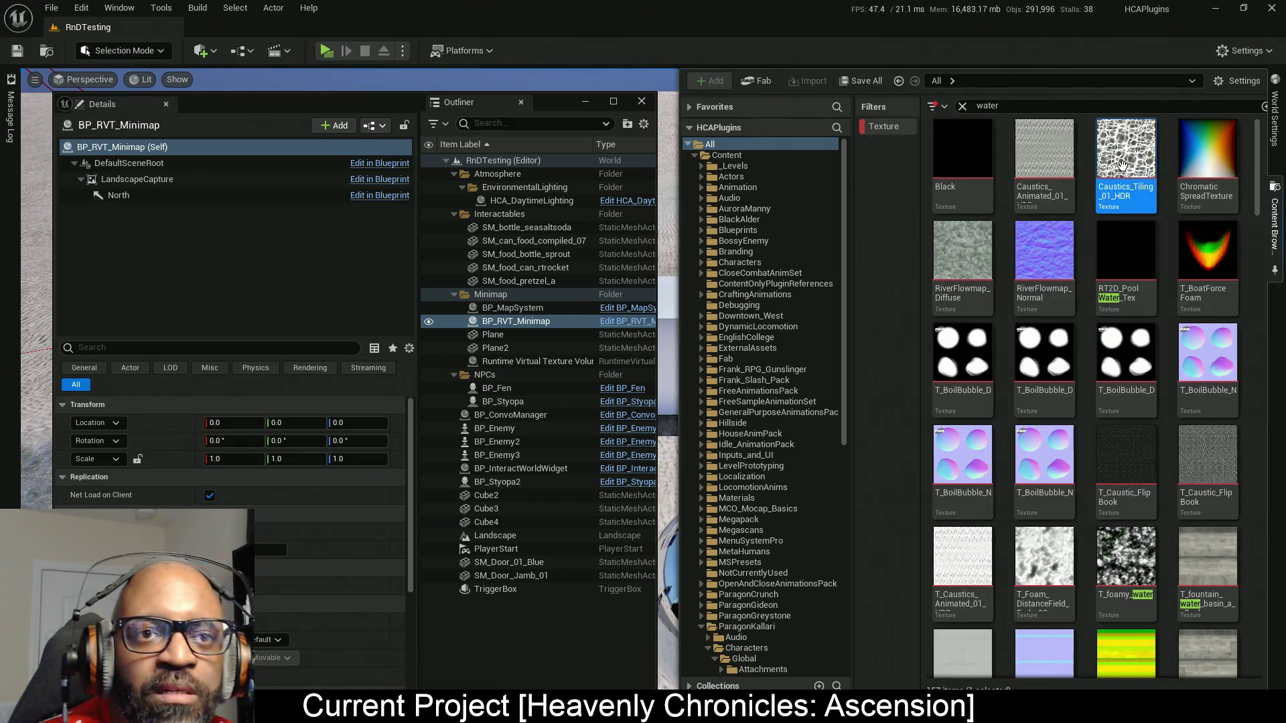
mouse_move(1130, 165)
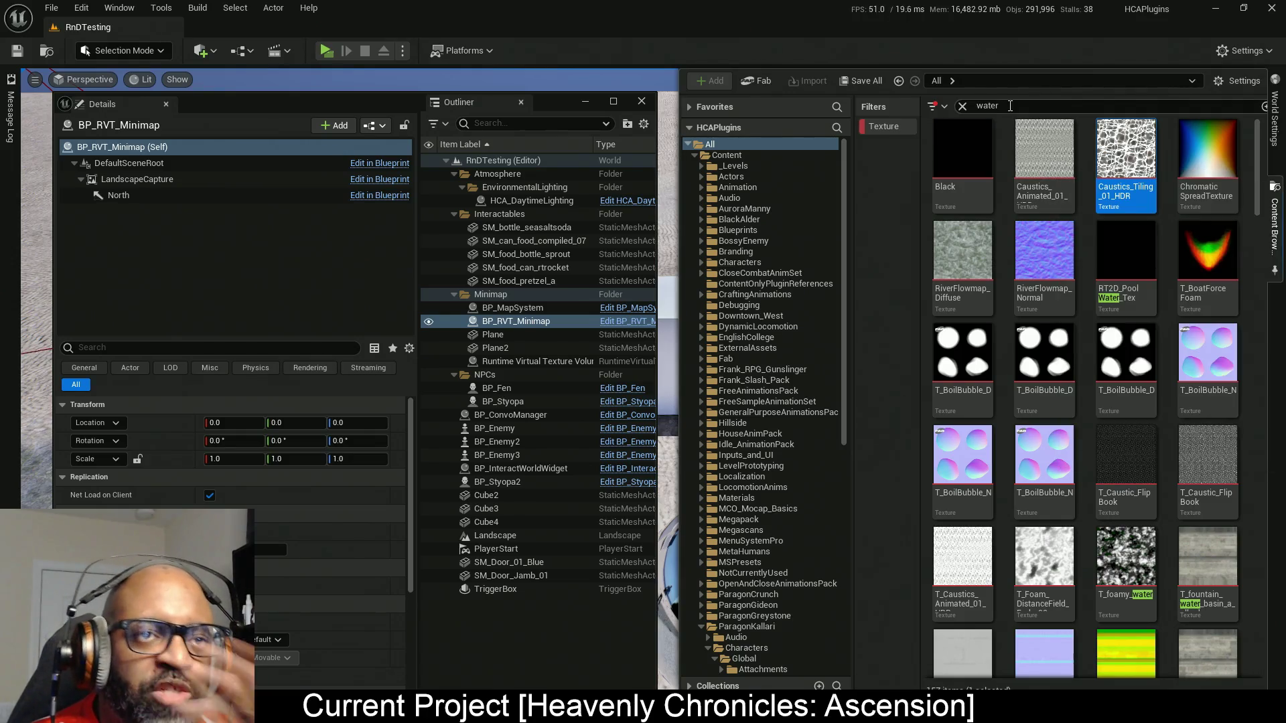
mouse_move(1054, 241)
scroll(1058, 254, "down", 2)
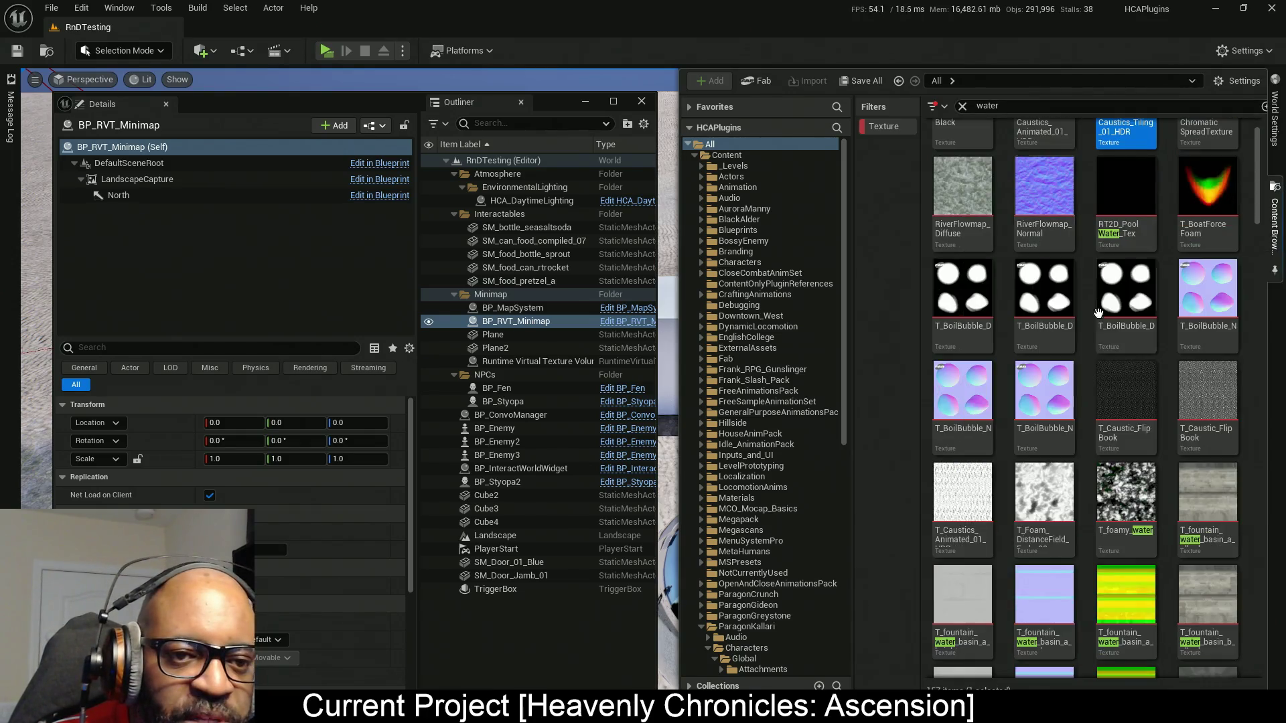
scroll(1073, 348, "down", 2)
scroll(1072, 348, "down", 5)
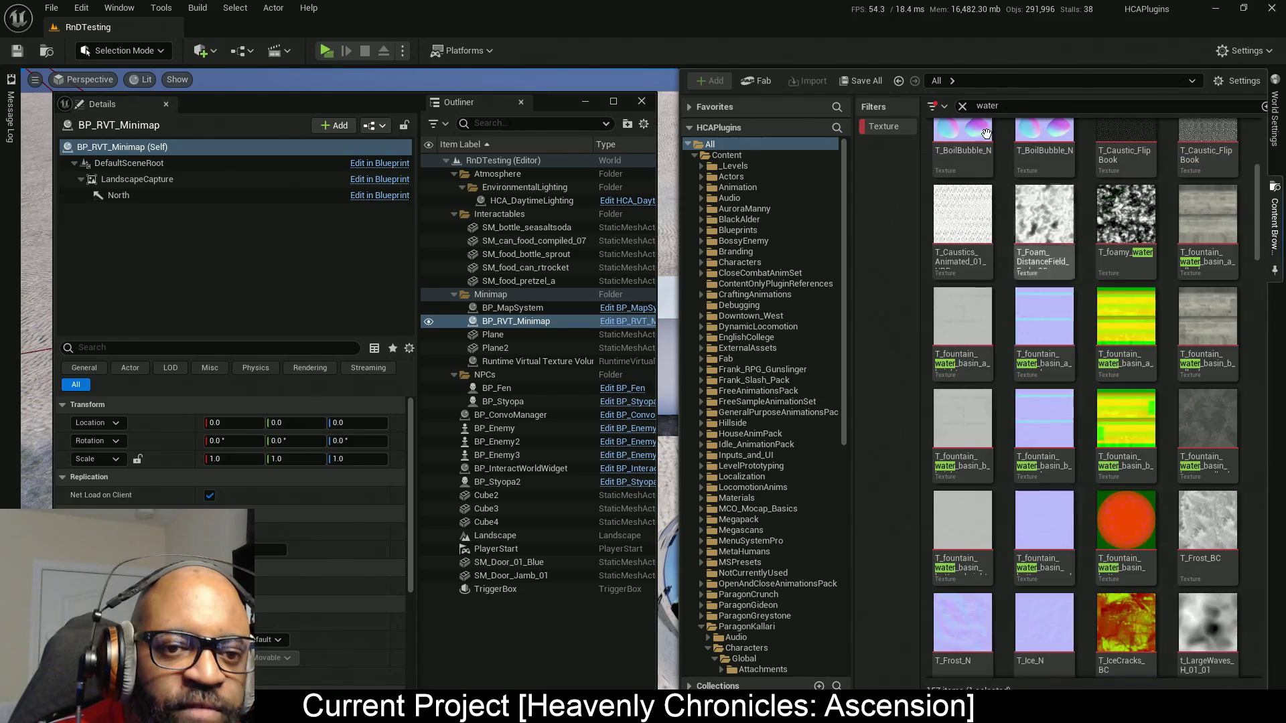
left_click(1208, 284)
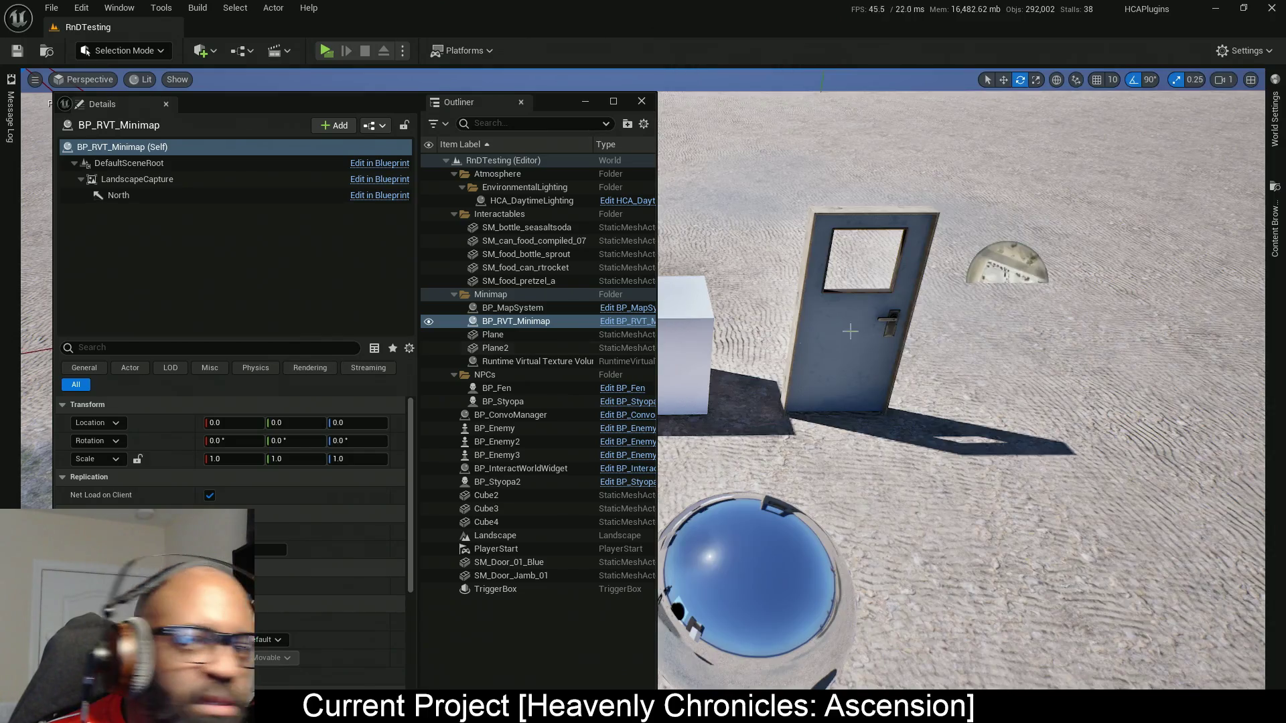
Reopen the water-filtered textures, scroll through the T_Water list, and select t_SmallWaves_01_01_n.
left_click(1274, 227)
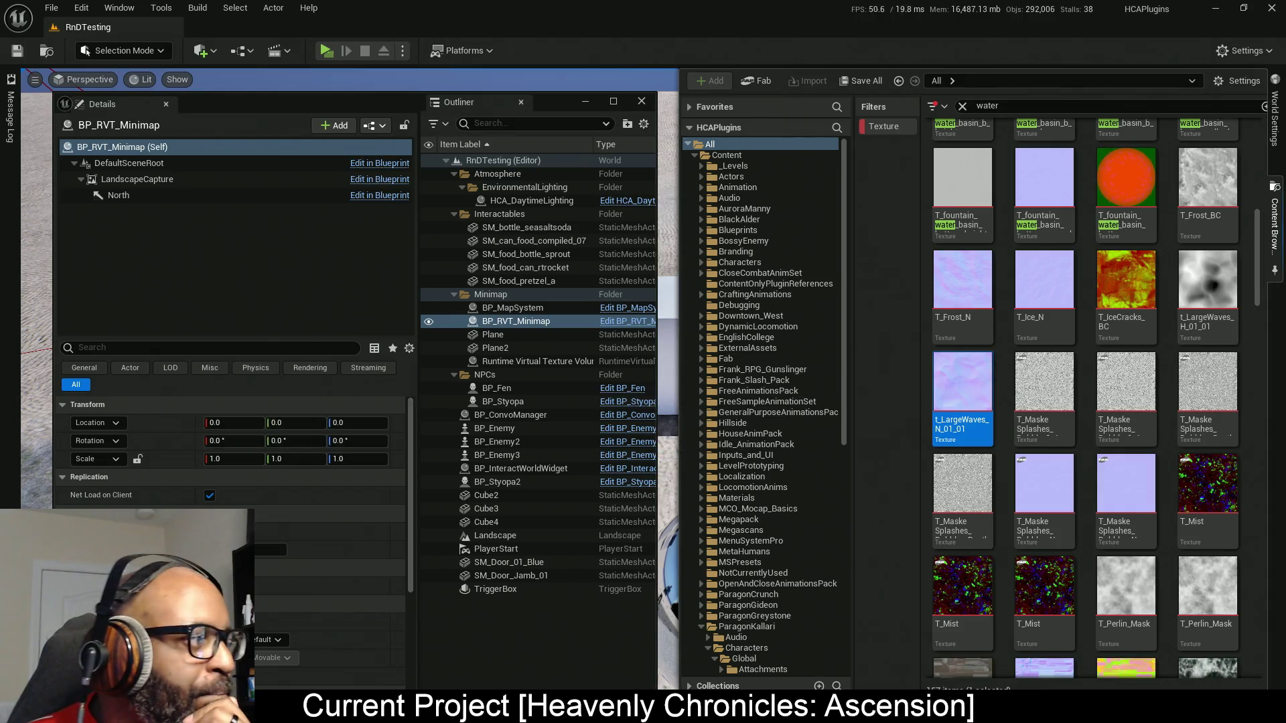
key("ctrl+space")
left_click(1274, 248)
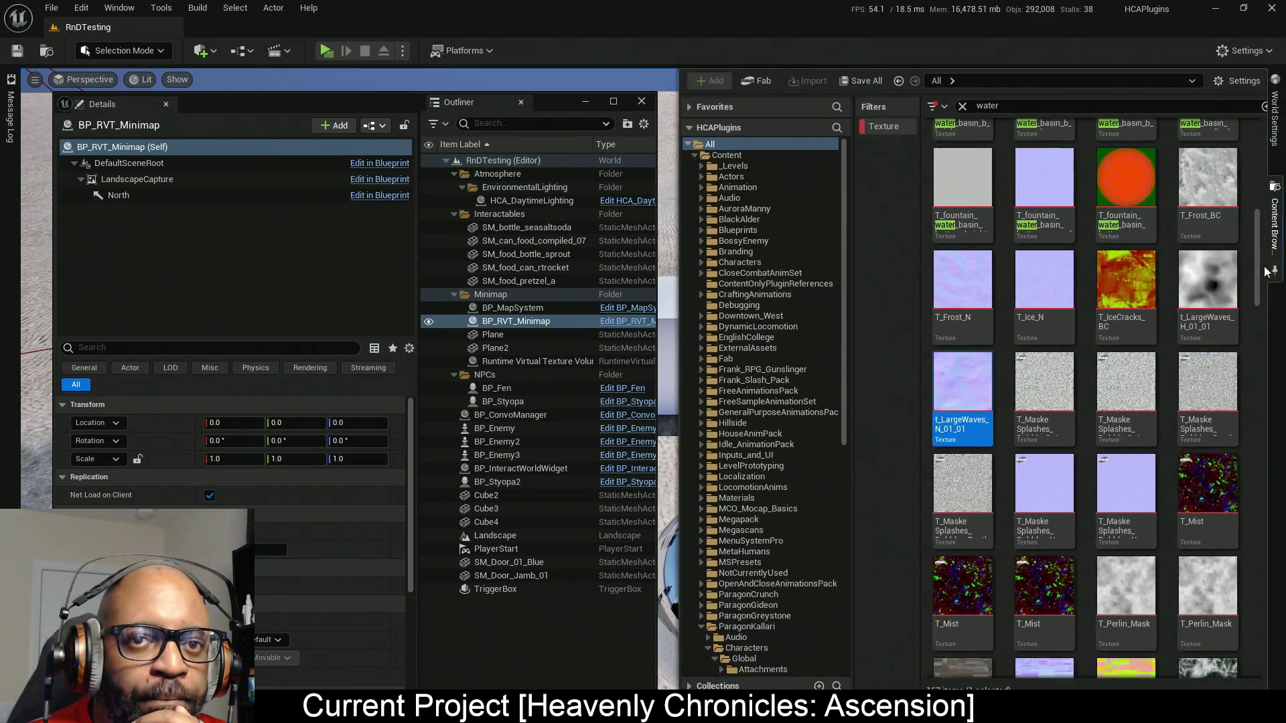
scroll(1017, 328, "down", 1)
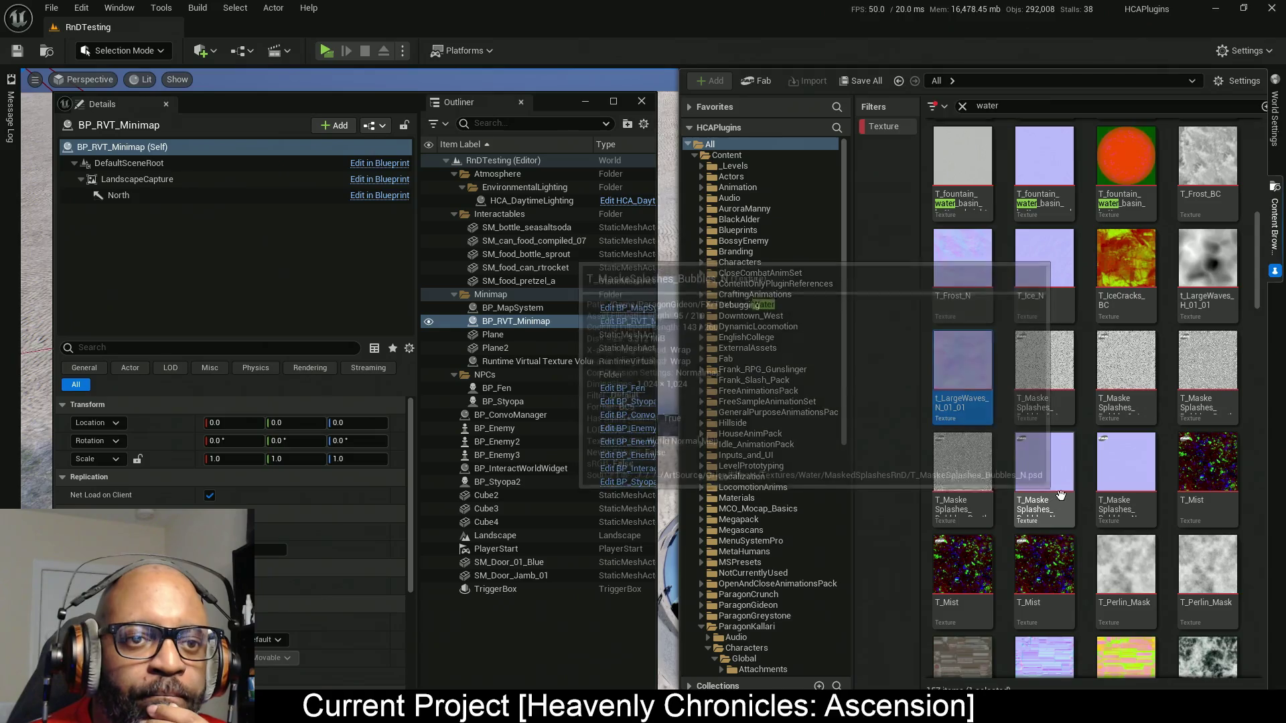
scroll(1125, 536, "down", 3)
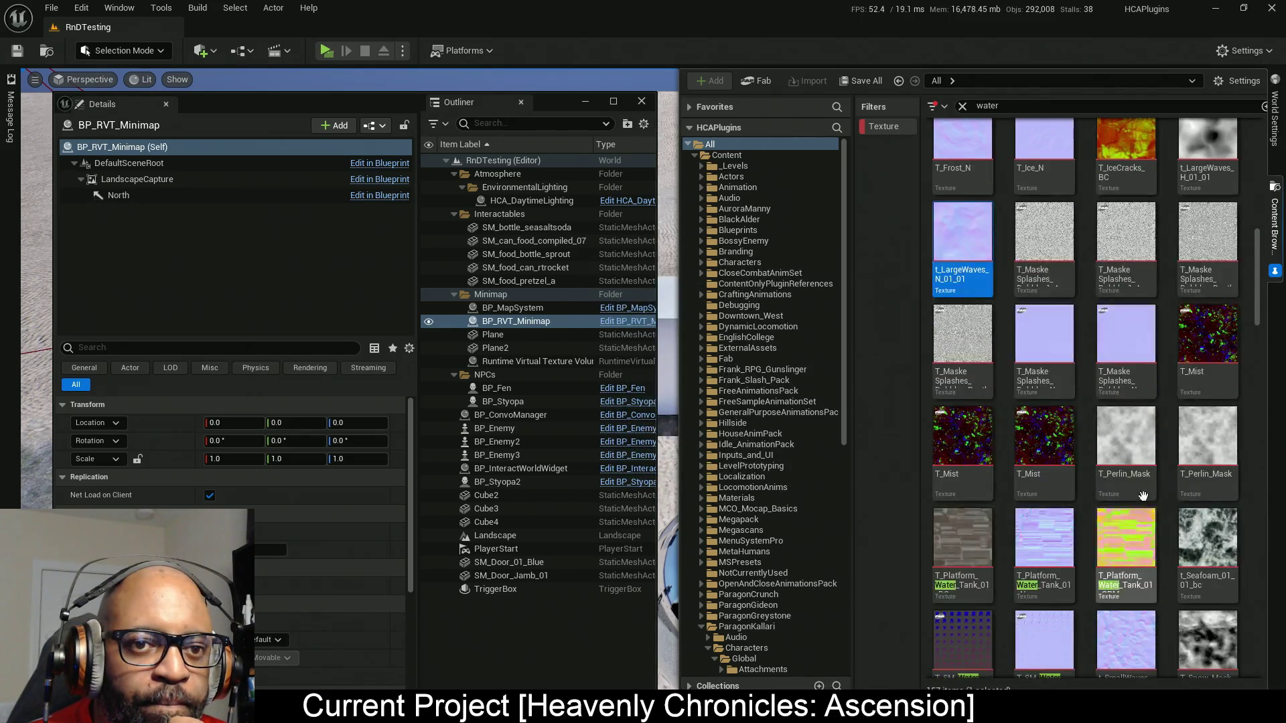
scroll(1071, 468, "down", 5)
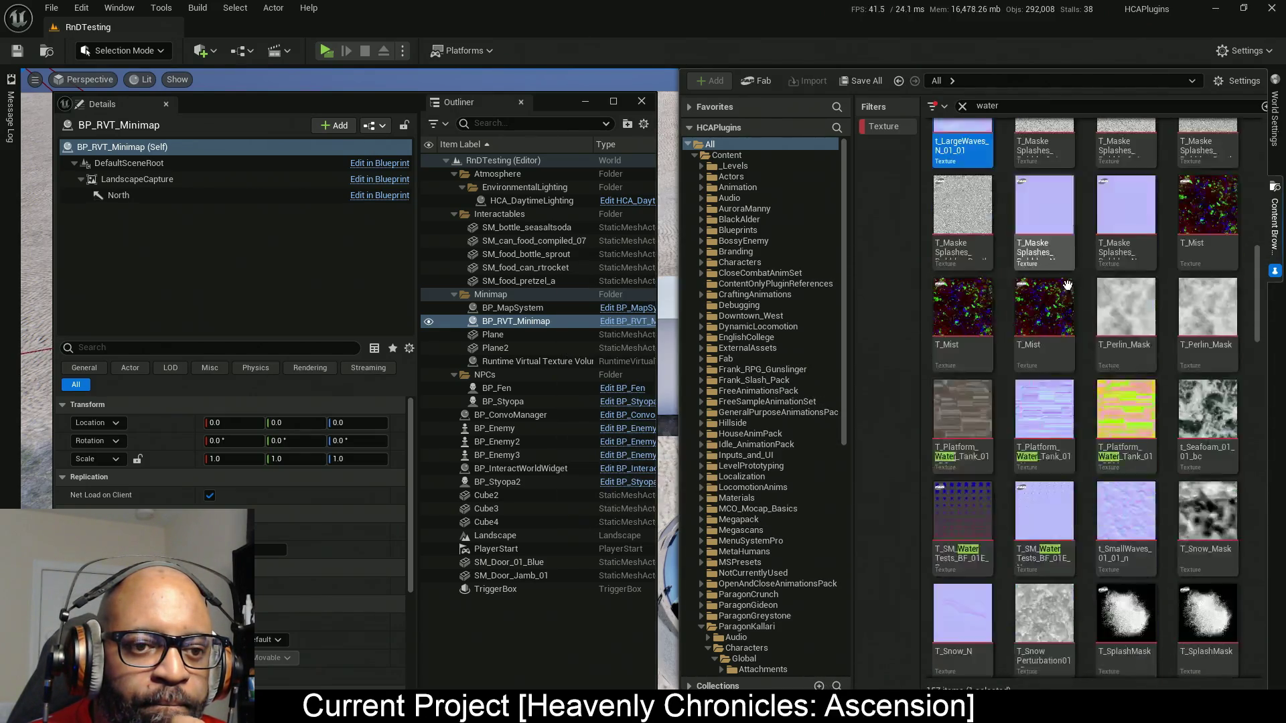
scroll(1082, 394, "down", 8)
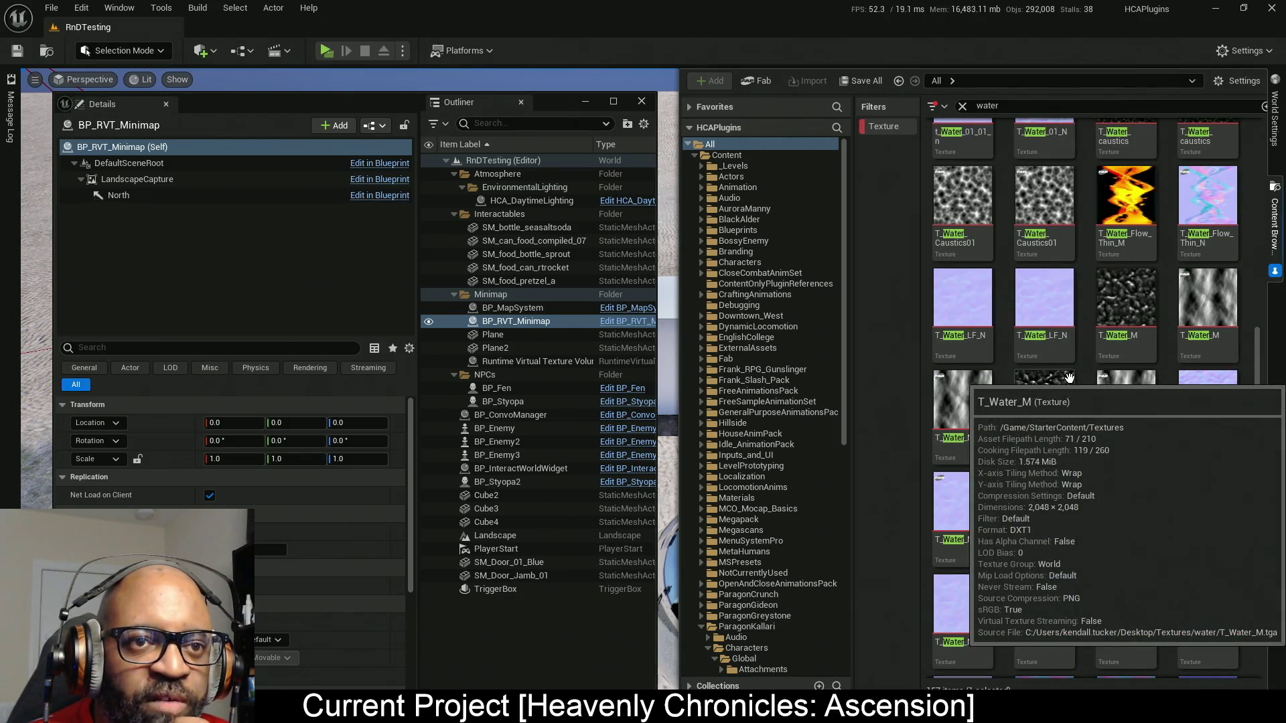
scroll(1069, 382, "down", 3)
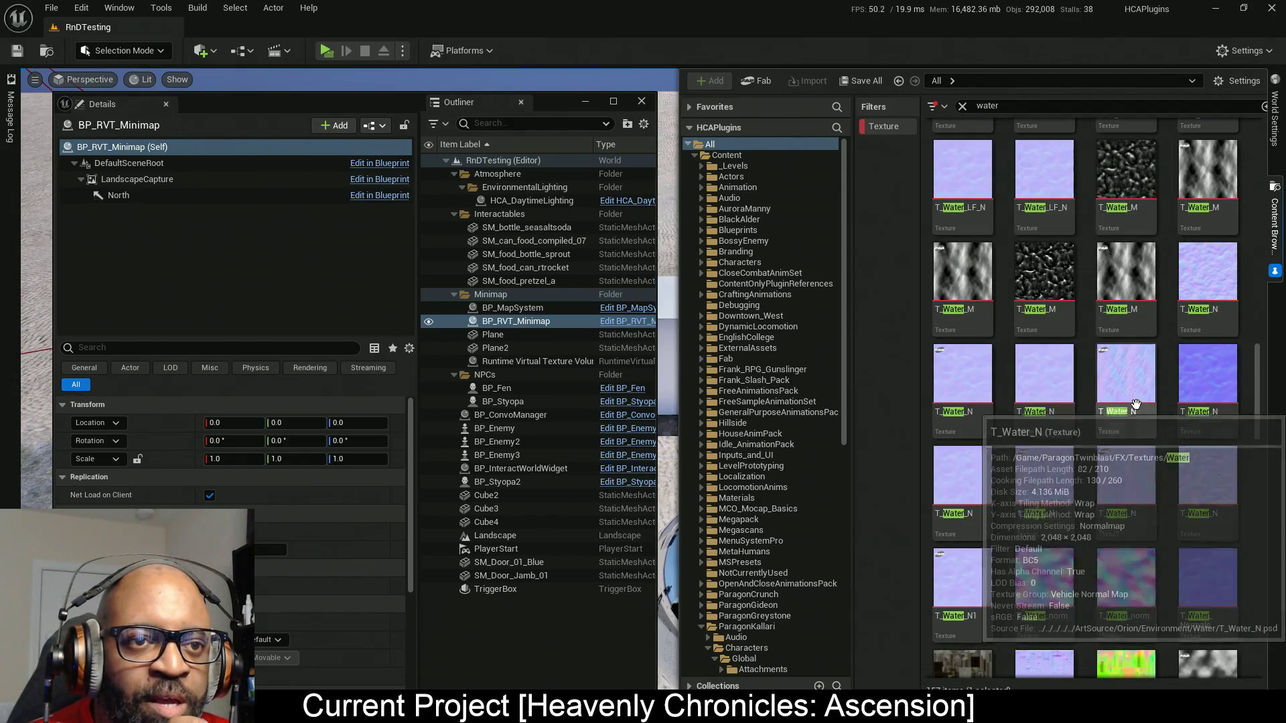
mouse_move(1125, 387)
scroll(1112, 402, "down", 3)
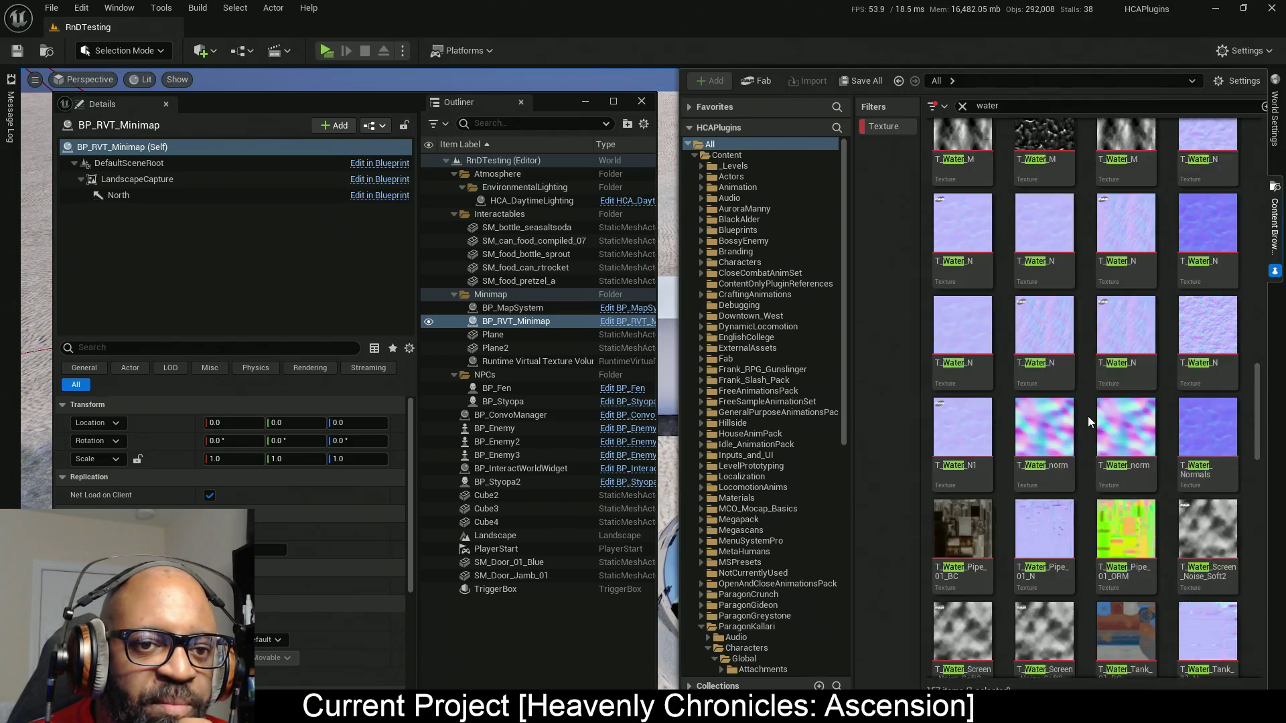
scroll(1088, 416, "up", 5)
scroll(1088, 414, "up", 4)
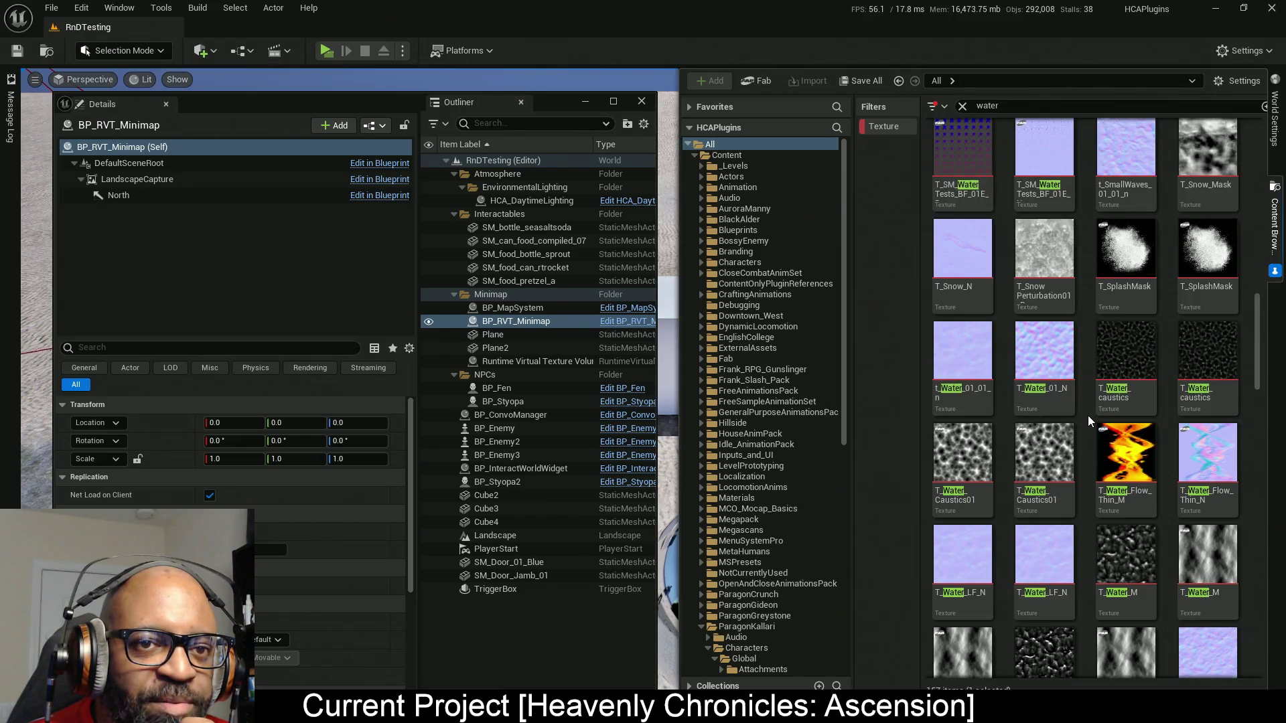
scroll(1088, 417, "up", 2)
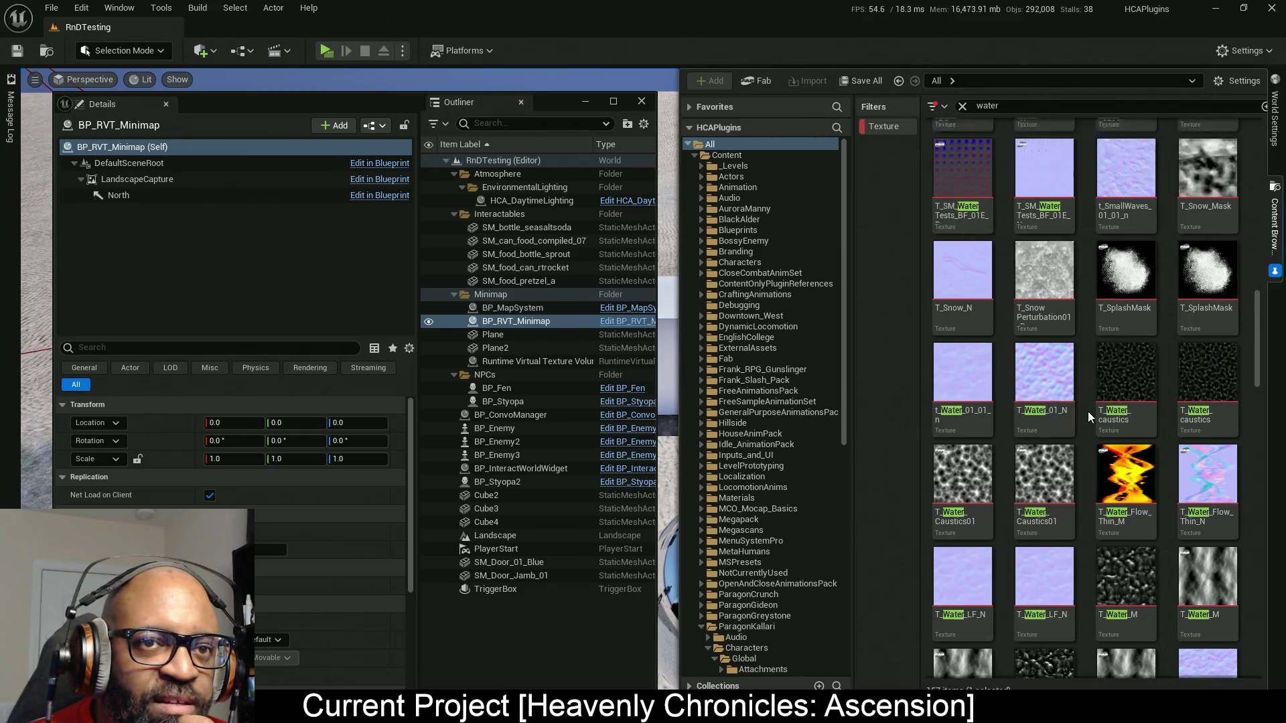
left_click(1126, 235)
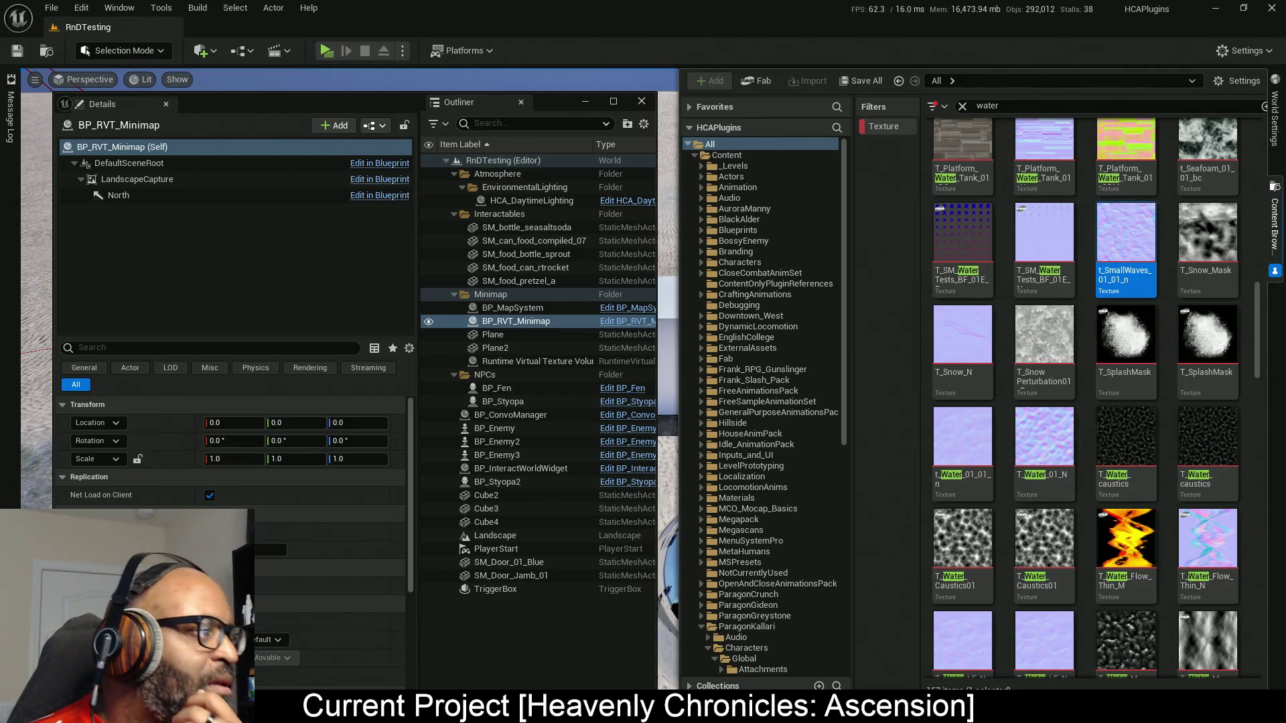
In M_RT_Minimap_UI, separate the stacked samples, delete the duplicate noise sample, and place the cloud sample beside the normal map.
key("alt+Tab")
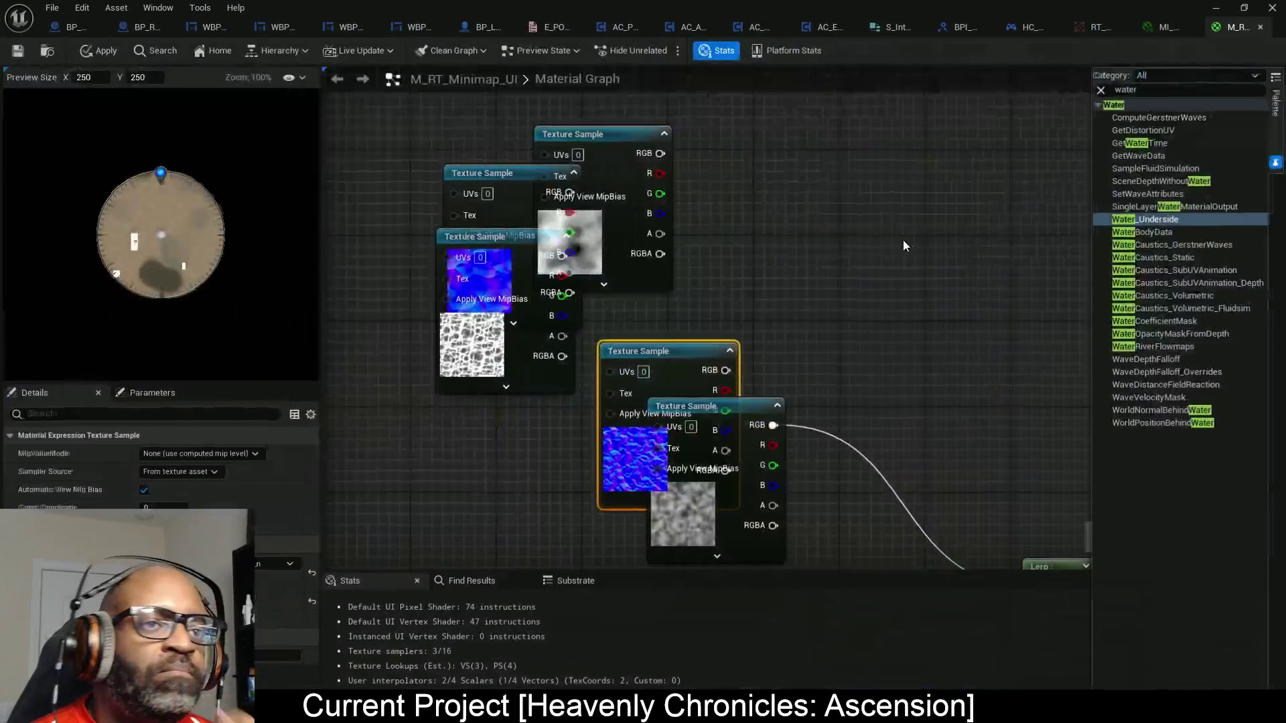
left_click(714, 202)
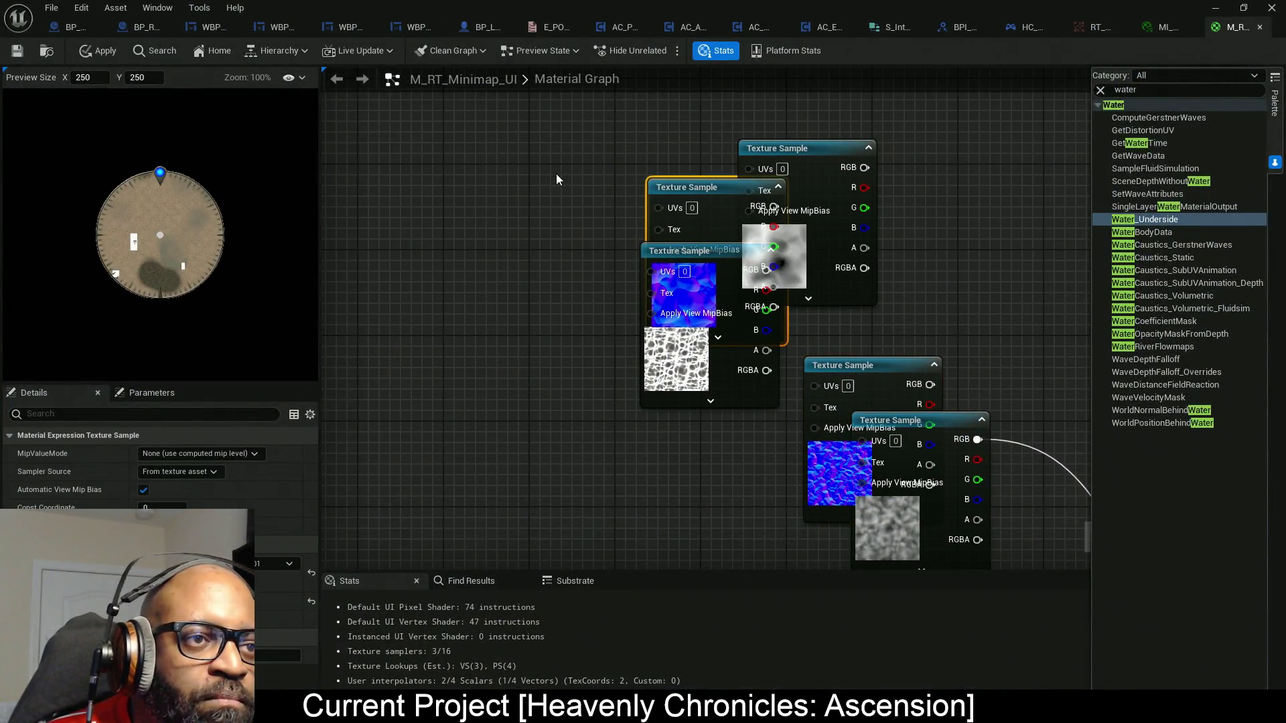
left_click_drag(714, 202, 546, 126)
left_click_drag(686, 291, 564, 348)
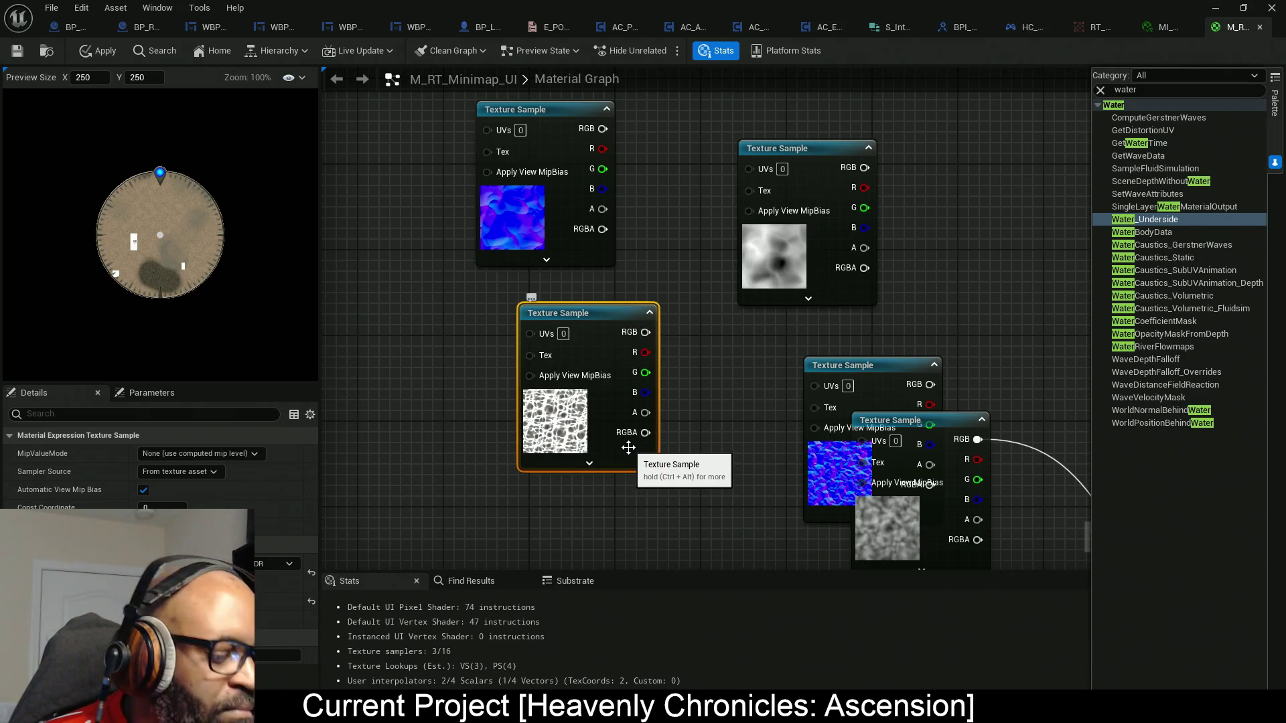
key("Delete")
left_click_drag(767, 265, 680, 221)
left_click(505, 229)
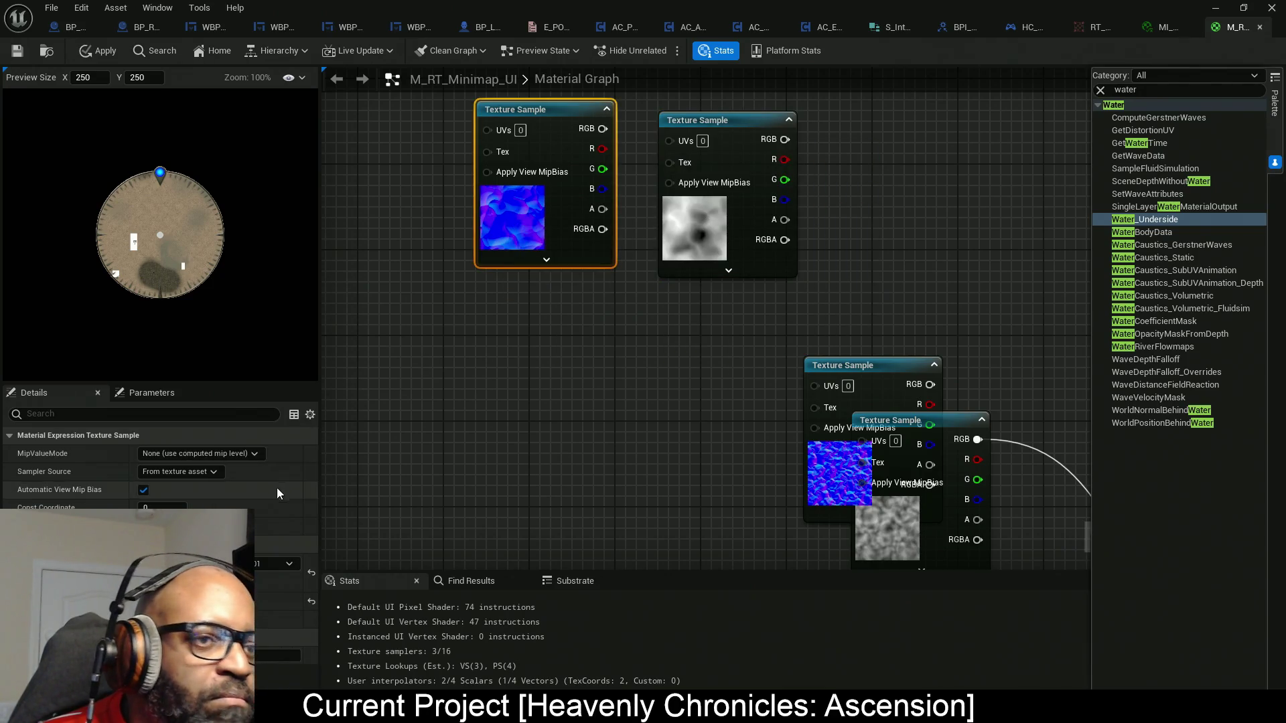
Open t_LargeWaves_N_01_01 and preview its red and green channels individually.
double_click(160, 566)
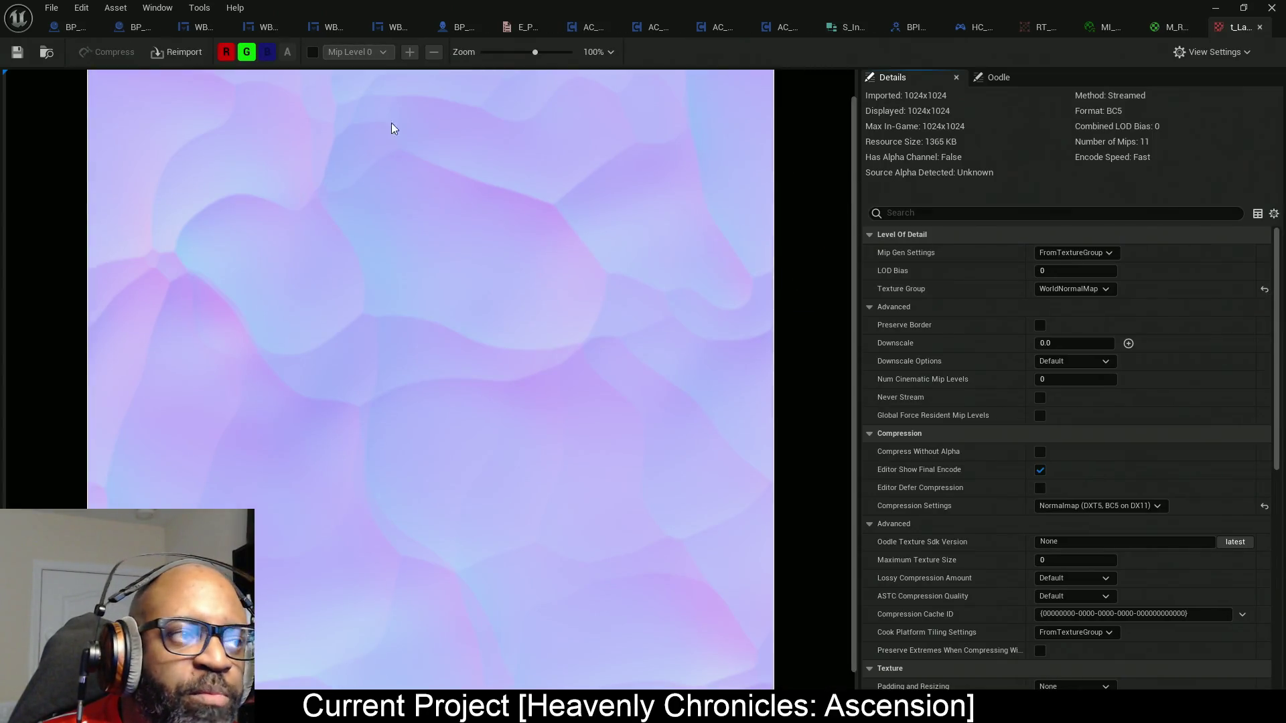
left_click(233, 52)
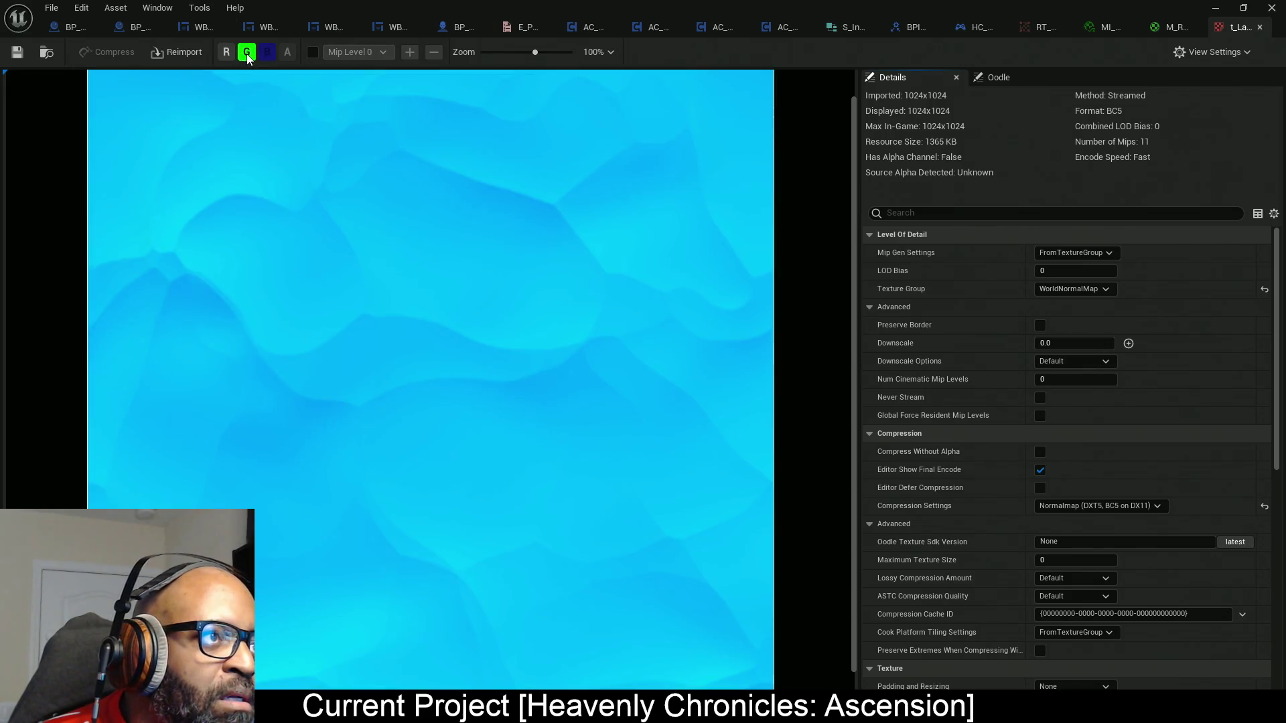
left_click(228, 52)
left_click(247, 53)
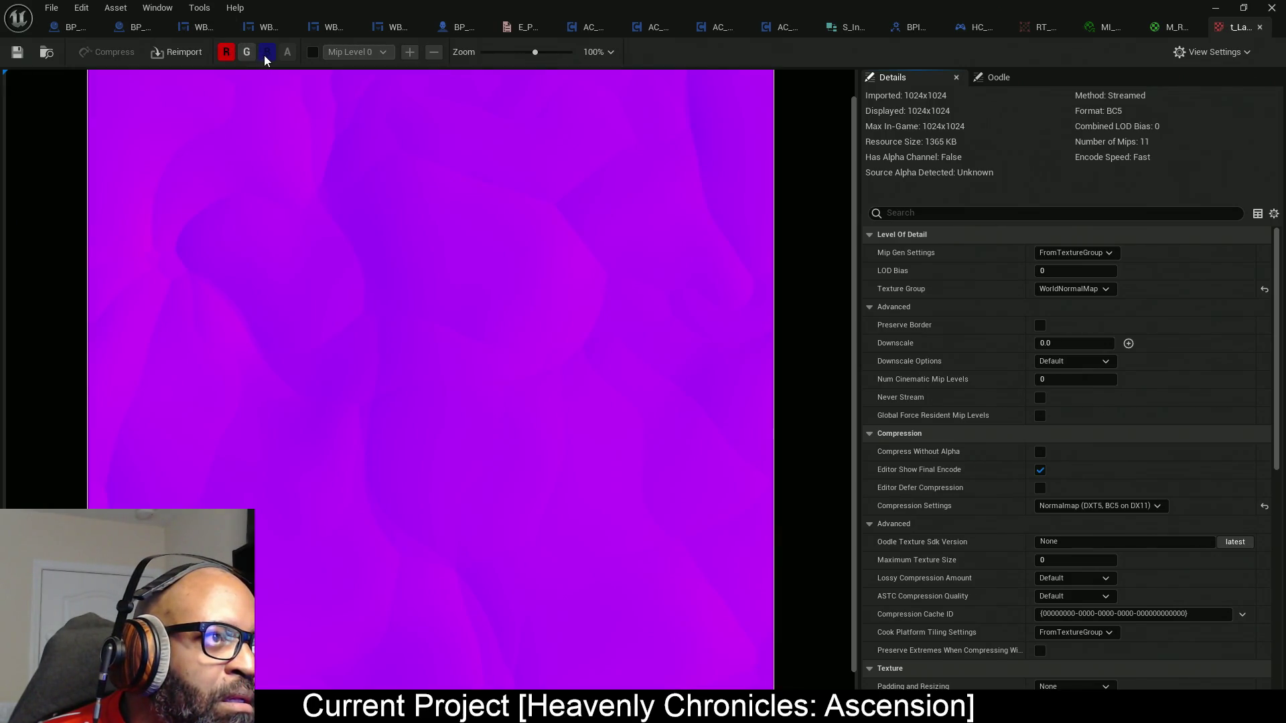
left_click(228, 51)
left_click(248, 53)
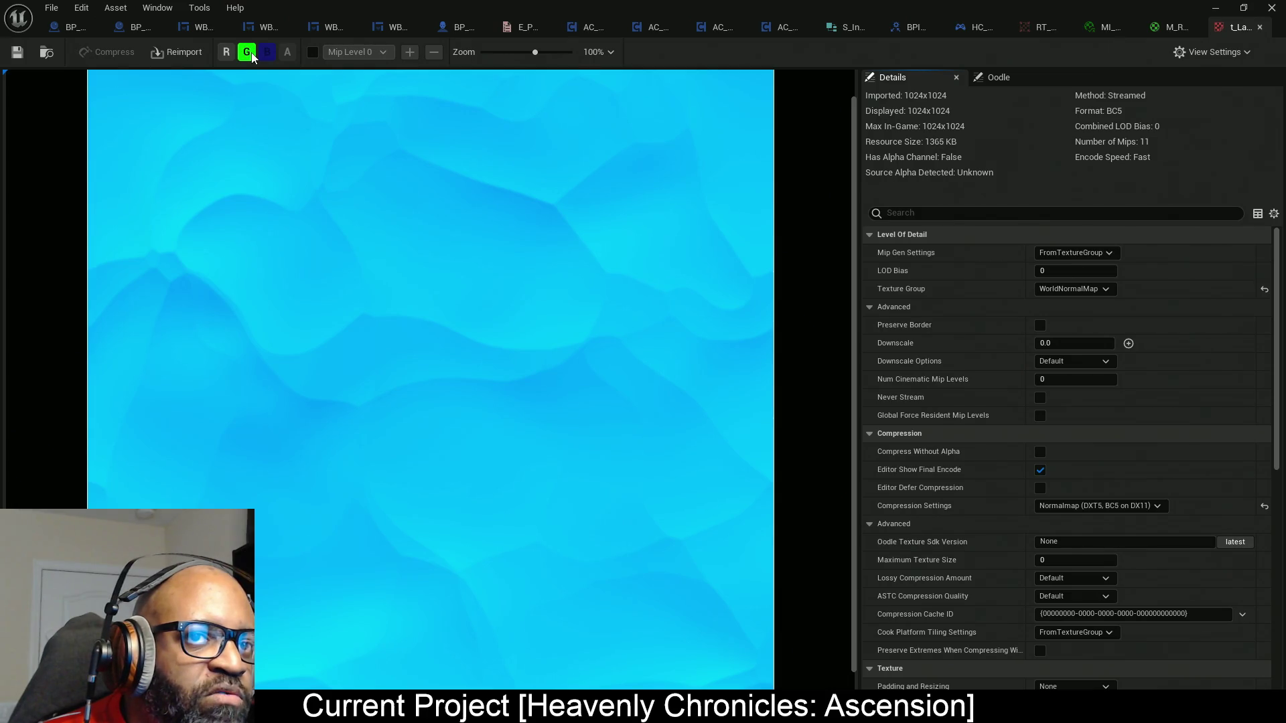
left_click(249, 54)
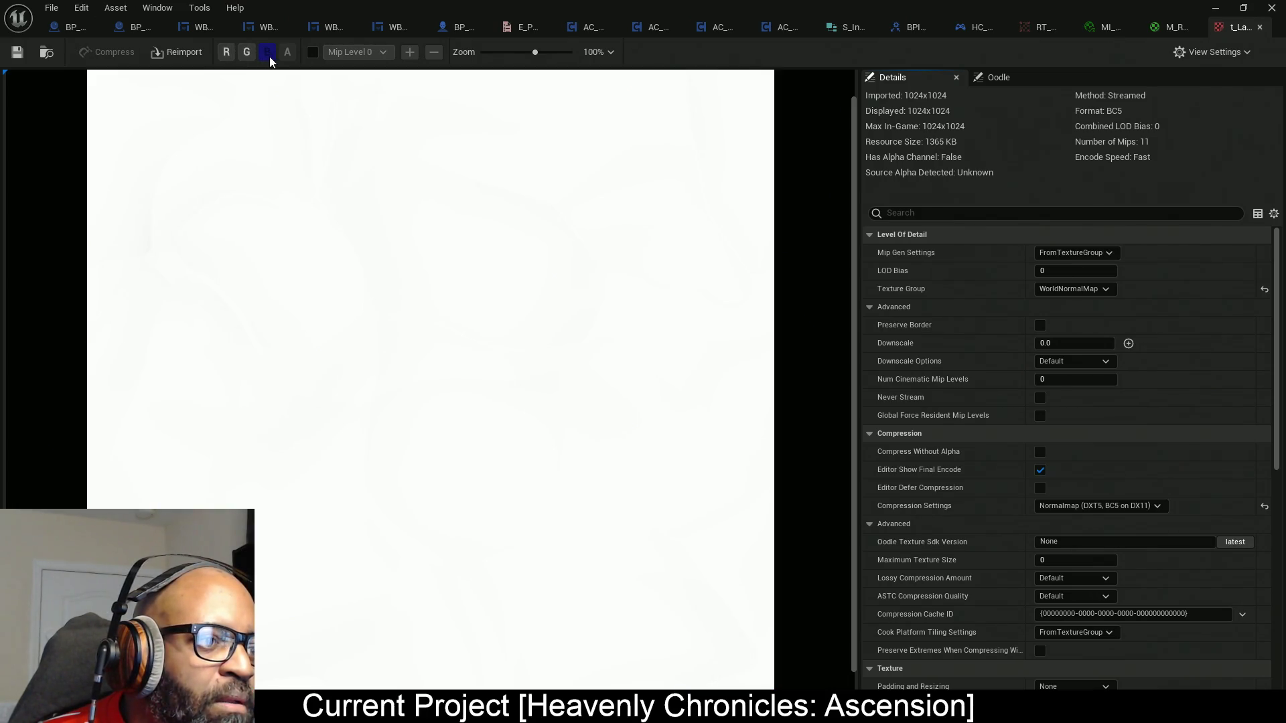
left_click(227, 53)
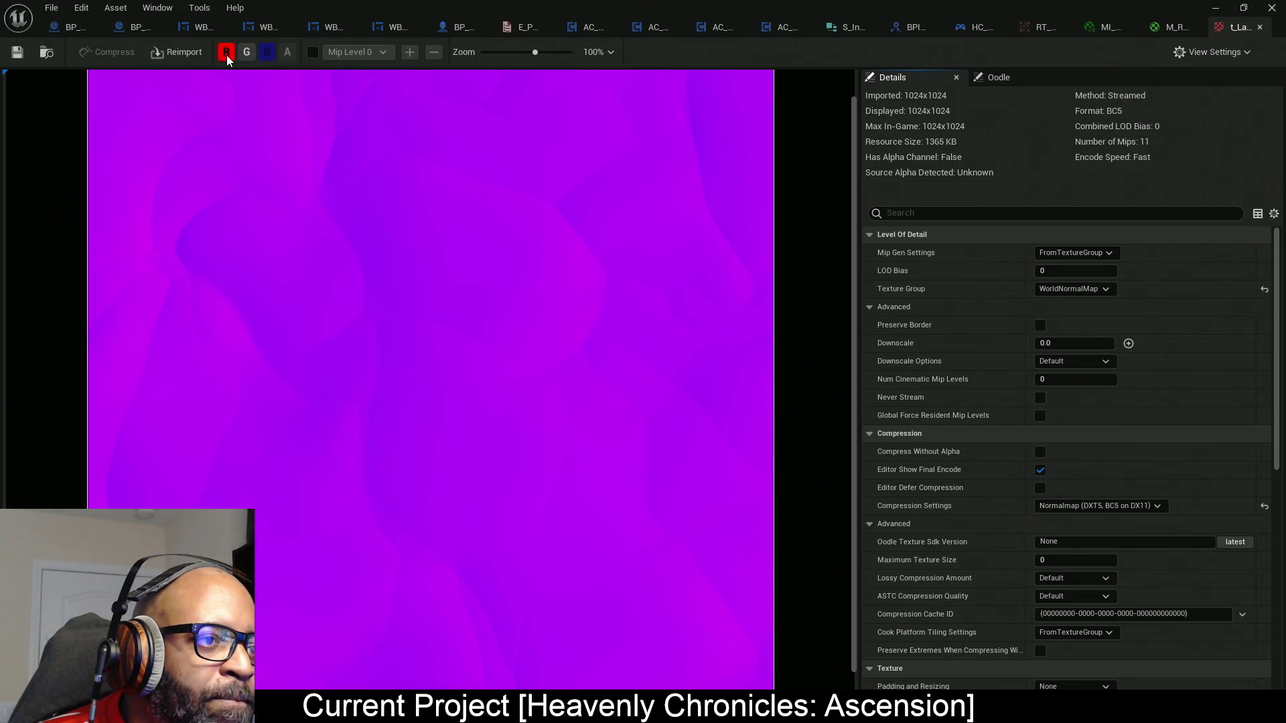
Check the blue channel alone, restore the full-colour preview, and return to the material graph.
left_click(227, 54)
left_click(241, 53)
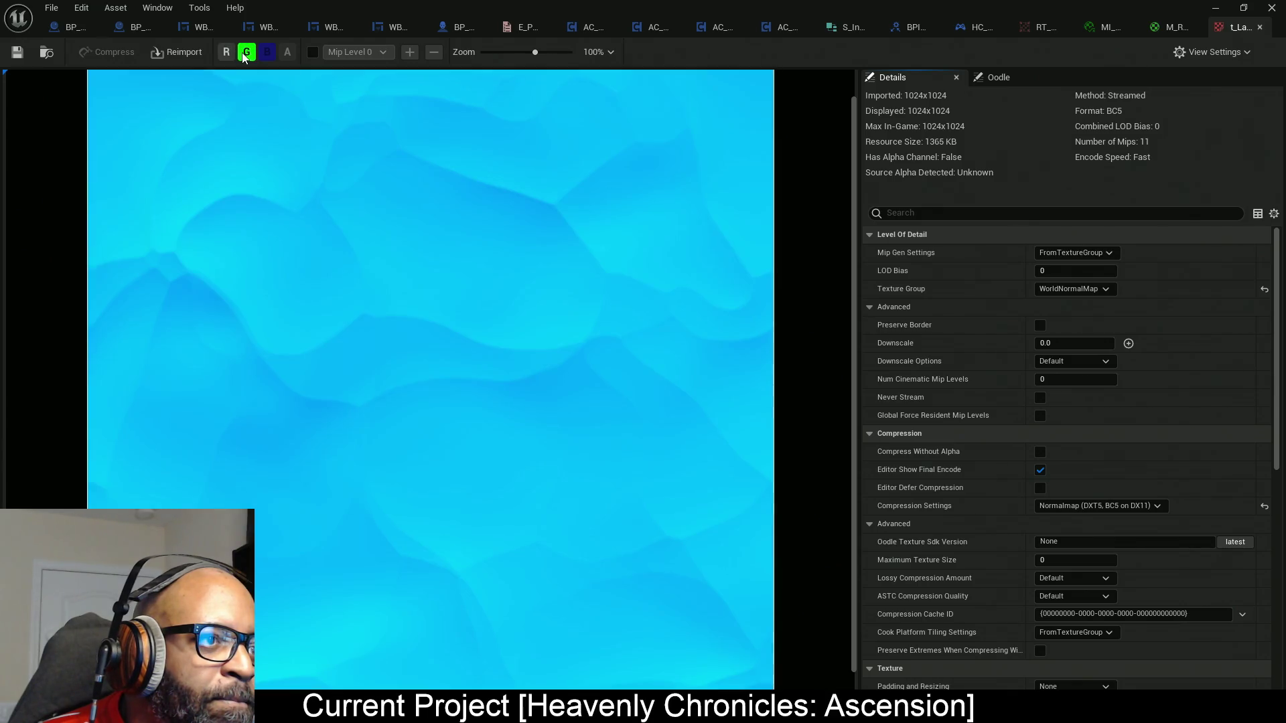
left_click(243, 52)
left_click(226, 52)
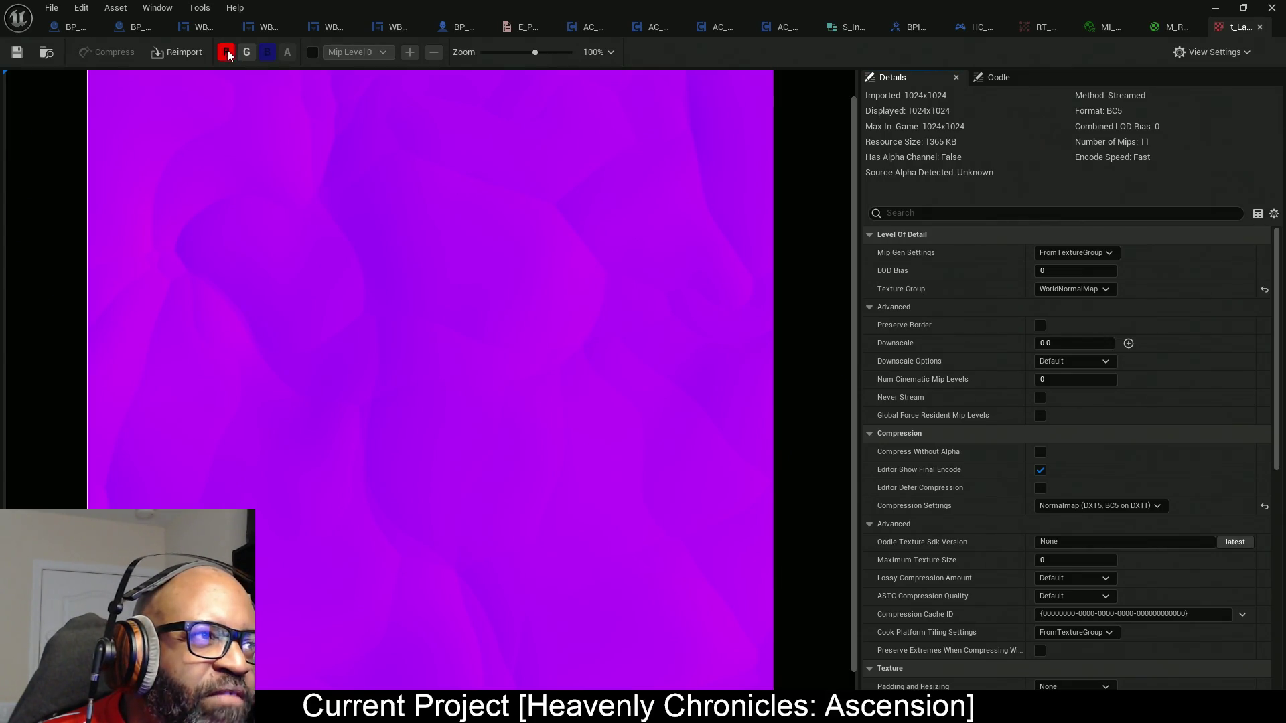
left_click(228, 52)
left_click(246, 52)
left_click(227, 52)
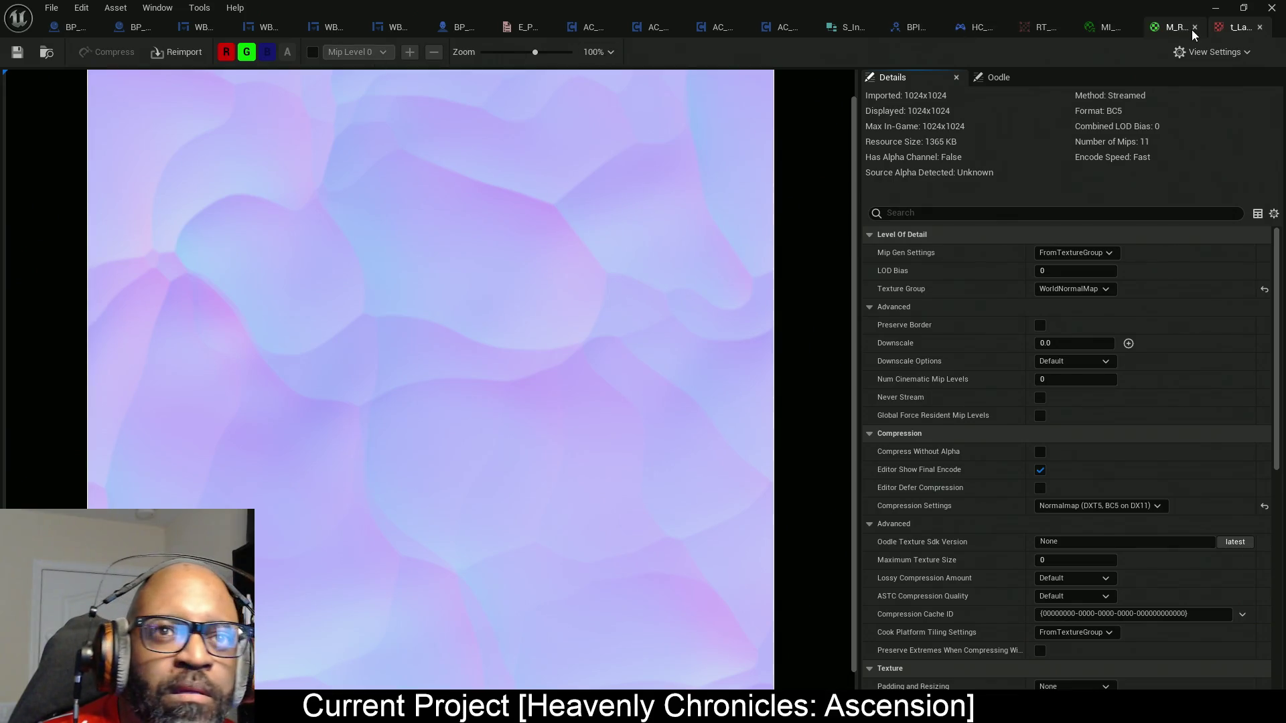
left_click(1172, 27)
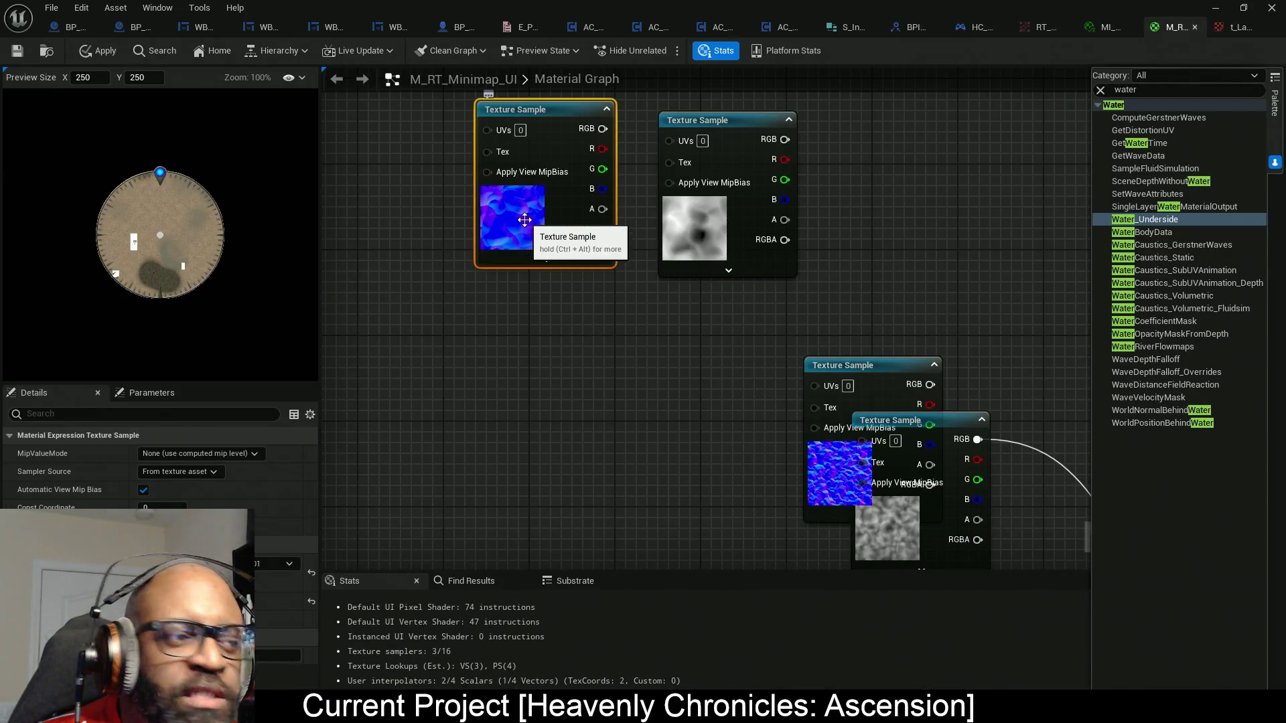
Nudge the grey noise sample up-left so it sits beside the normal-map sample.
left_click_drag(570, 350, 614, 379)
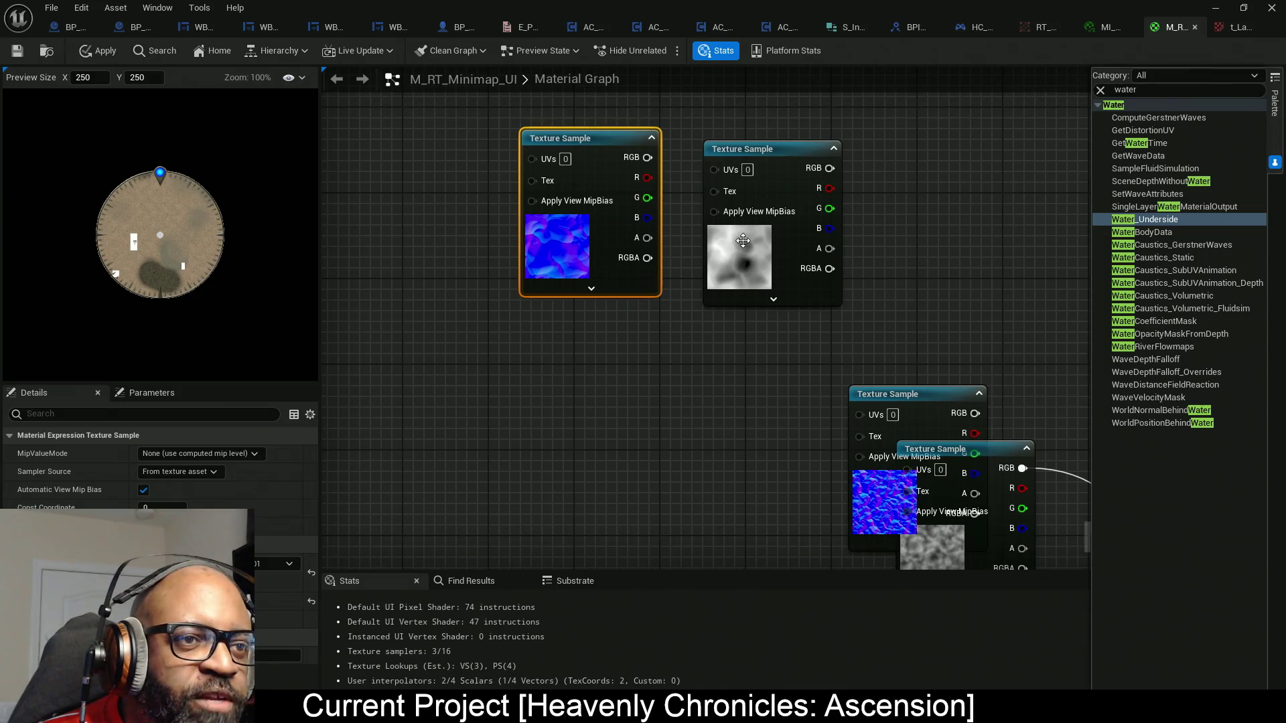
left_click_drag(743, 234, 733, 223)
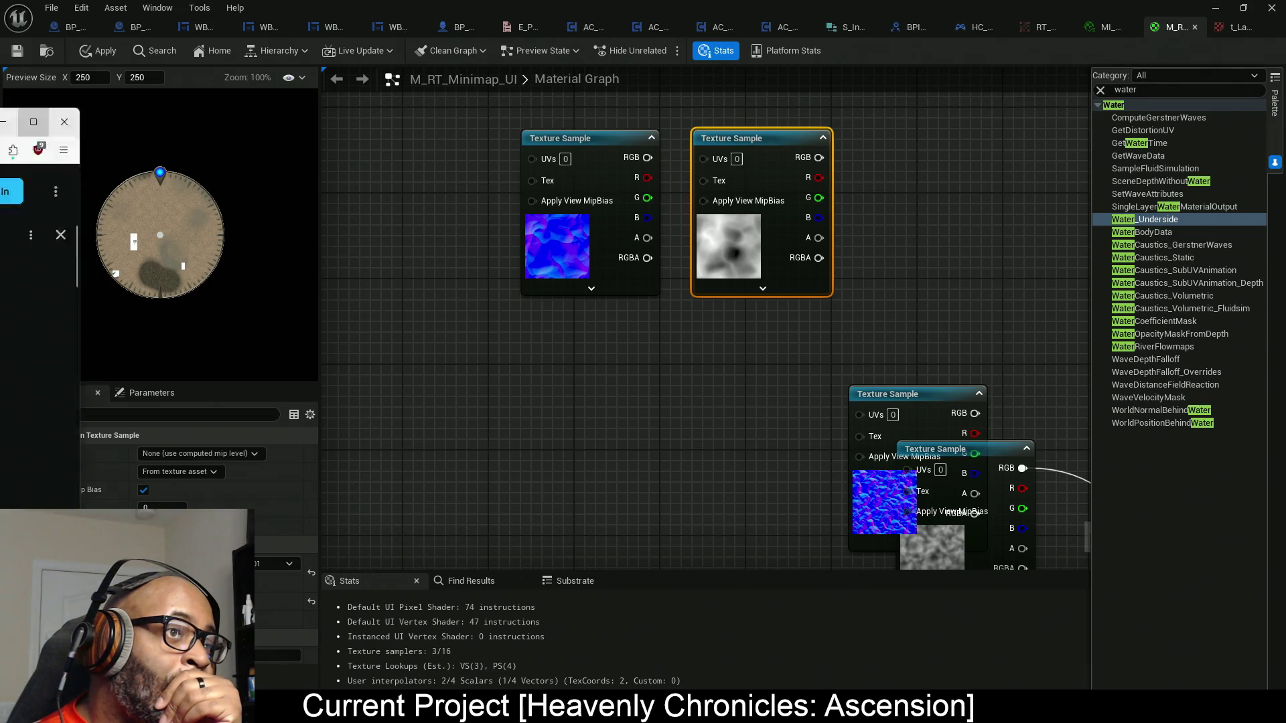
key("alt+Tab")
Scroll through the ArtStation water shader blog and play, then pause, the embedded tutorial video.
scroll(562, 288, "down", 6)
scroll(687, 286, "down", 4)
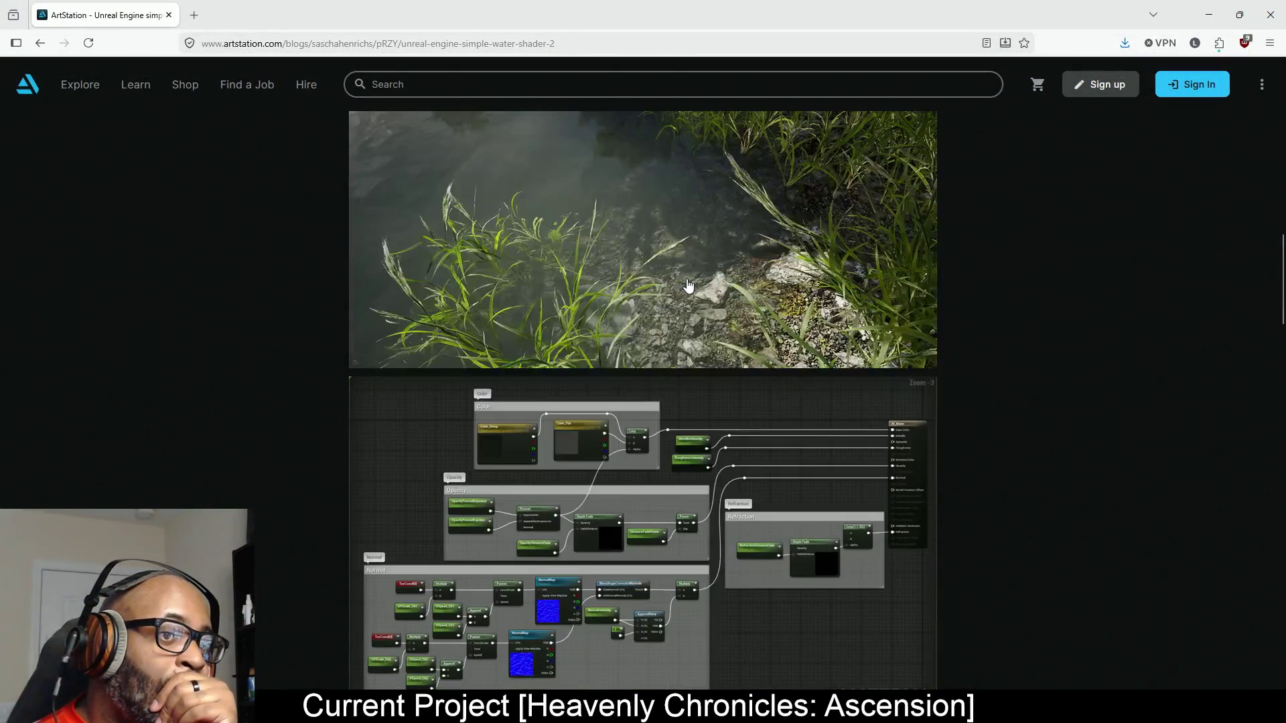
scroll(690, 288, "up", 6)
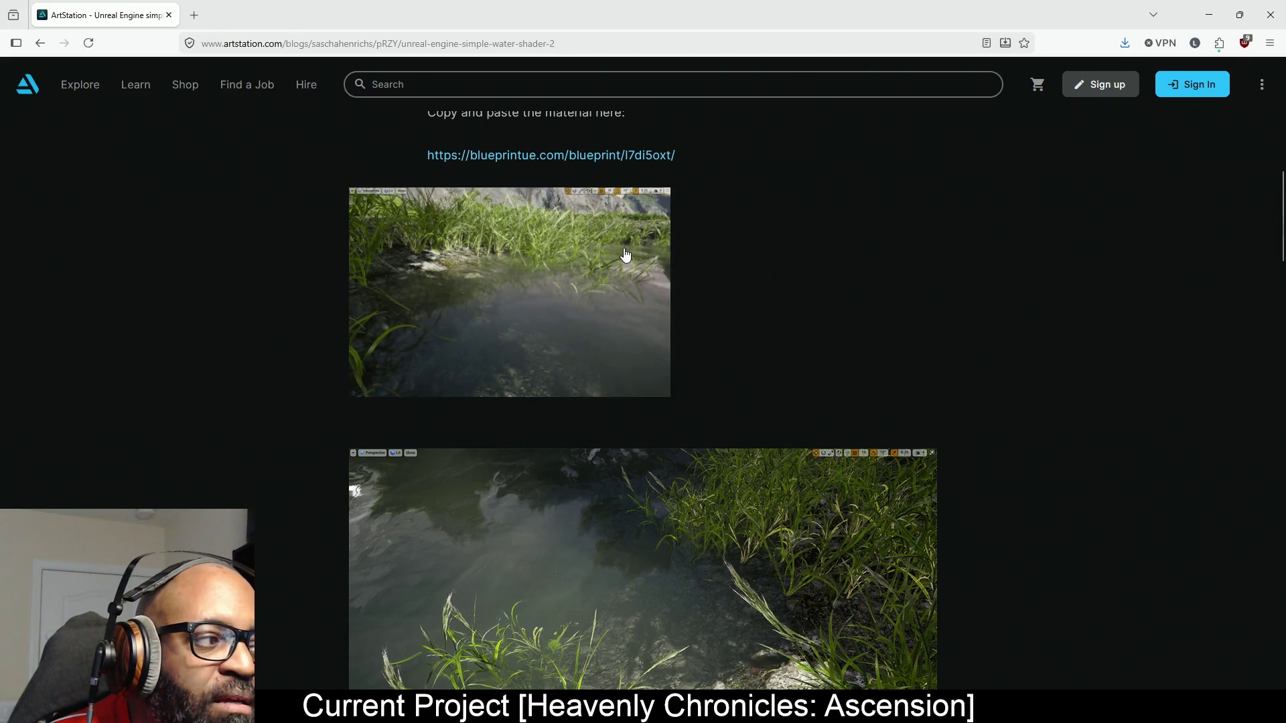
scroll(998, 258, "down", 7)
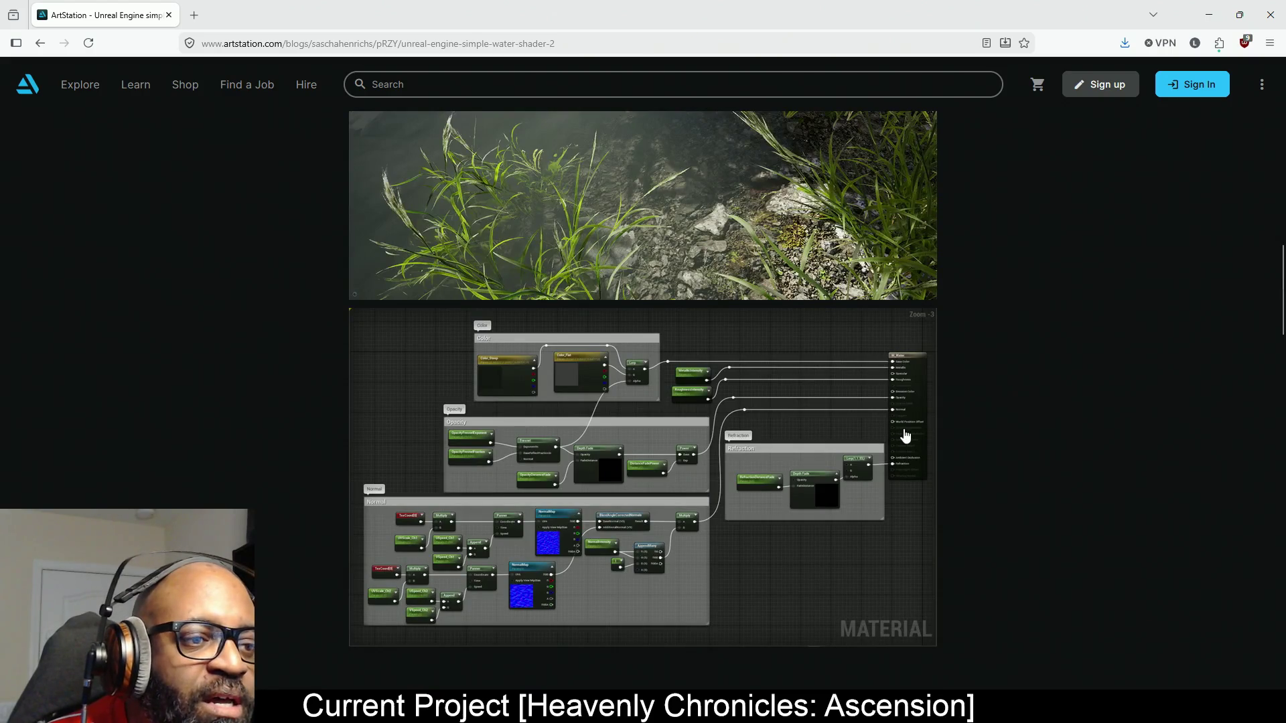
scroll(811, 424, "down", 2)
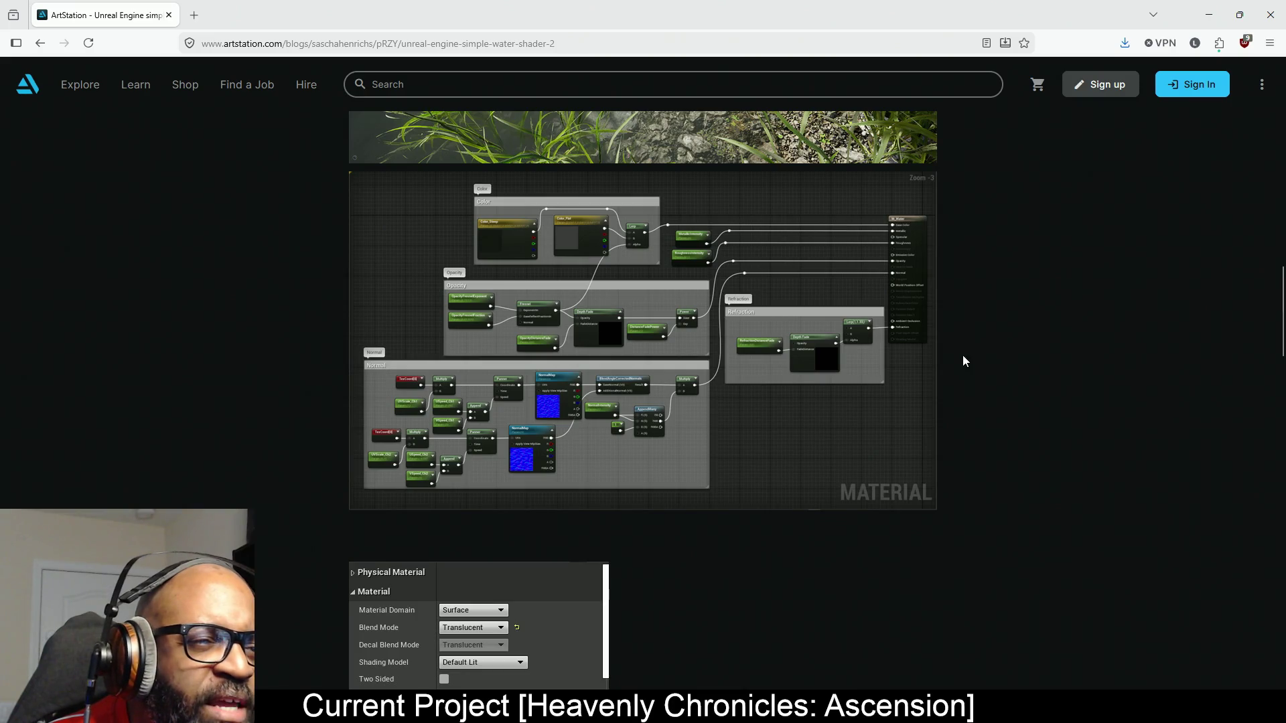
scroll(961, 355, "down", 10)
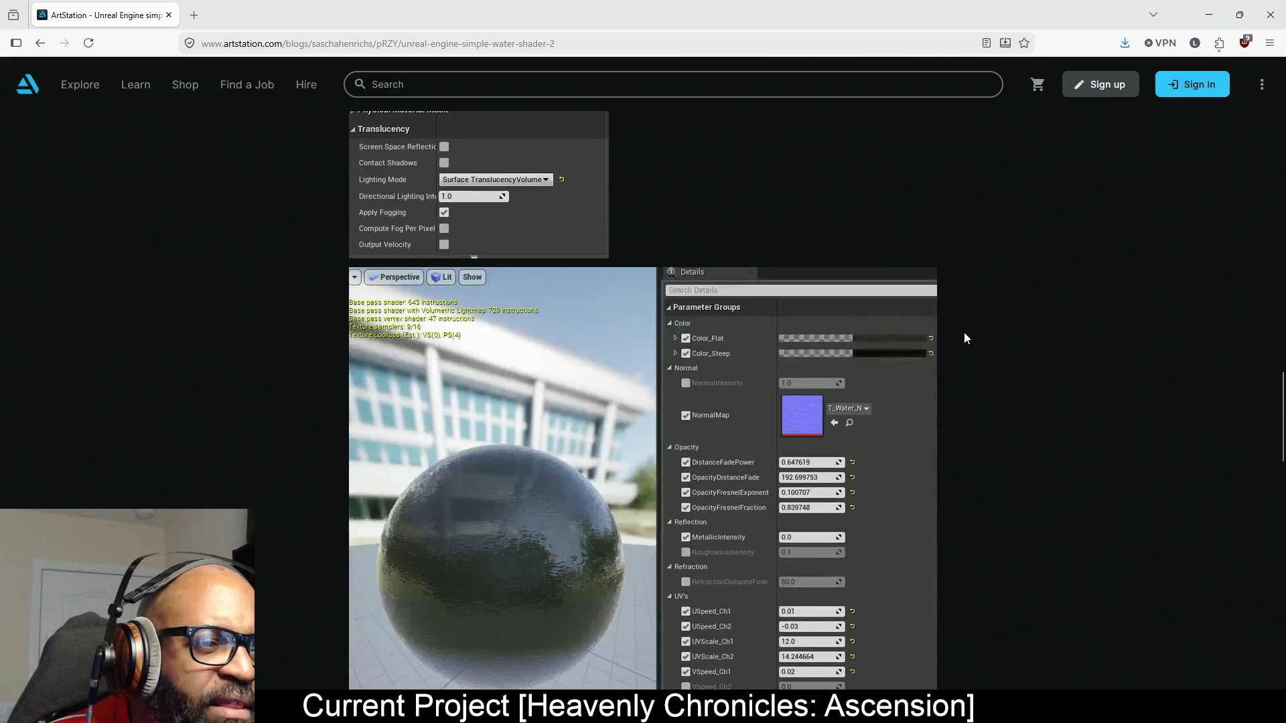
scroll(1033, 292, "up", 6)
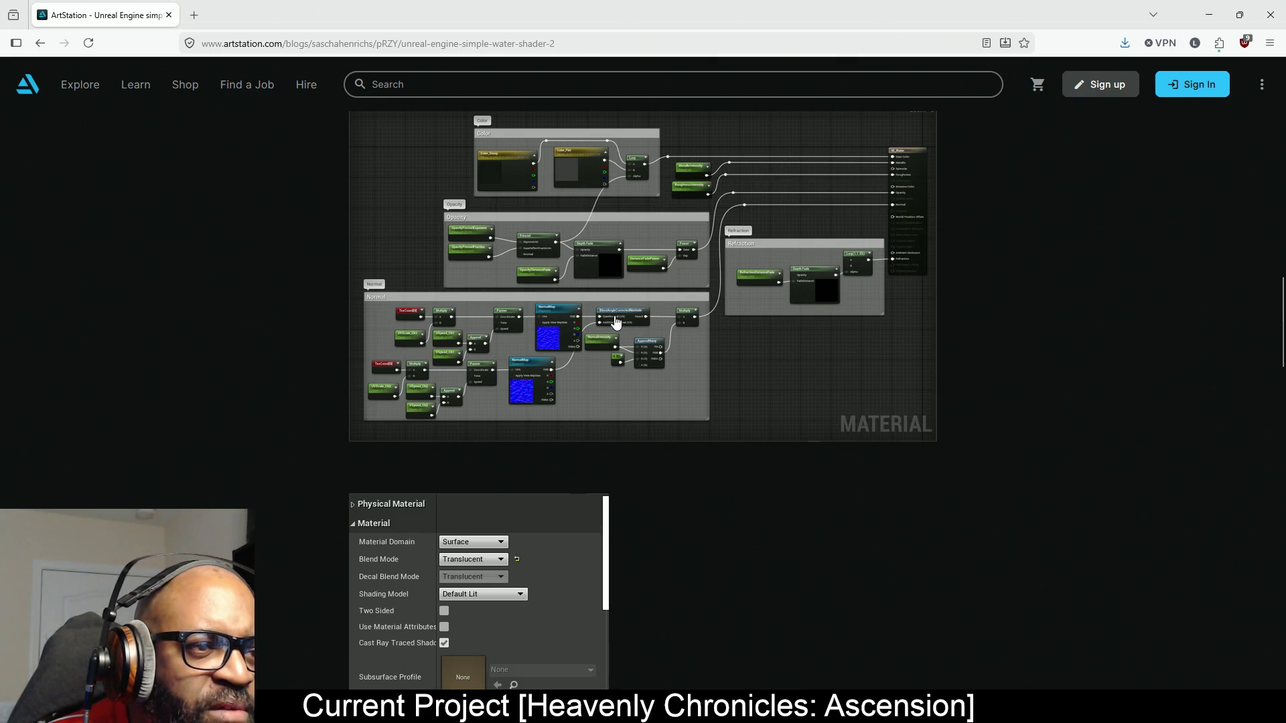
scroll(1006, 284, "down", 5)
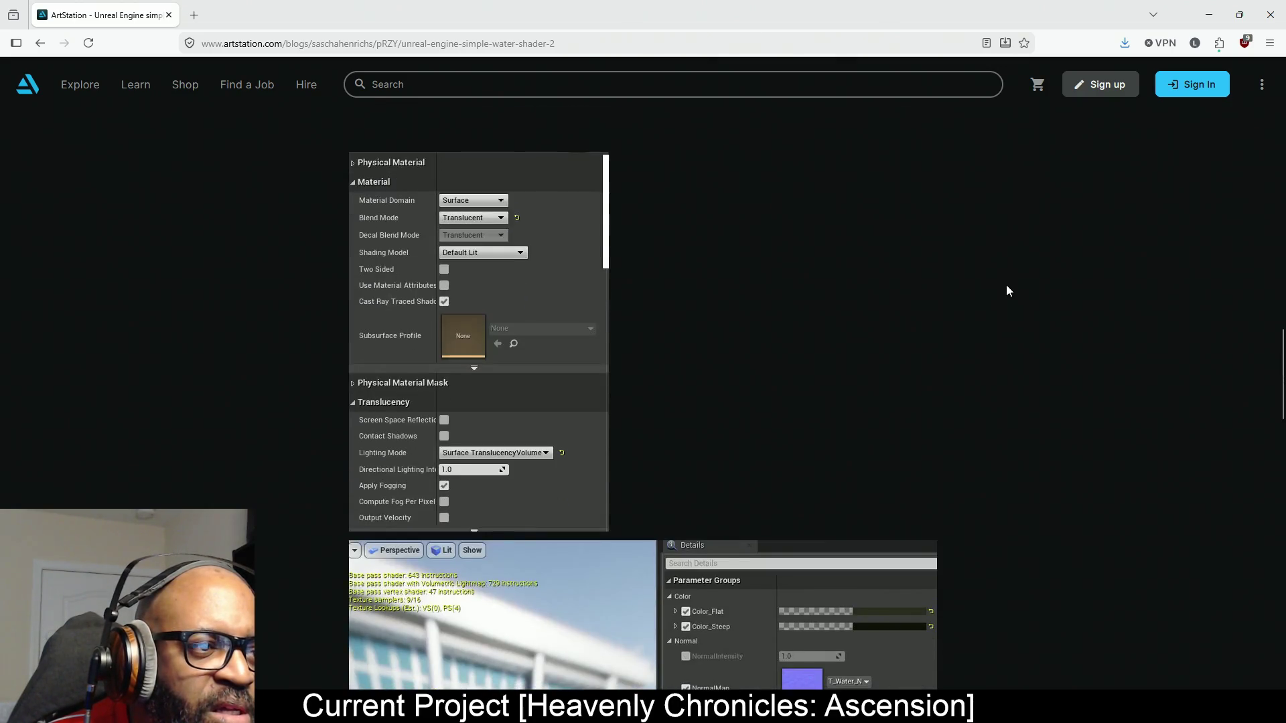
scroll(1006, 284, "down", 6)
scroll(1034, 280, "down", 6)
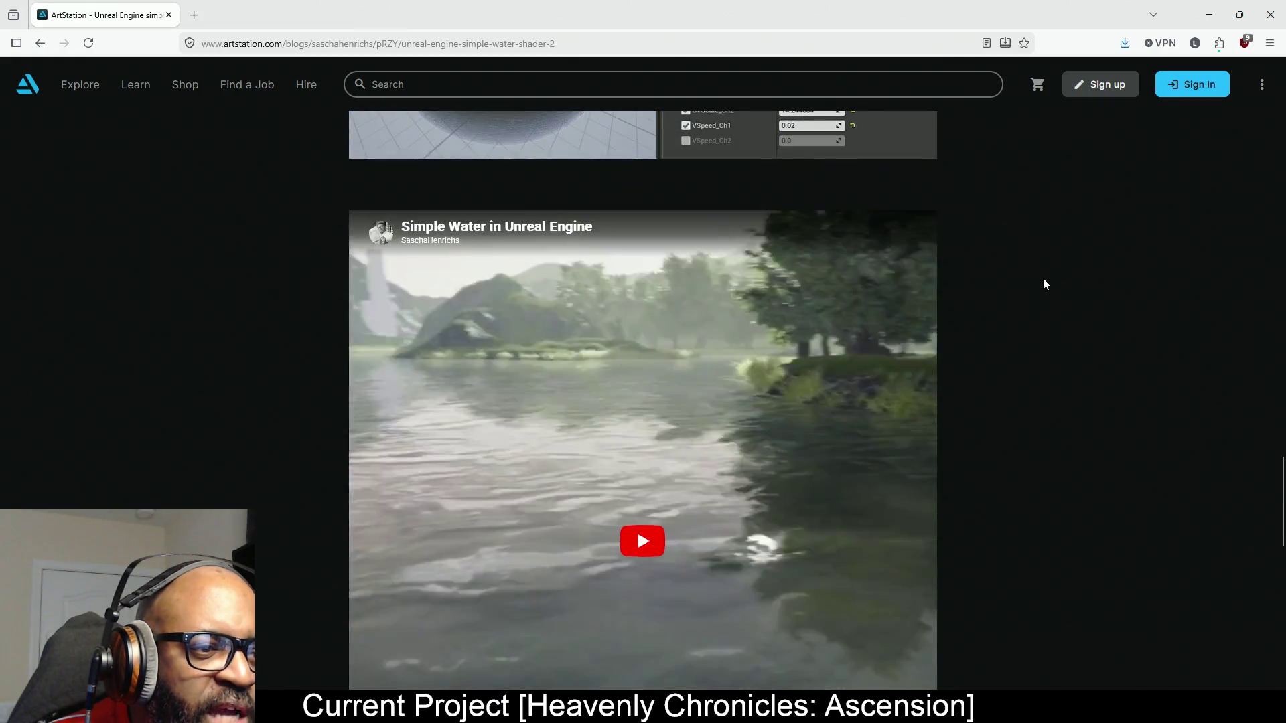
scroll(1045, 279, "down", 1)
left_click(646, 472)
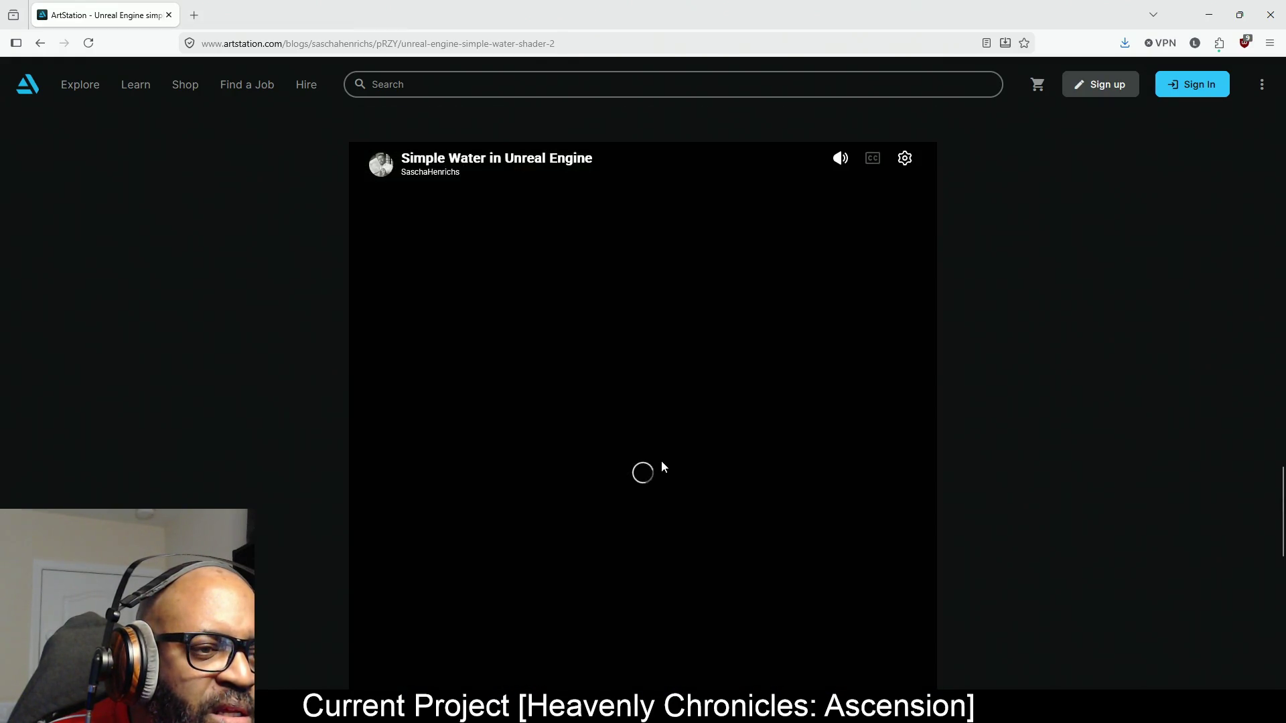
left_click(645, 474)
Open the watermaterial.jpg node graph image full-size, then minimize the browser.
scroll(1053, 349, "down", 5)
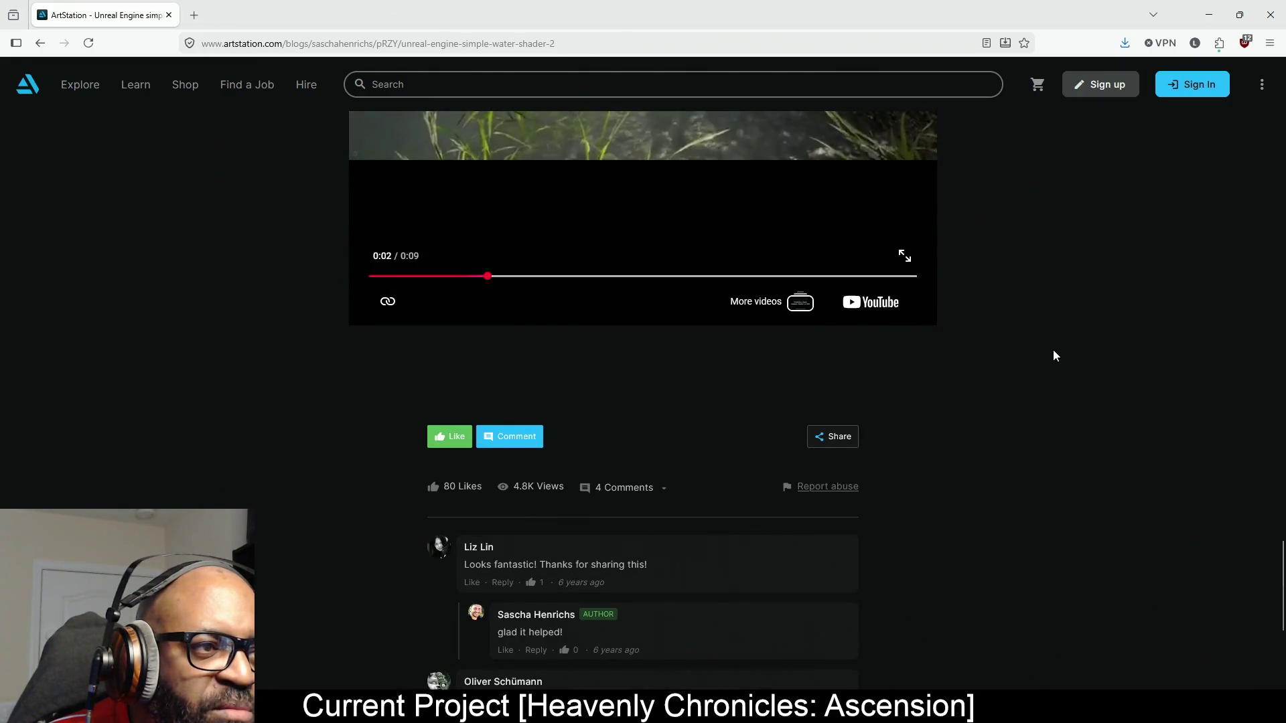
scroll(1053, 349, "up", 10)
scroll(1031, 355, "up", 5)
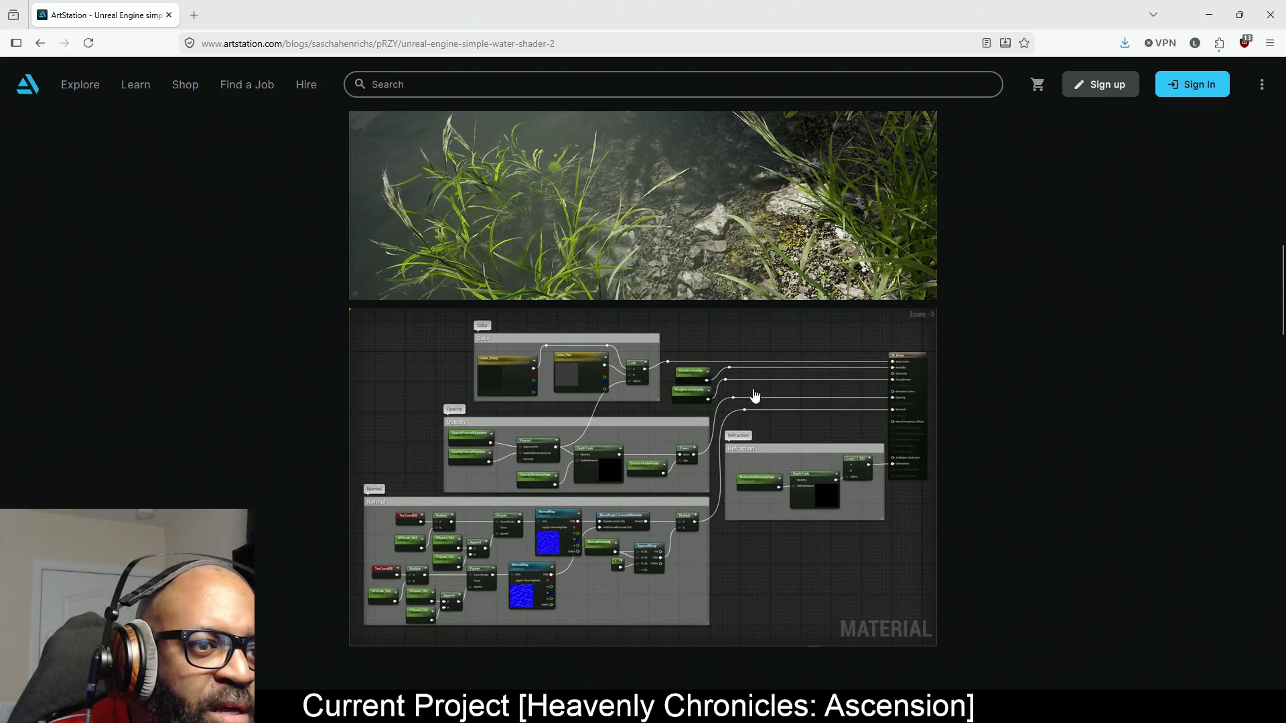
left_click(636, 517)
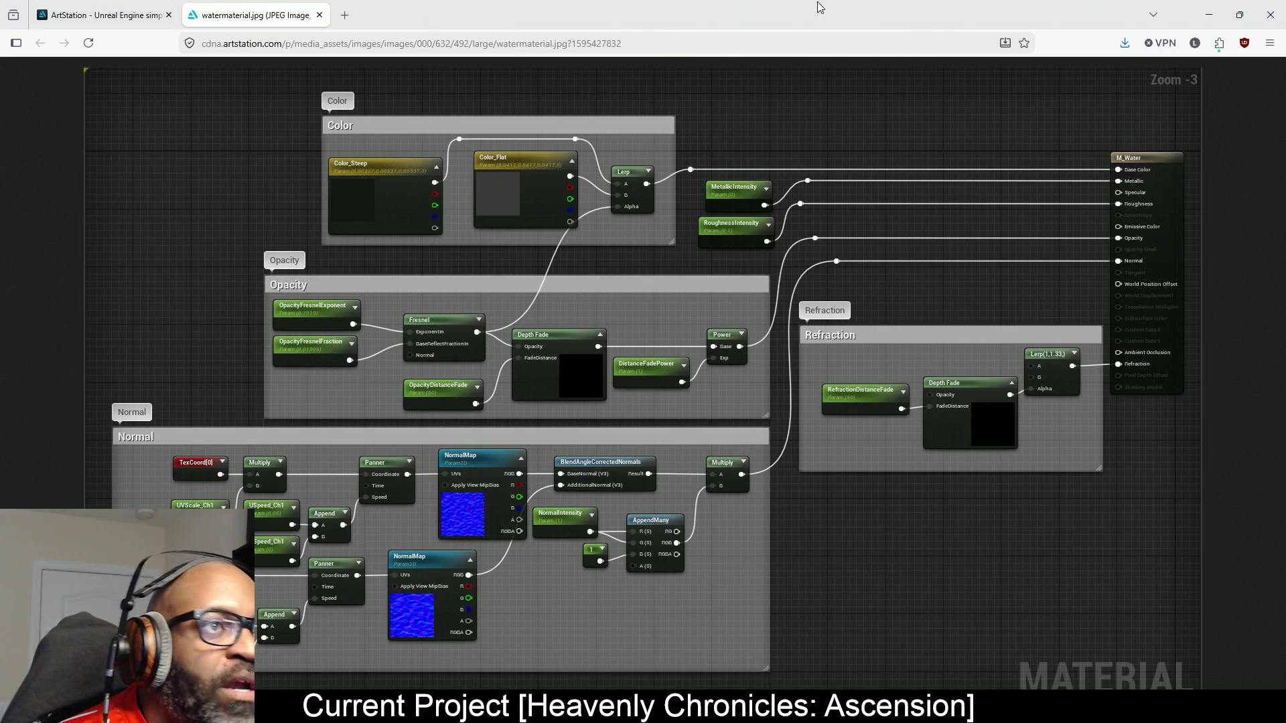
left_click(1208, 14)
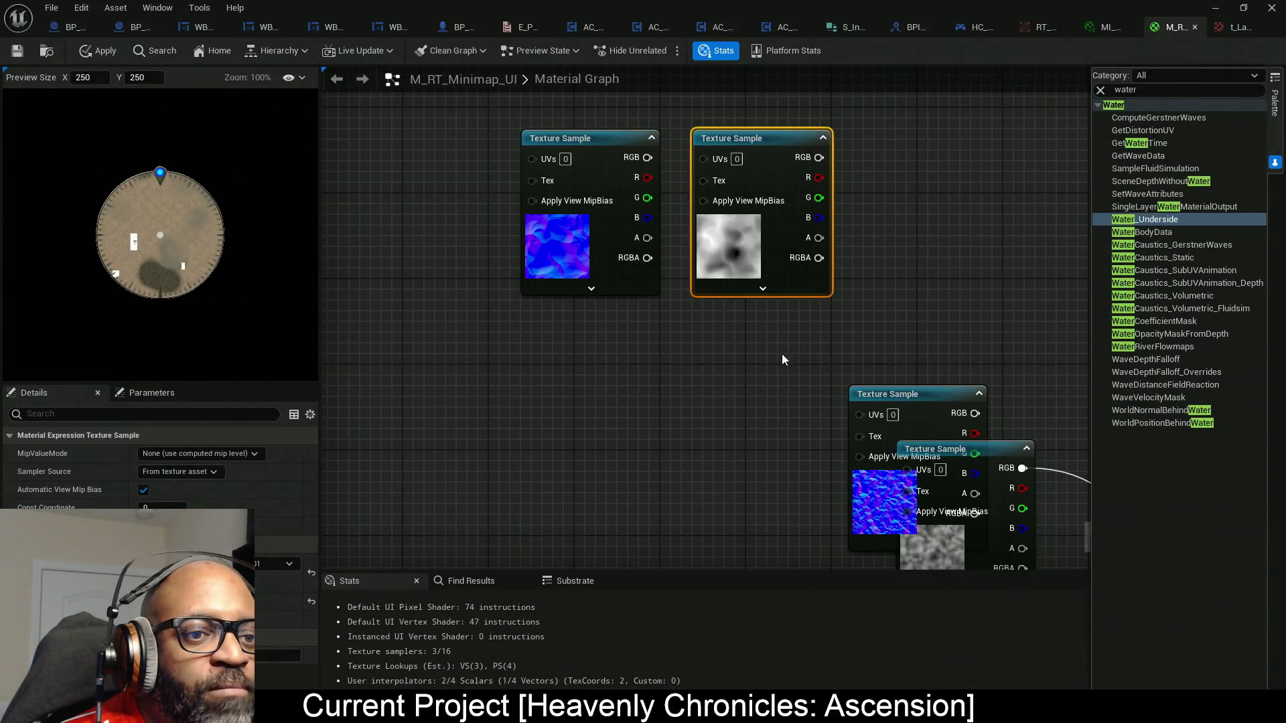
Pull the normal-map and grayscale noise samples apart, then open the lower 512x512 normal map texture.
left_click_drag(781, 354, 765, 315)
mouse_move(905, 375)
left_mouse_down()
mouse_move(661, 328)
mouse_move(576, 332)
left_mouse_up()
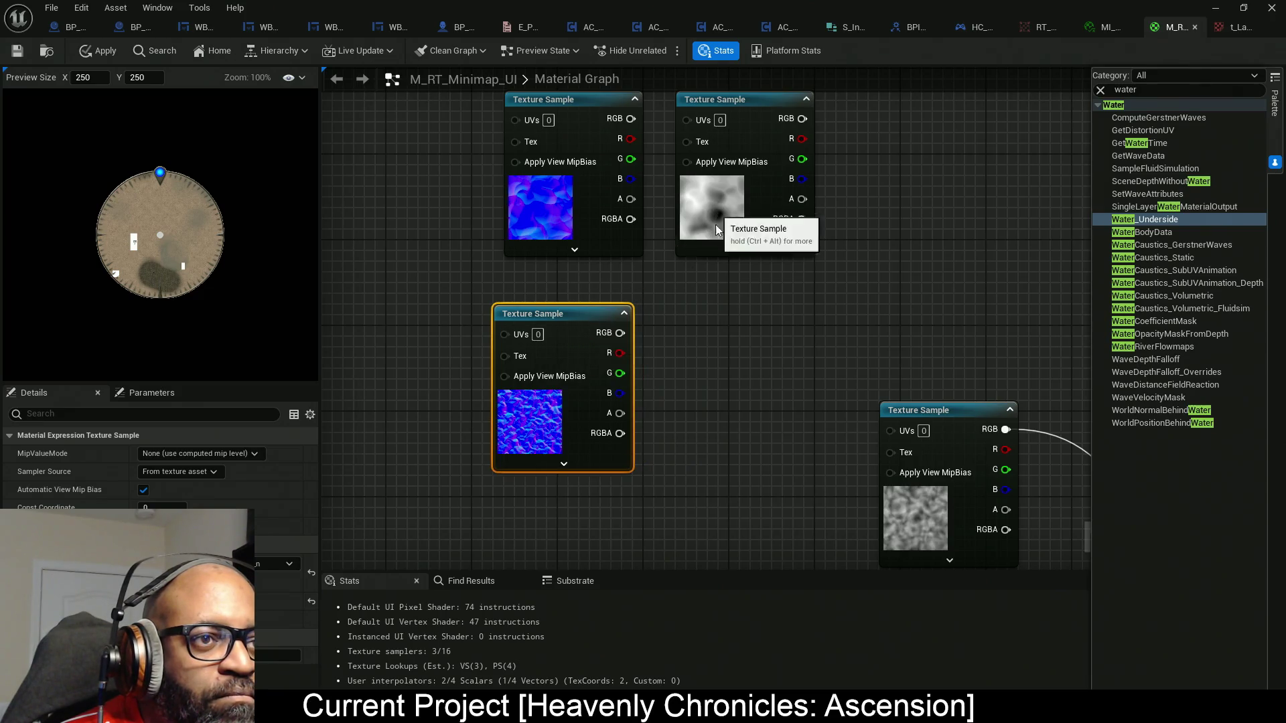
left_click_drag(721, 206, 709, 323)
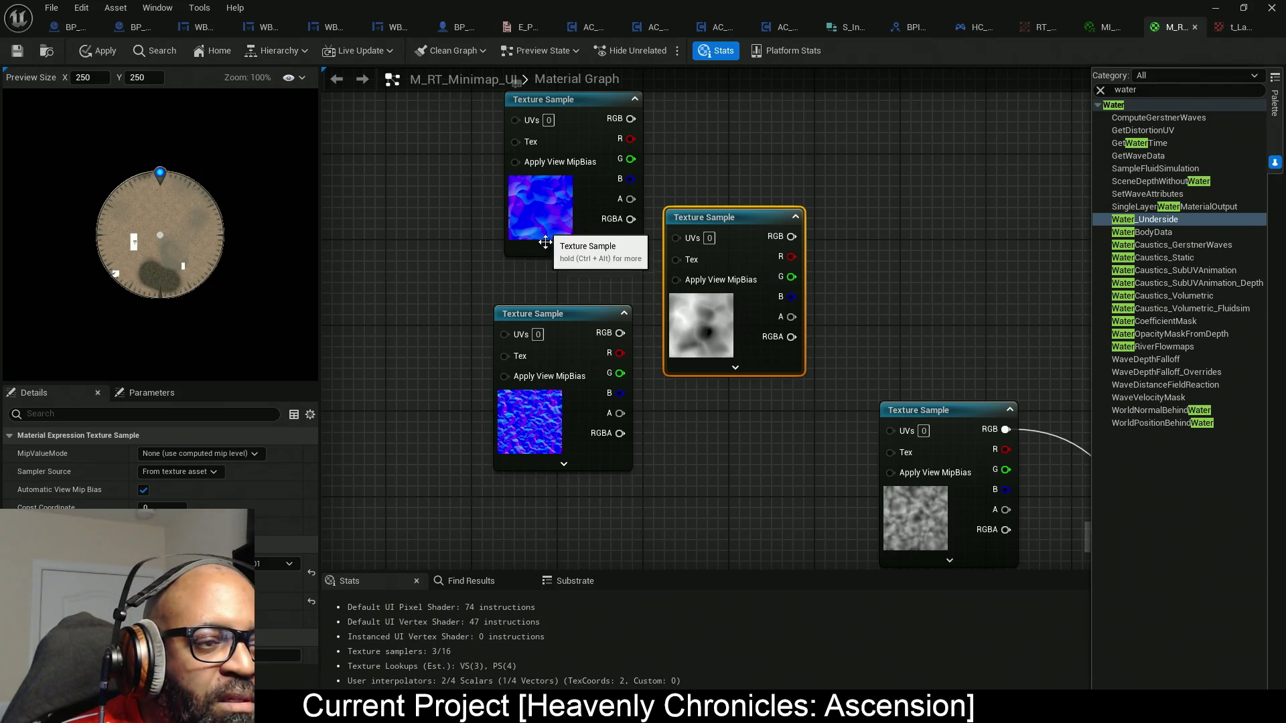
left_click(570, 347)
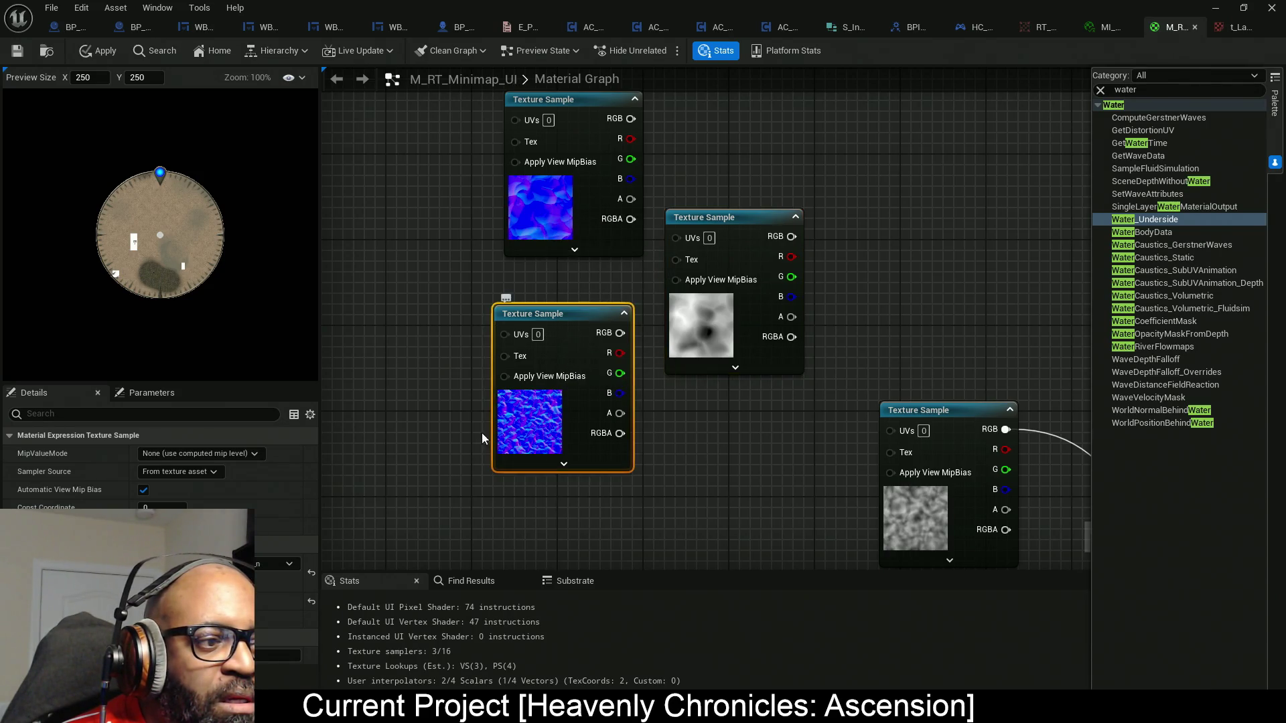
double_click(201, 573)
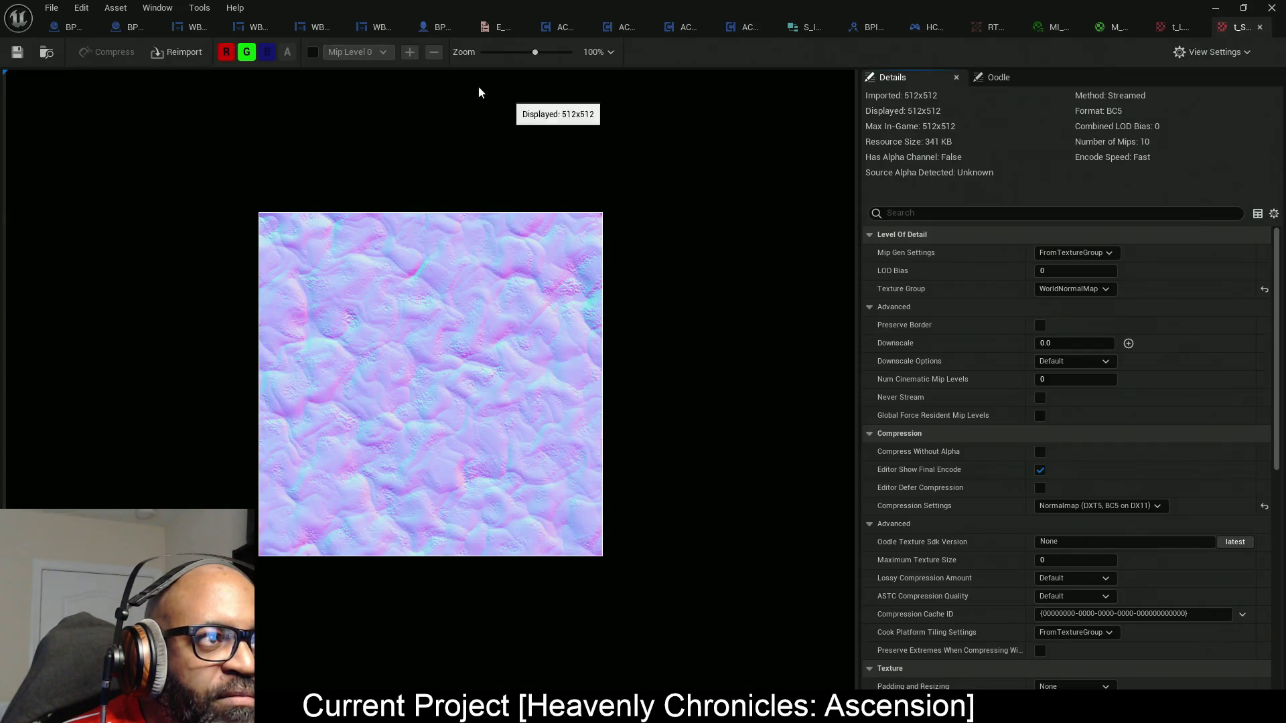
Toggle the normal map's green and red channels off and back on, then return to M_RT_Minimap_UI.
left_click(247, 54)
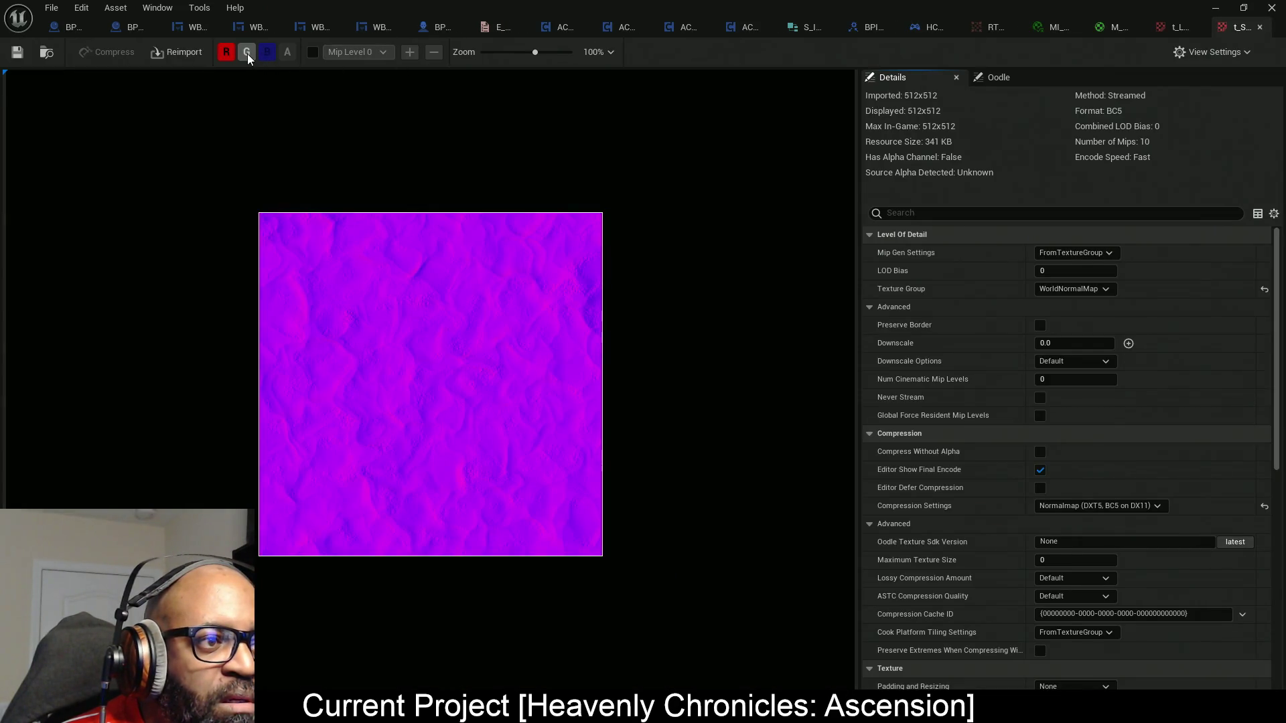
left_click(247, 53)
left_click(221, 58)
left_click(221, 58)
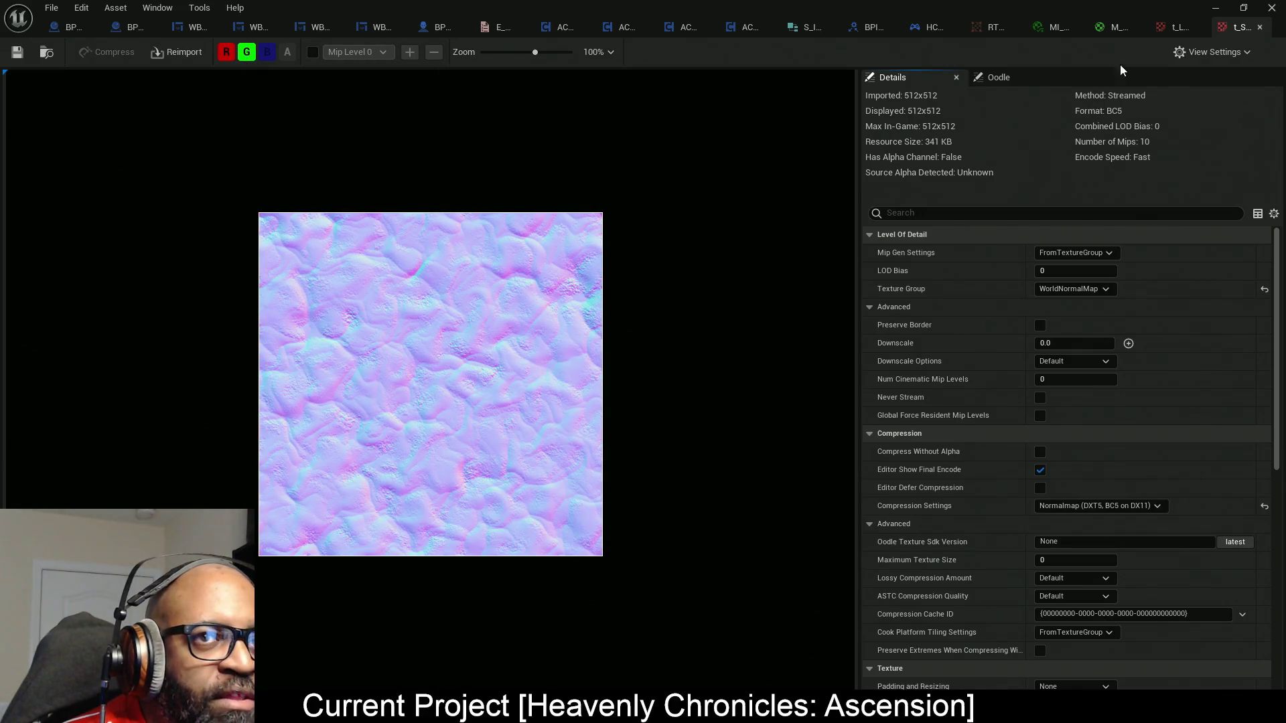
left_click(1114, 28)
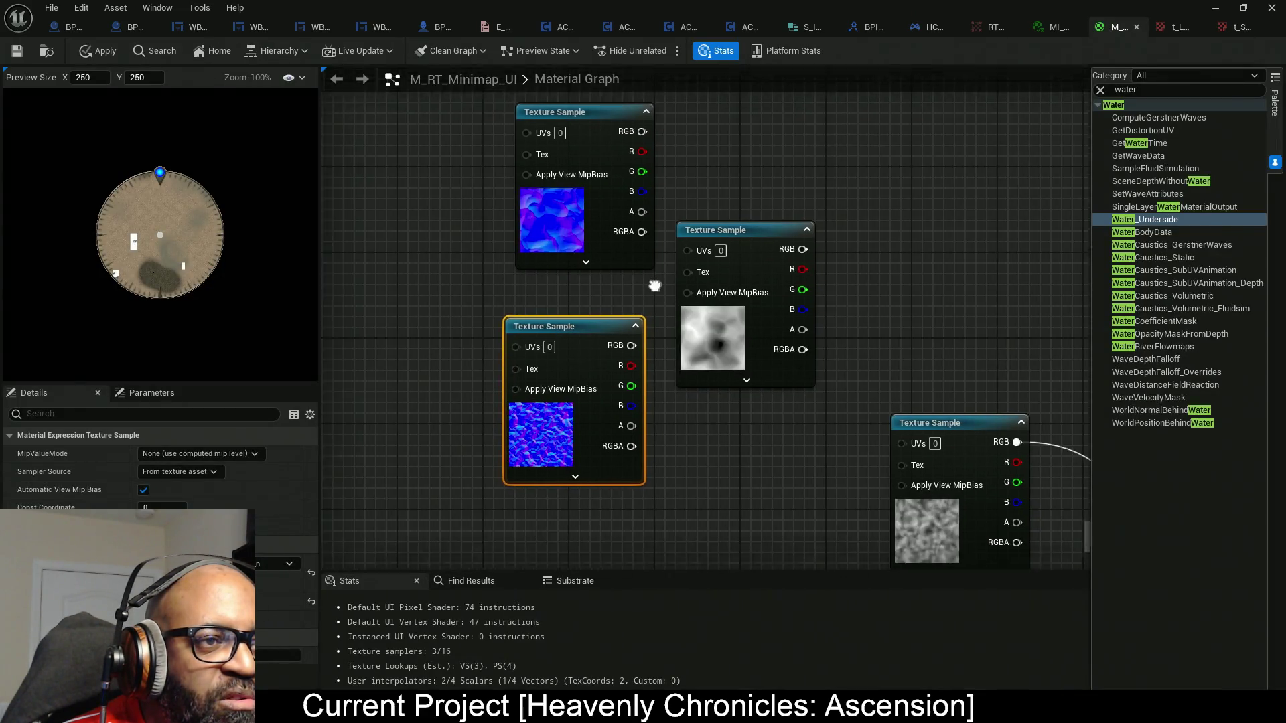
Move the top normal map left, stack the noise sample above the lower normal map, and shift the pair up-right.
left_click_drag(620, 244, 328, 226)
mouse_move(791, 312)
left_mouse_down()
mouse_move(722, 265)
mouse_move(620, 236)
left_mouse_up()
left_click_drag(501, 181, 661, 464)
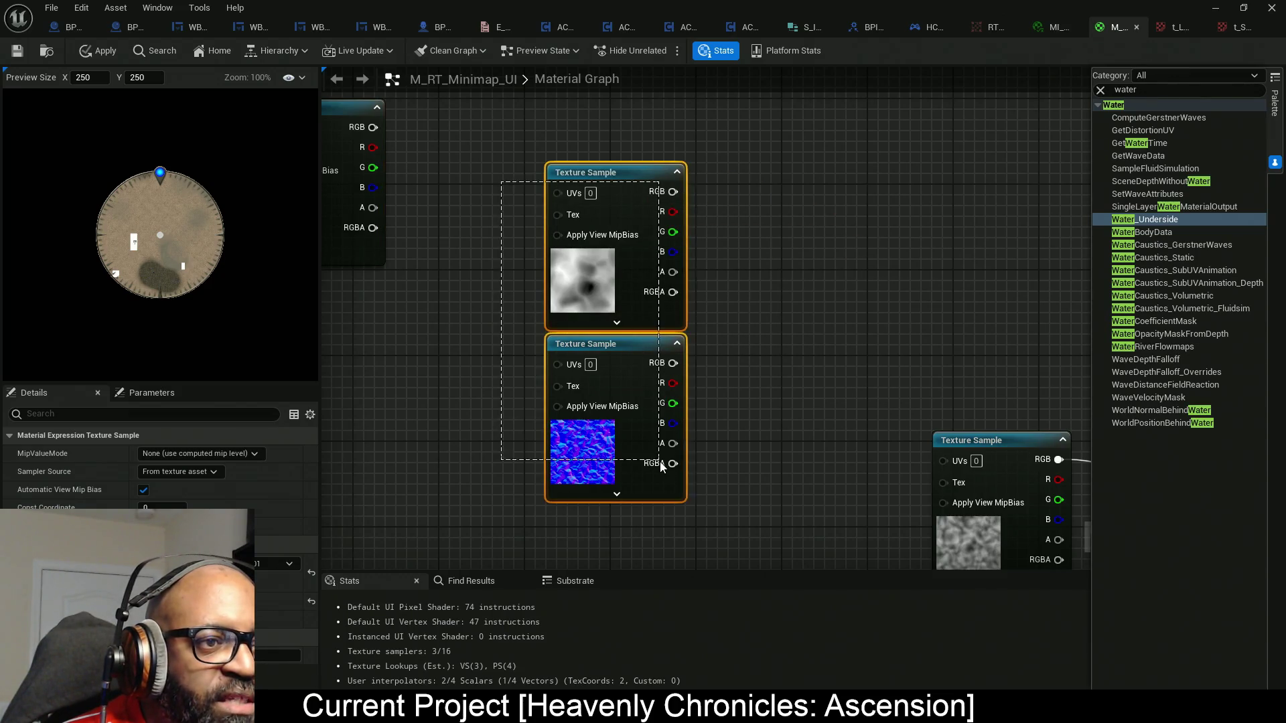
mouse_move(617, 367)
left_mouse_down()
mouse_move(729, 303)
mouse_move(703, 303)
left_mouse_up()
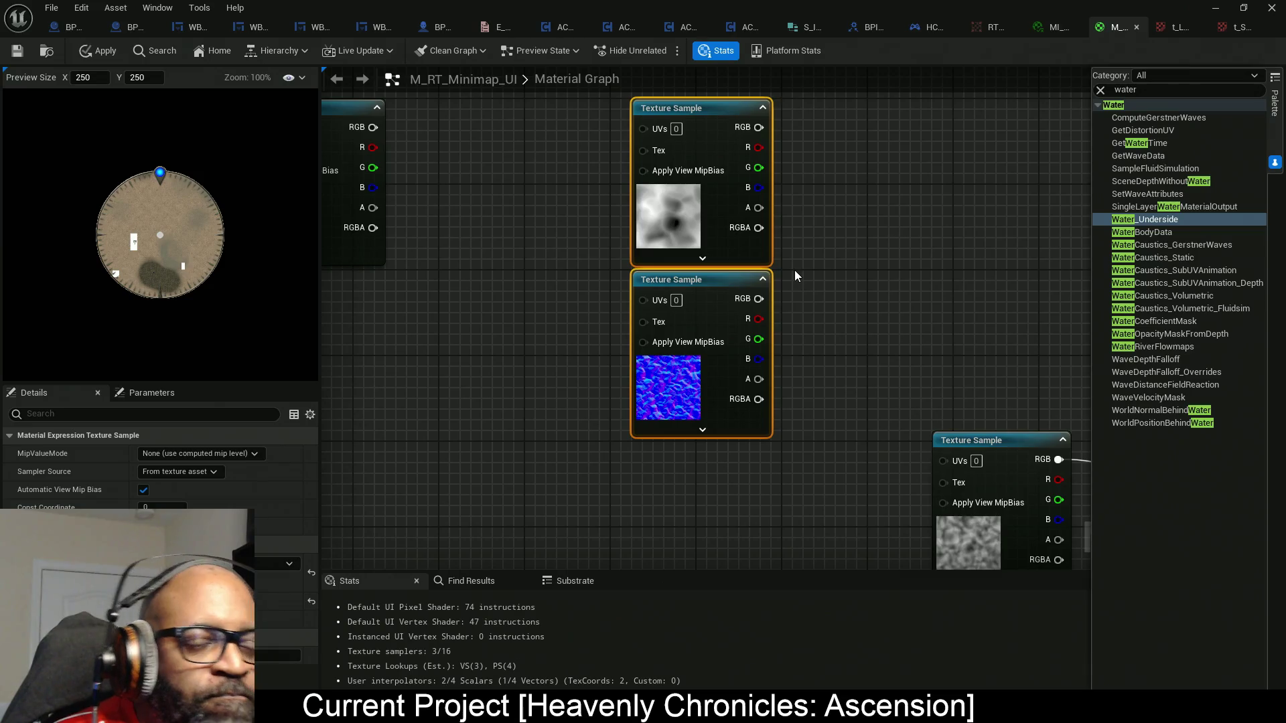
Move the remaining blue normal-map sample down among the UV nodes and reselect the stacked pair.
left_click_drag(841, 278, 853, 320)
scroll(848, 251, "down", 4)
left_click(603, 228)
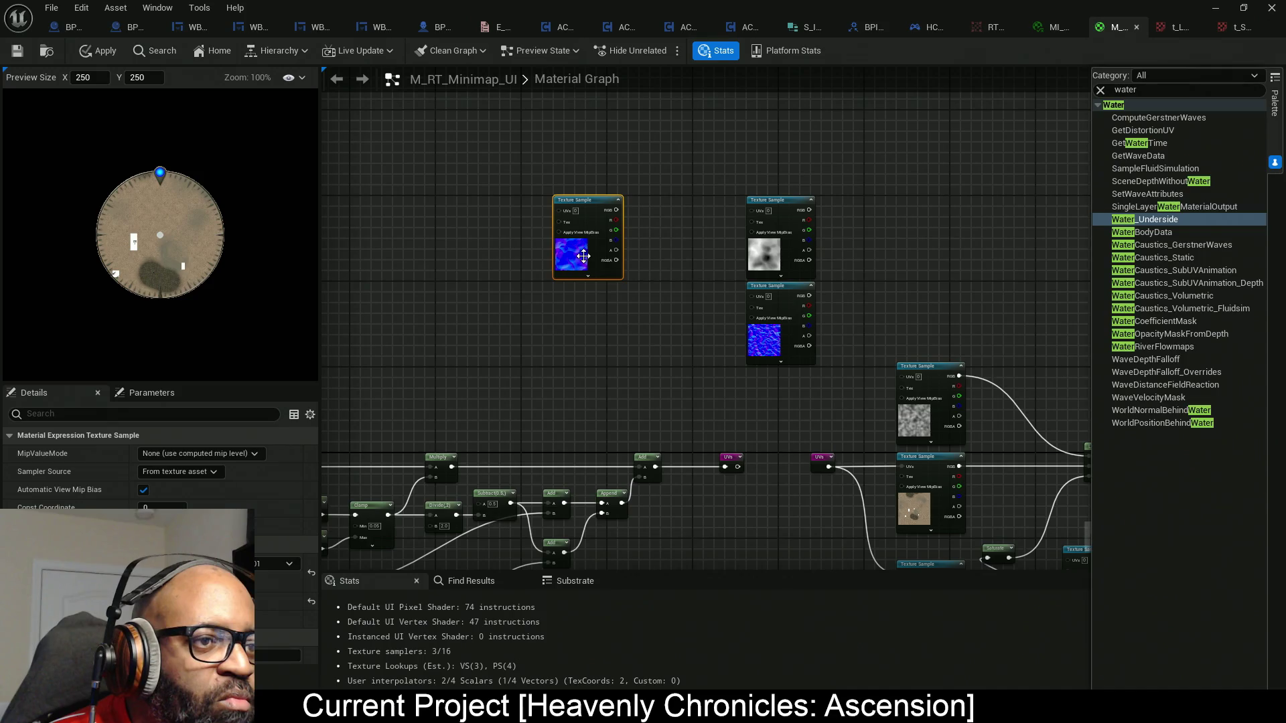
mouse_move(584, 256)
left_mouse_down()
mouse_move(469, 198)
mouse_move(831, 449)
mouse_move(775, 525)
left_mouse_up()
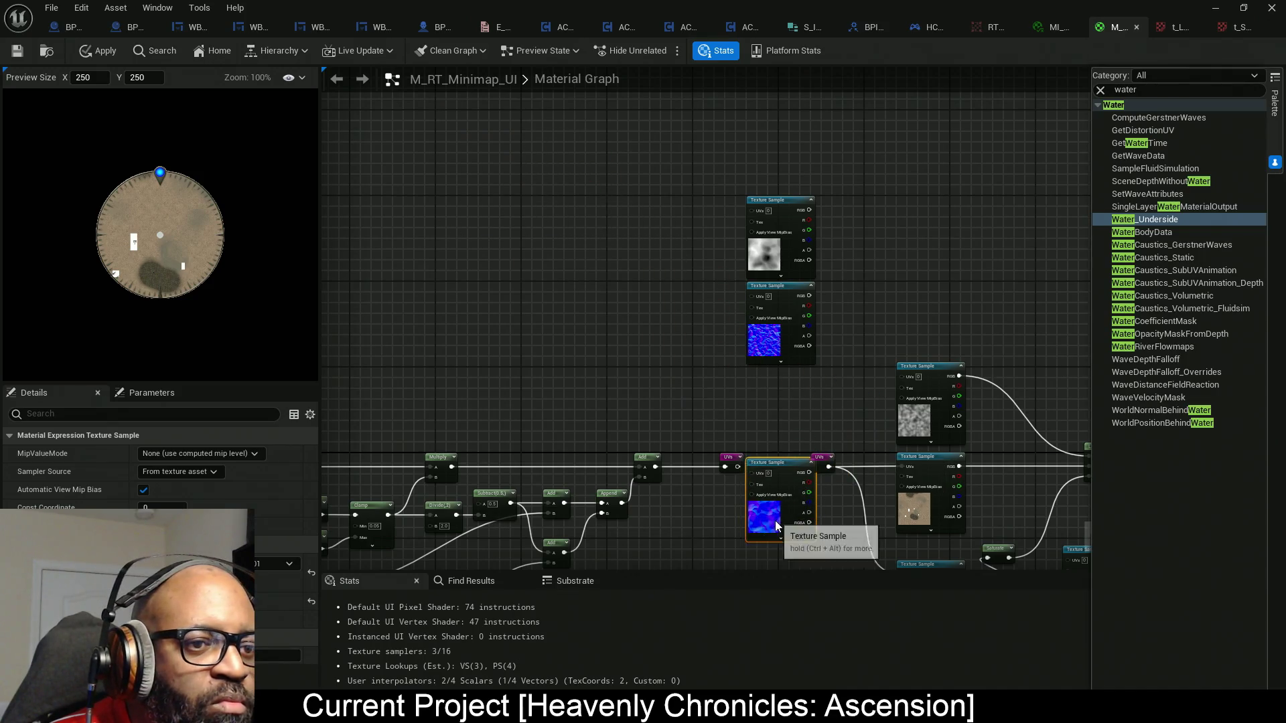
left_click_drag(733, 221, 824, 444)
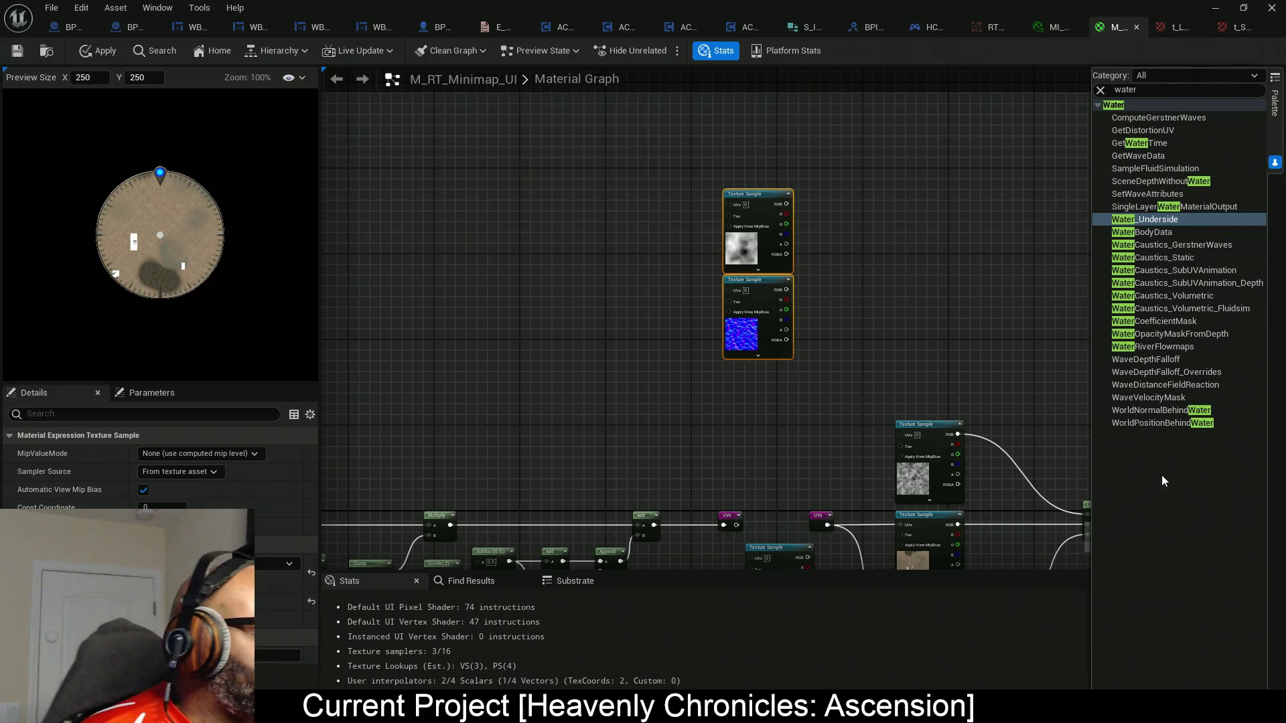
Search the node list for 'panner' and add two Panner nodes to the graph.
right_click(664, 223)
left_click(1142, 91)
double_click(1136, 91)
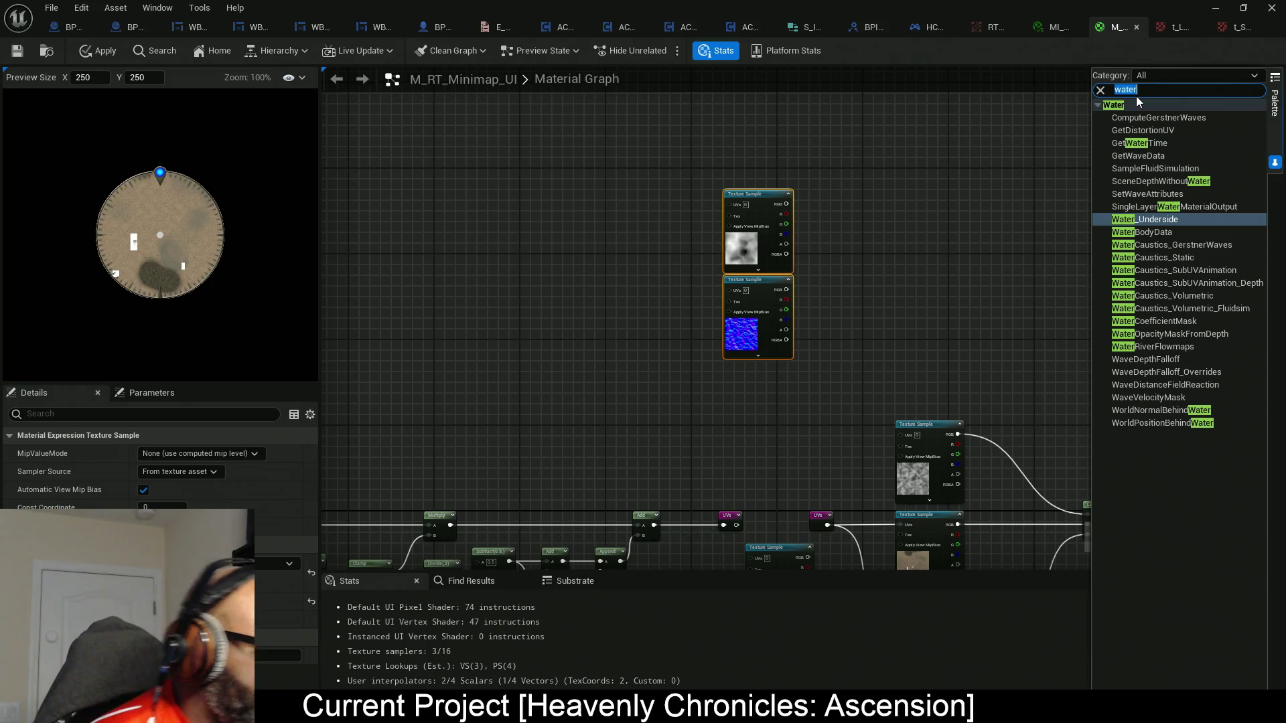
type("panner")
mouse_move(1135, 114)
left_mouse_down()
mouse_move(566, 155)
mouse_move(576, 207)
left_mouse_up()
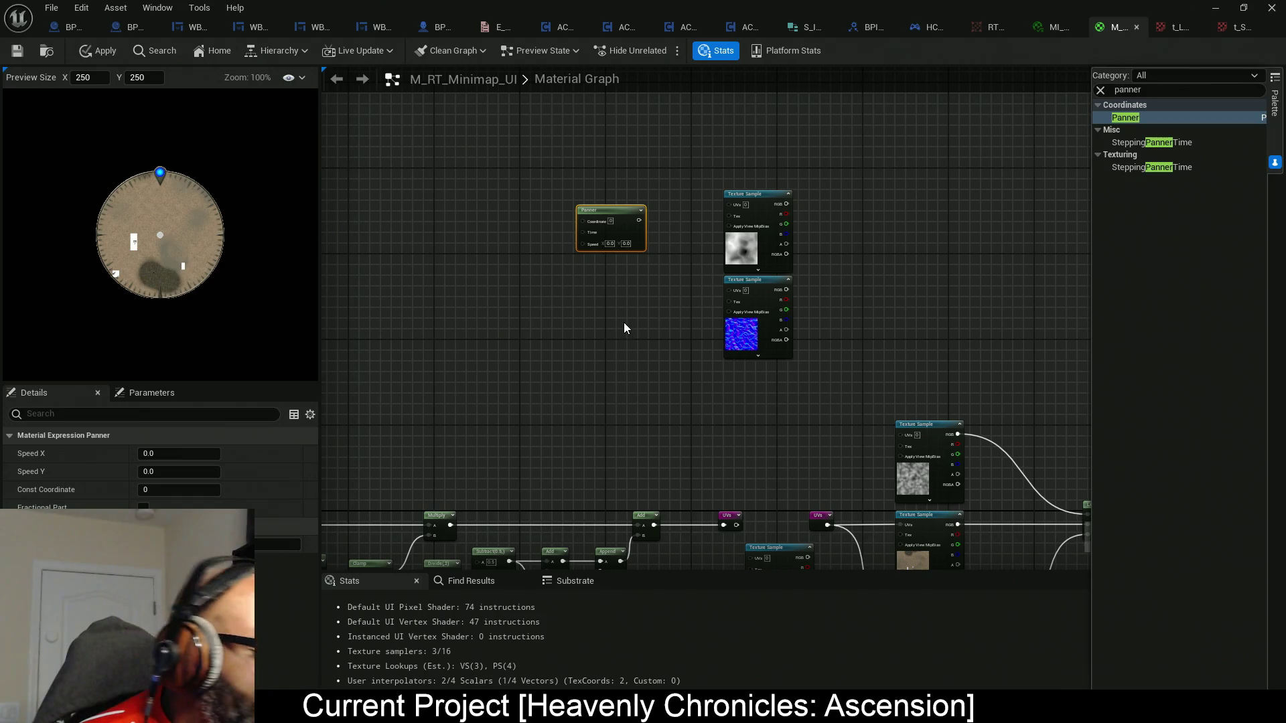
left_click(598, 294)
scroll(637, 284, "up", 3)
Wire one Panner into the noise sample's UVs and the other into the water normal's UVs.
left_click_drag(657, 196, 673, 190)
left_click_drag(677, 318, 798, 290)
mouse_move(663, 161)
left_mouse_down()
mouse_move(794, 151)
mouse_move(644, 151)
mouse_move(800, 139)
left_mouse_up()
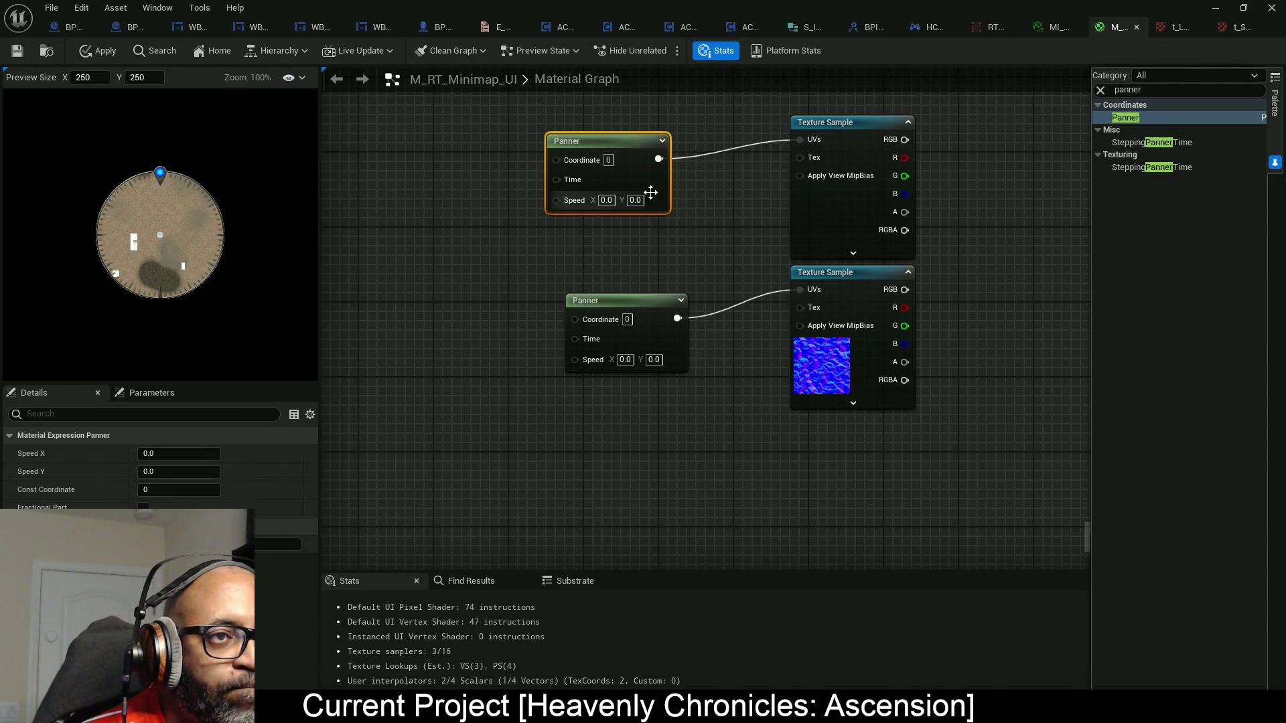
left_click_drag(648, 195, 659, 176)
mouse_move(654, 320)
left_mouse_down()
mouse_move(644, 283)
mouse_move(577, 302)
left_mouse_up()
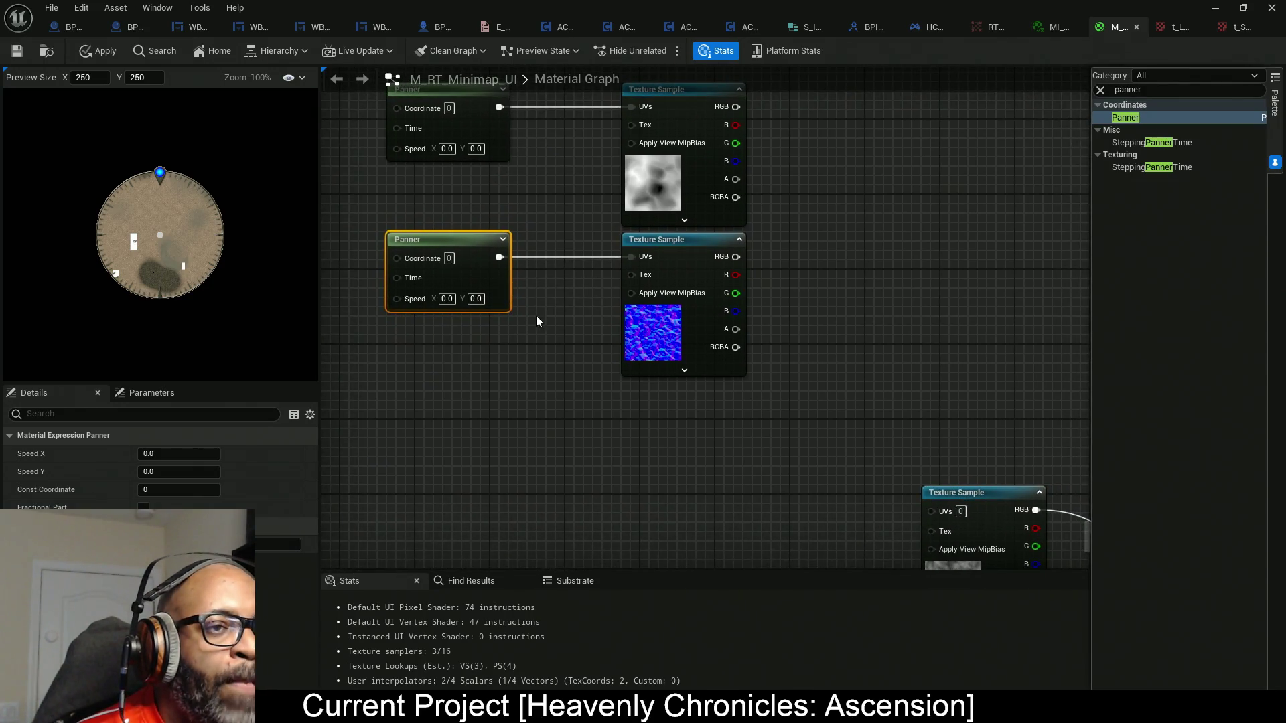